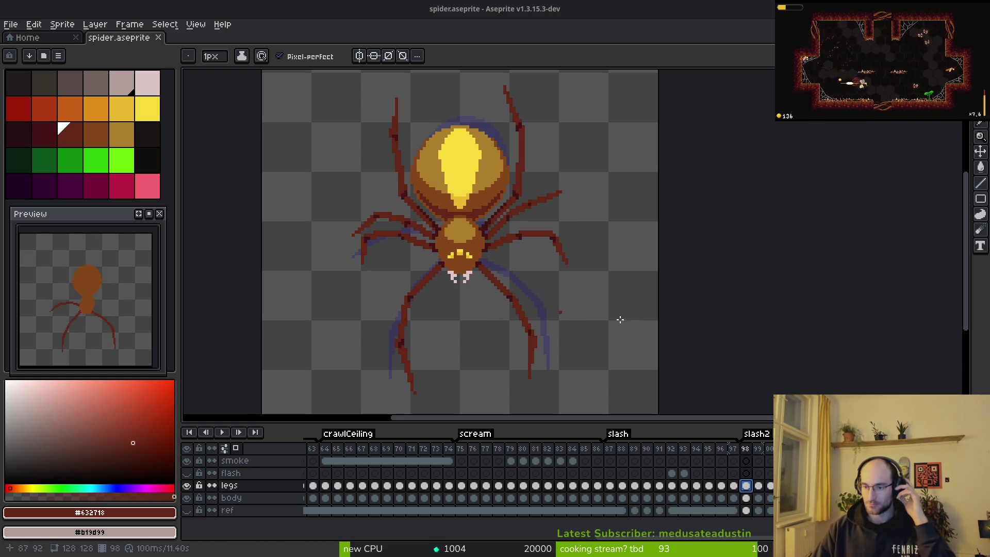
# Advance to frame 99 and load the pencil with dark red #632718 picked from the canvas
pyautogui.scroll(-1, 570, 314)
pyautogui.hscroll(2, 479, 305)
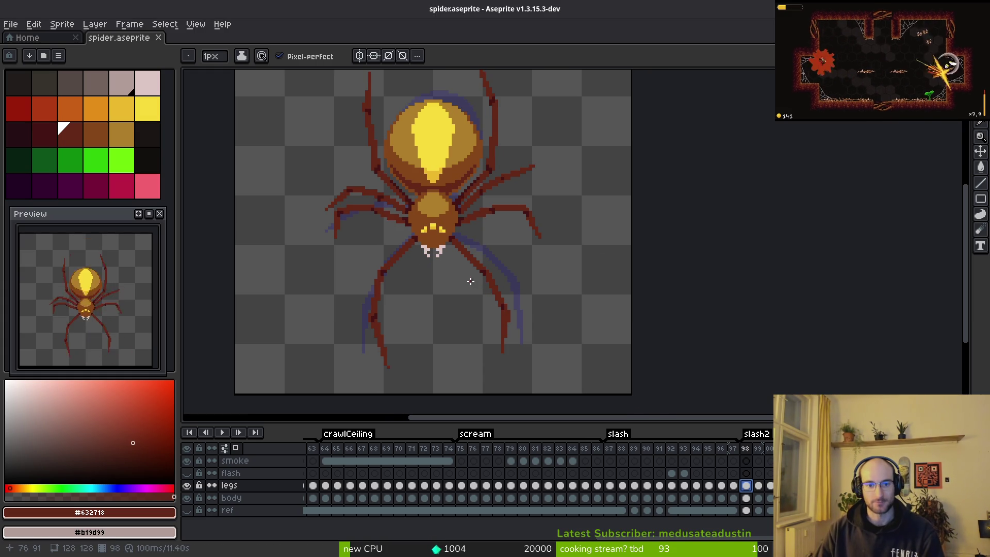
pyautogui.hscroll(2, 538, 292)
pyautogui.press('Right')
pyautogui.press('i')
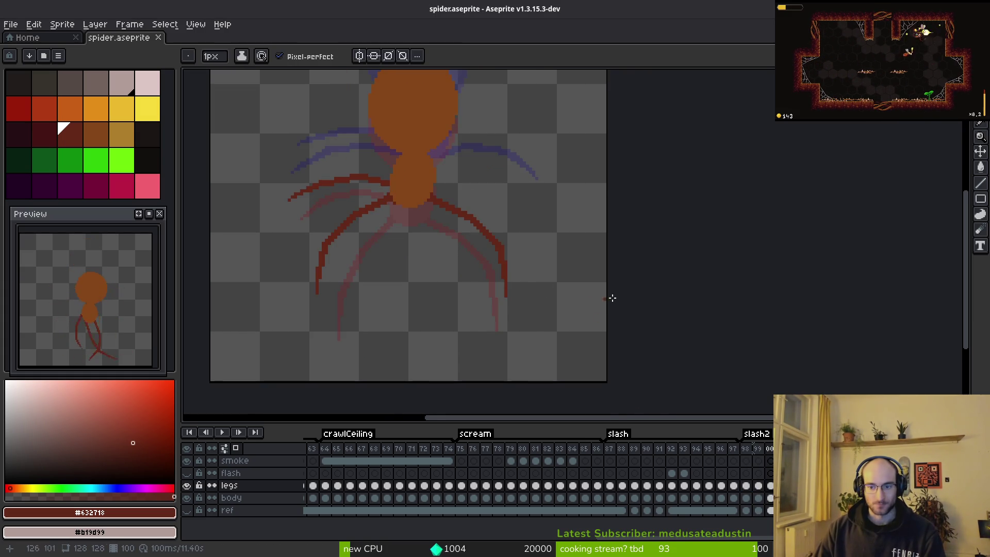
pyautogui.scroll(-2, 597, 292)
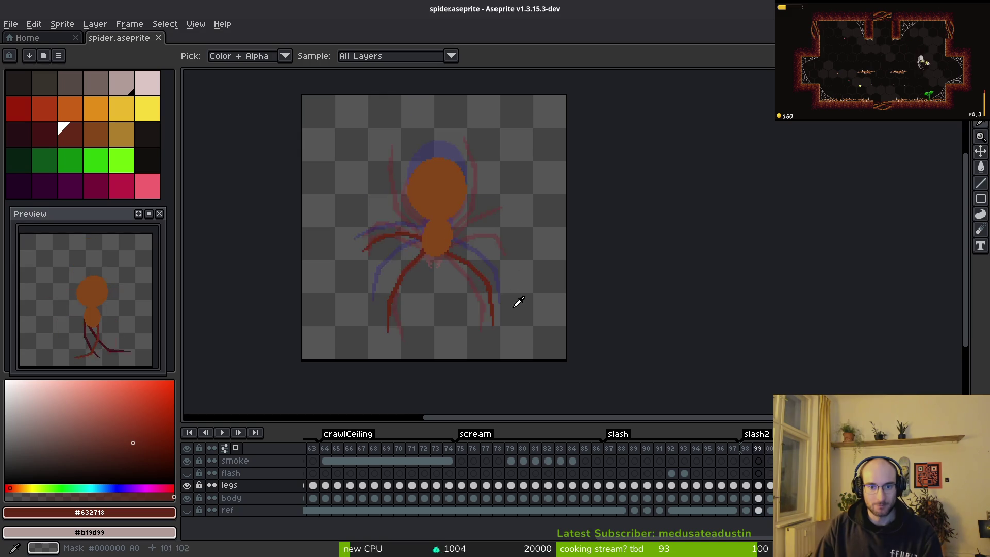
pyautogui.press('b')
pyautogui.scroll(3, 457, 244)
pyautogui.press('i')
pyautogui.scroll(2, 456, 247)
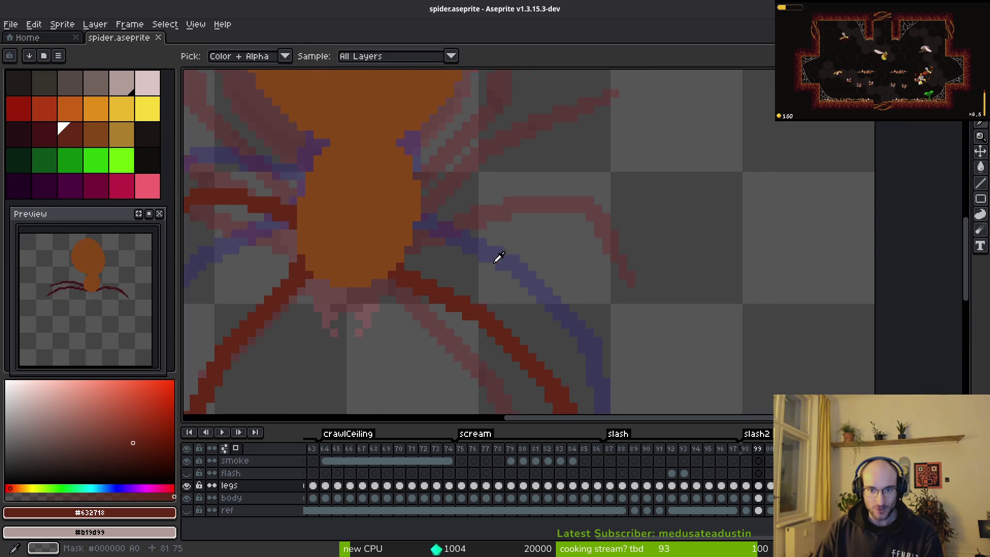
# Check frame 98, then draw two dark red leg lines on frame 99
pyautogui.press('Left')
pyautogui.press('b')
pyautogui.press('Right')
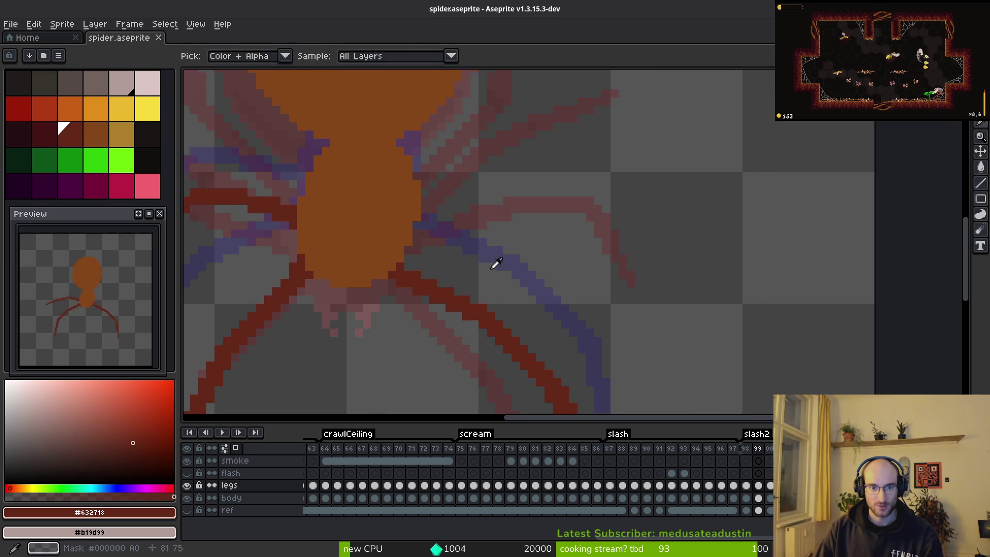
pyautogui.scroll(1, 438, 232)
pyautogui.moveTo(438, 232)
pyautogui.mouseDown()
pyautogui.moveTo(528, 180)
pyautogui.moveTo(532, 201)
pyautogui.mouseUp()
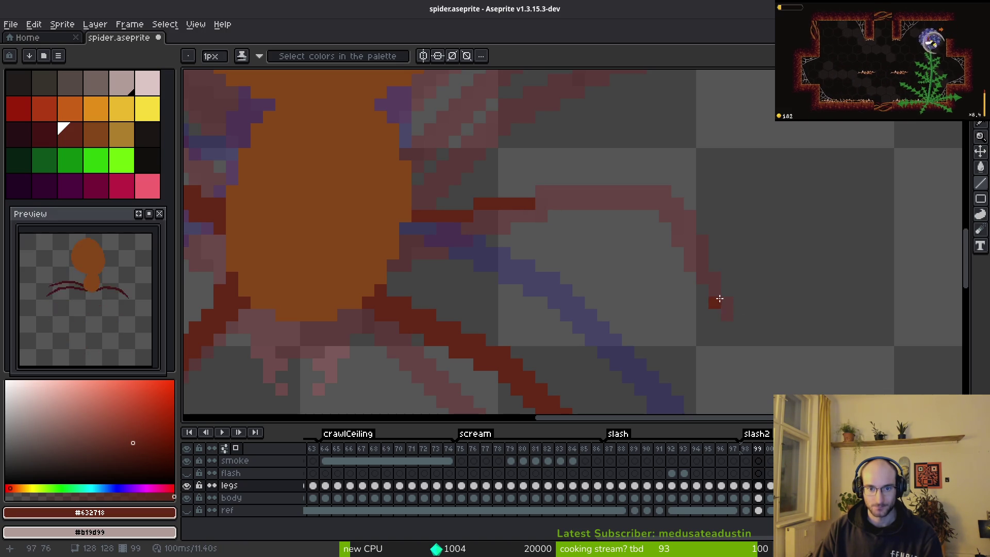
pyautogui.moveTo(730, 312)
pyautogui.mouseDown()
pyautogui.moveTo(698, 247)
pyautogui.moveTo(661, 195)
pyautogui.moveTo(649, 202)
pyautogui.moveTo(667, 203)
pyautogui.mouseUp()
# Compare leg poses across neighbouring frames and select bright green from the palette
pyautogui.scroll(-3, 670, 206)
pyautogui.press('alt')
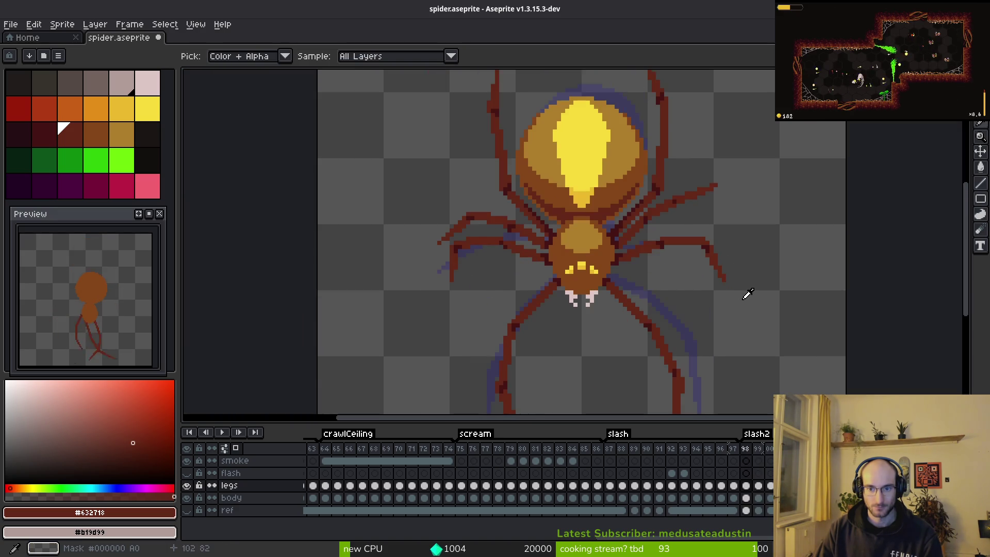
pyautogui.press('Right')
pyautogui.press('Right')
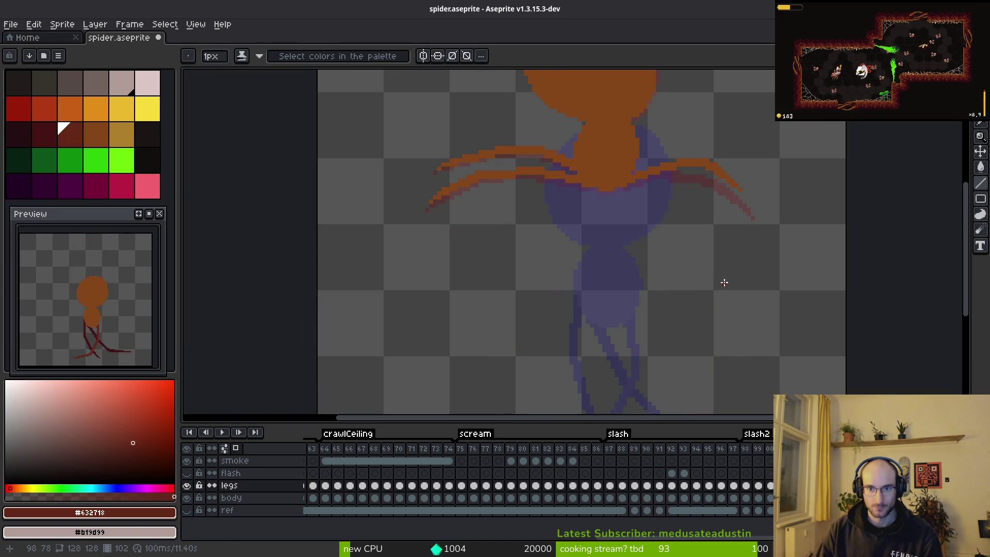
pyautogui.scroll(-3, 681, 316)
pyautogui.press('Right')
pyautogui.press('Right')
pyautogui.press('Right')
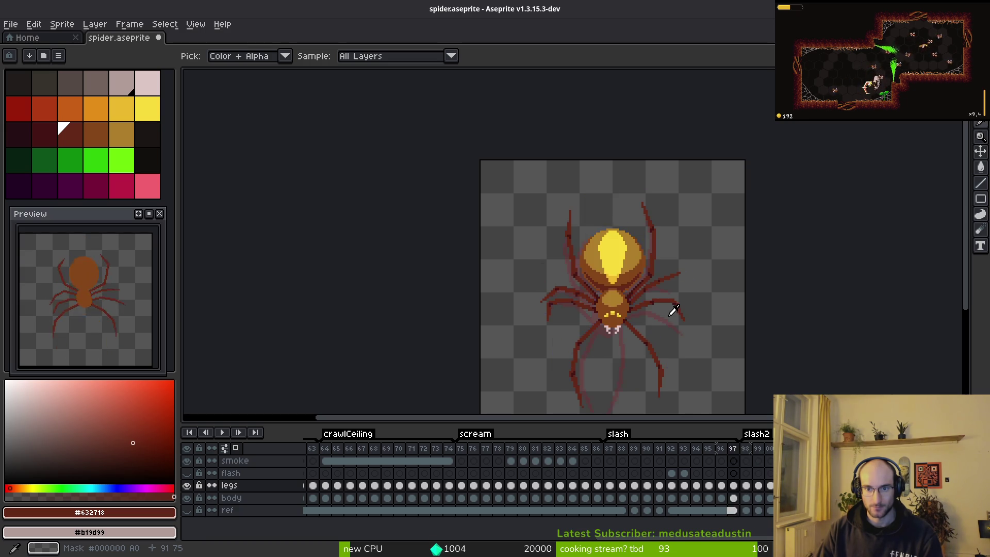
pyautogui.scroll(3, 671, 219)
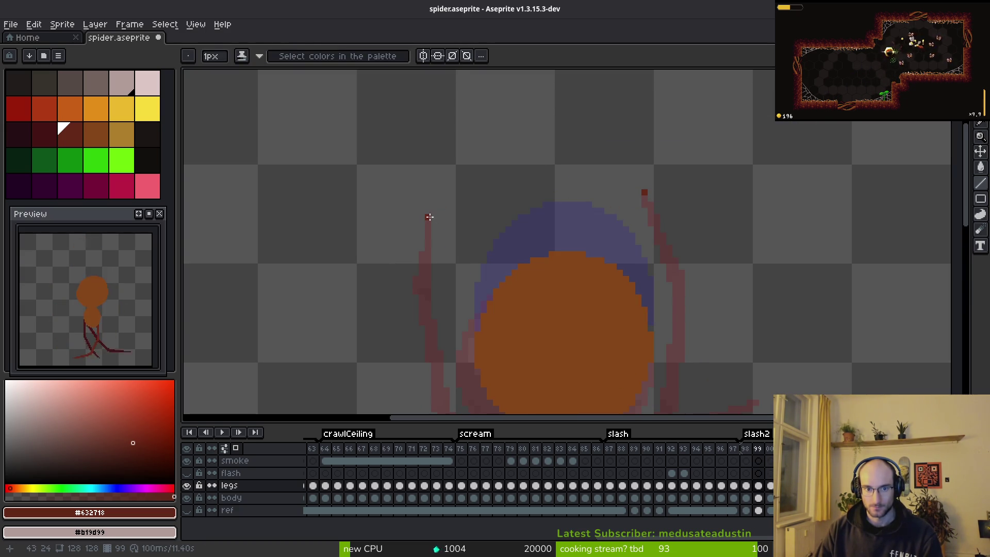
pyautogui.scroll(-3, 562, 158)
pyautogui.hscroll(3, 562, 158)
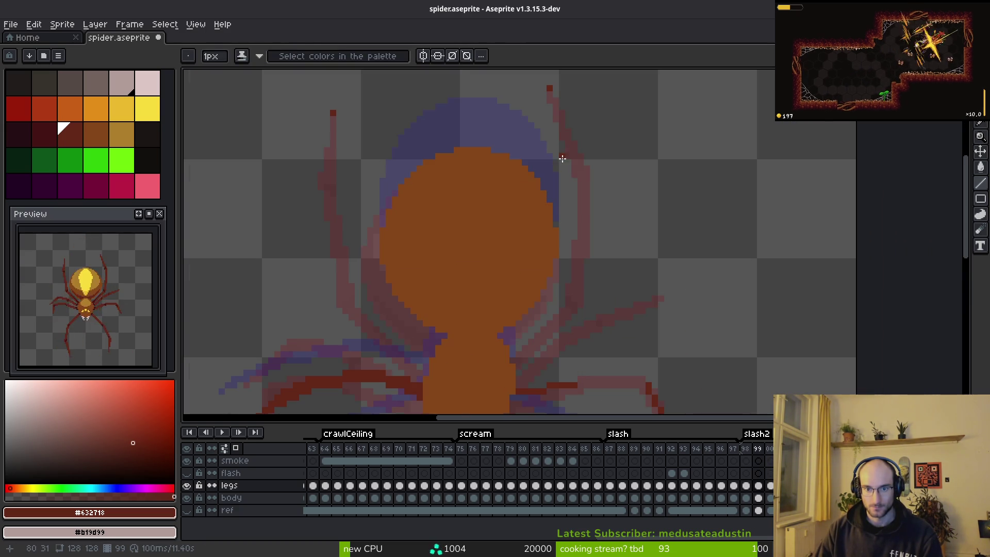
pyautogui.click(122, 159)
# Mark the right, lower-left and lower-right leg tips on frame 99 with green pixels
pyautogui.click(549, 88)
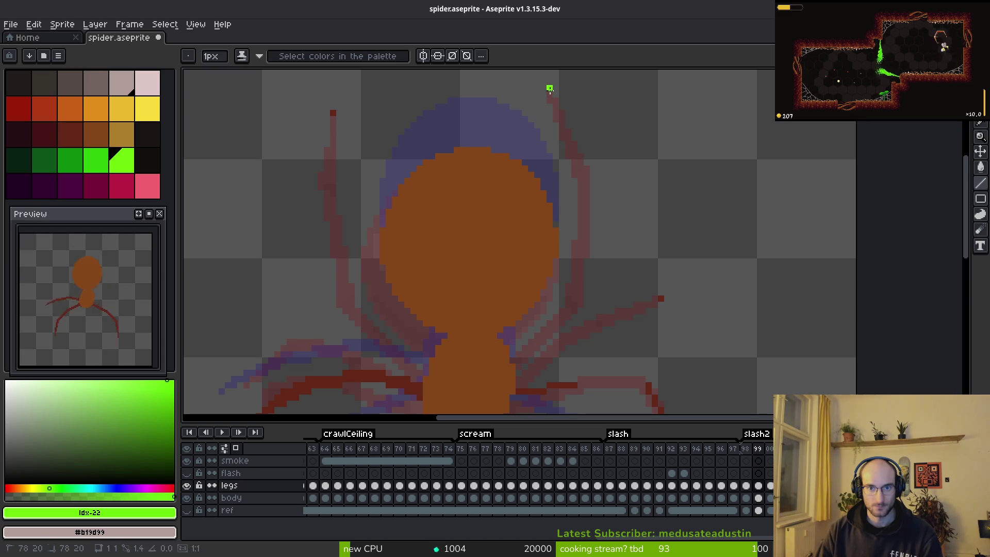
pyautogui.hotkey('ctrl', 'z')
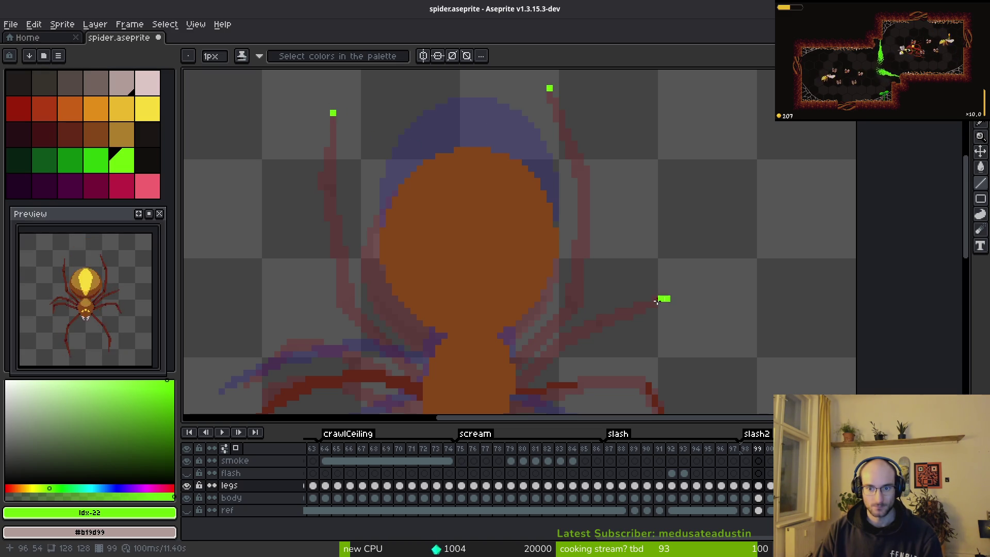
pyautogui.click(661, 298)
pyautogui.scroll(5, 276, 256)
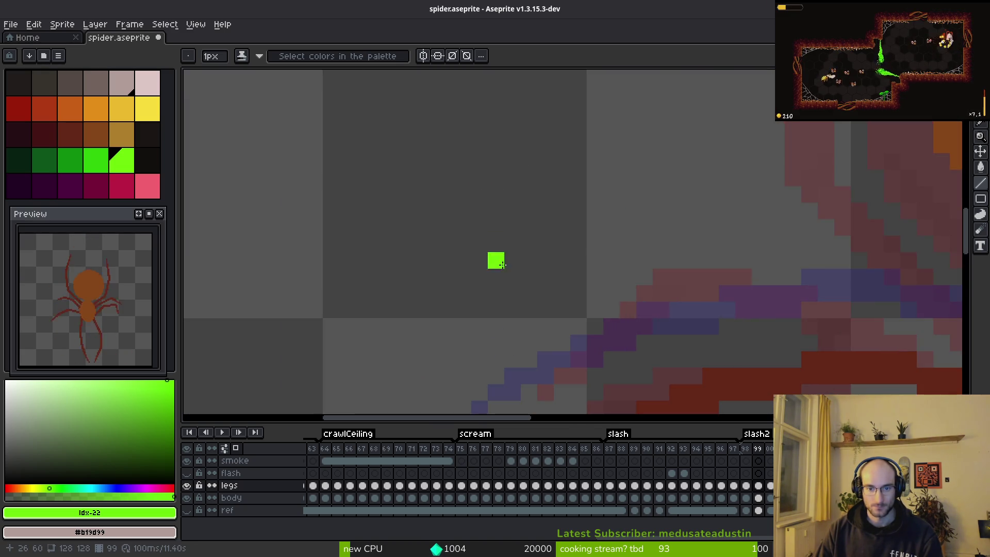
pyautogui.scroll(-6, 582, 215)
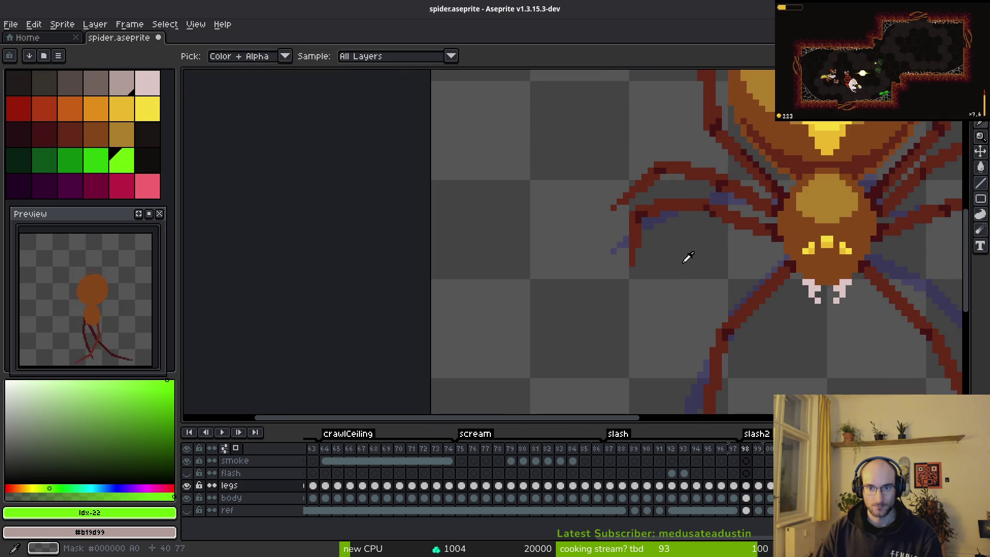
pyautogui.scroll(5, 685, 258)
pyautogui.click(623, 211)
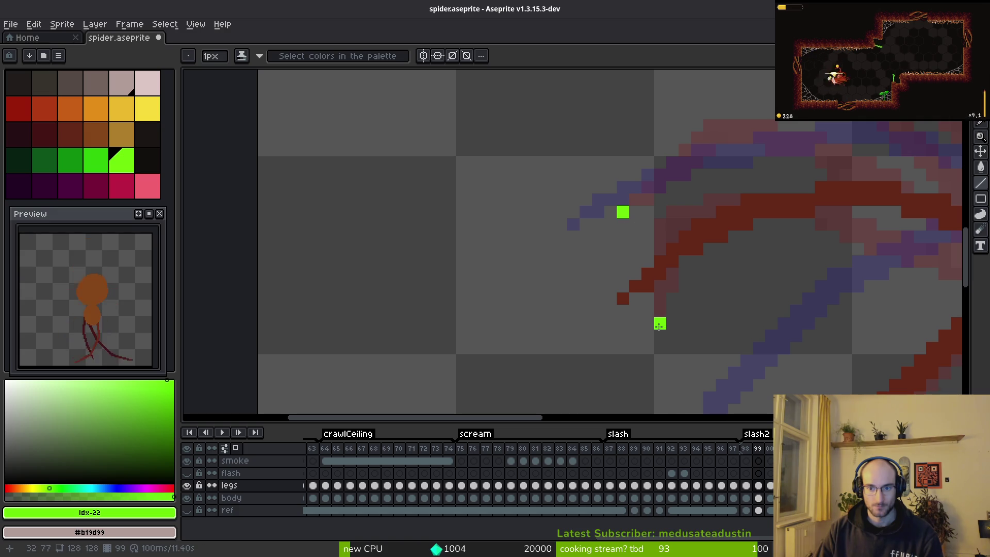
pyautogui.scroll(-5, 658, 324)
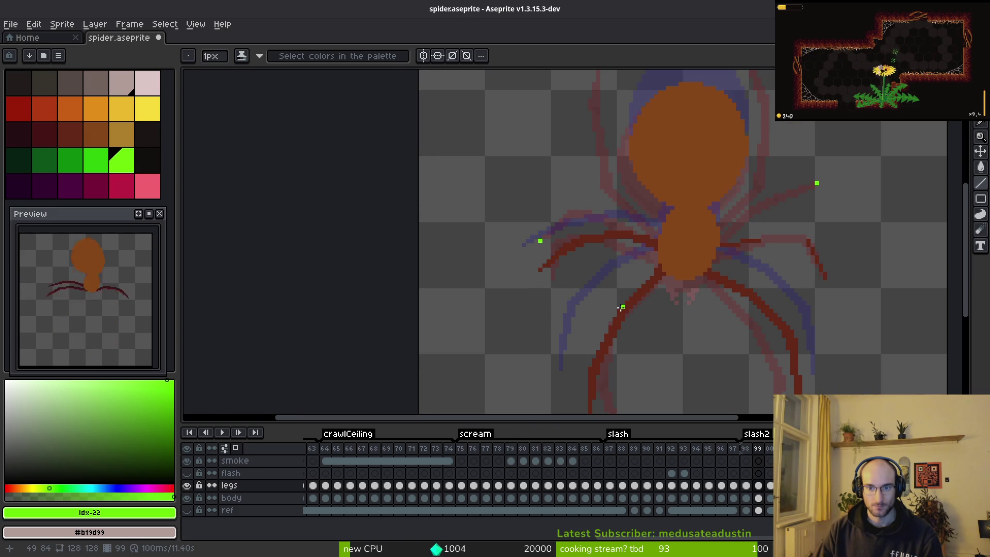
pyautogui.scroll(2, 606, 300)
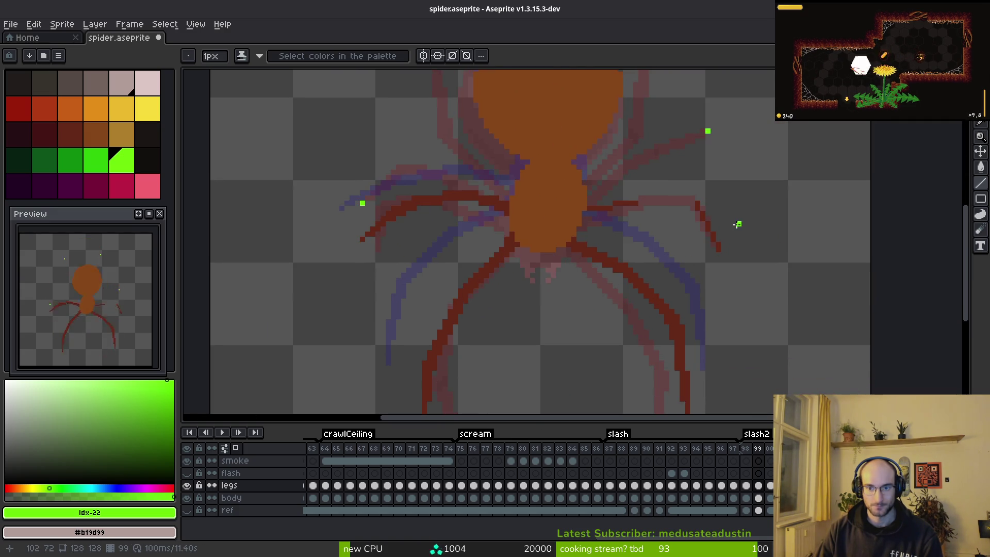
pyautogui.click(734, 196)
pyautogui.scroll(-2, 734, 197)
pyautogui.scroll(2, 752, 285)
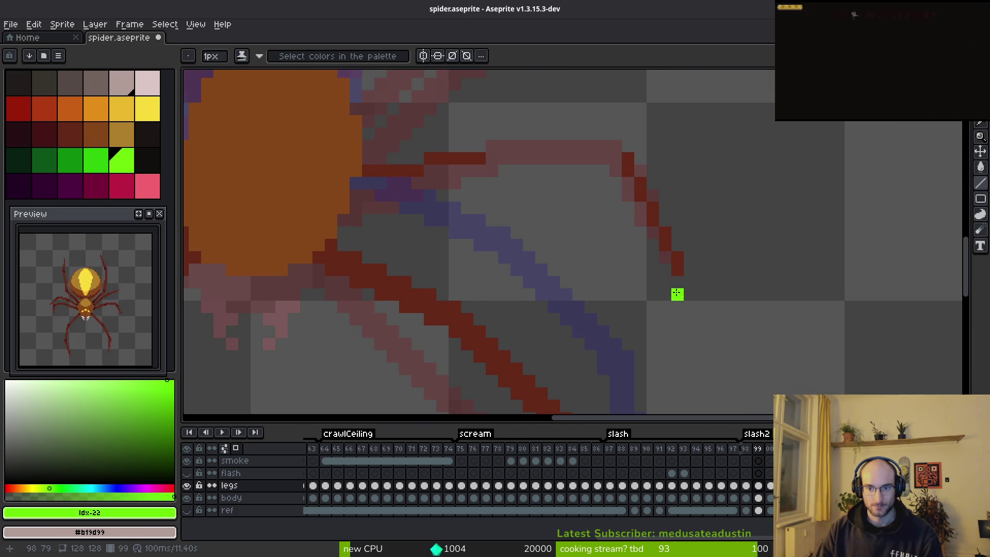
pyautogui.scroll(-2, 729, 304)
# Mark the leg bend on frame 100 with a green pixel, then eyedrop the dark red back
pyautogui.press('Right')
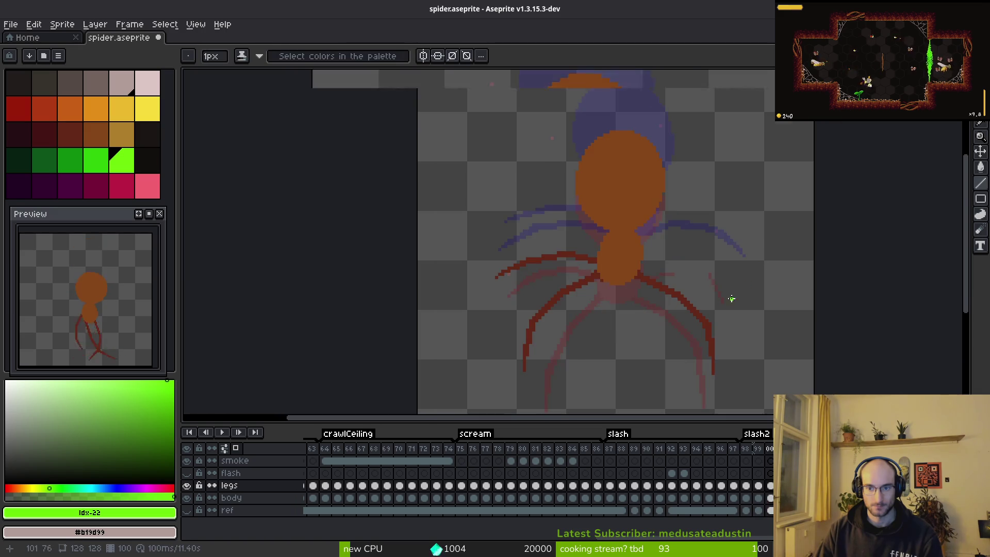
pyautogui.scroll(2, 705, 311)
pyautogui.scroll(-2, 737, 200)
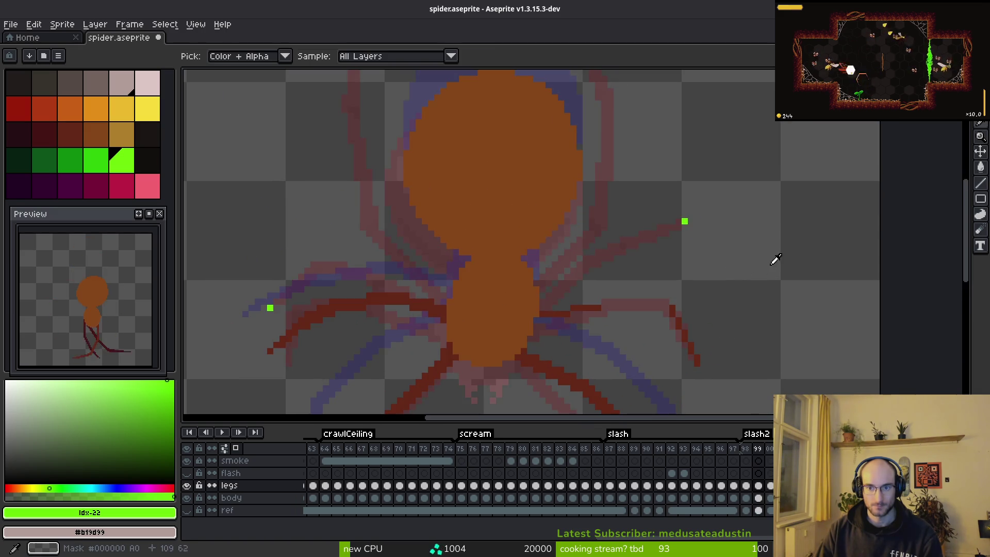
pyautogui.click(690, 216)
pyautogui.scroll(3, 738, 220)
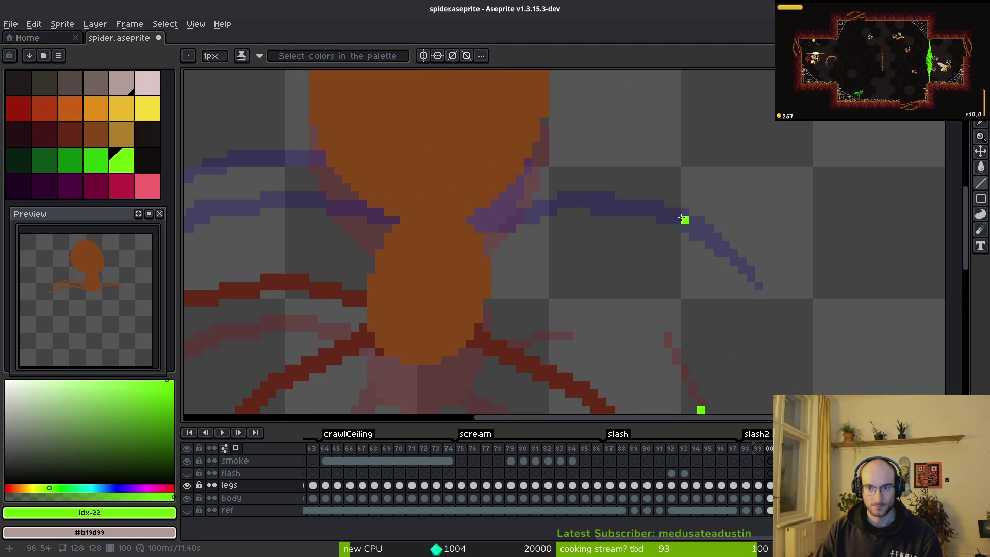
pyautogui.press('Right')
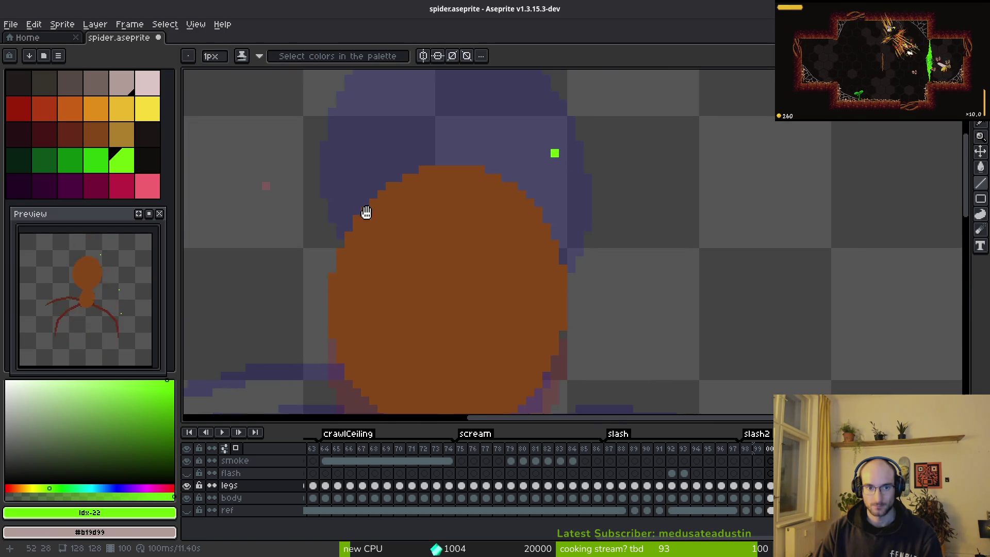
pyautogui.moveTo(331, 222); pyautogui.dragTo(533, 123)
pyautogui.moveTo(454, 339); pyautogui.dragTo(527, 242)
pyautogui.scroll(-4, 573, 350)
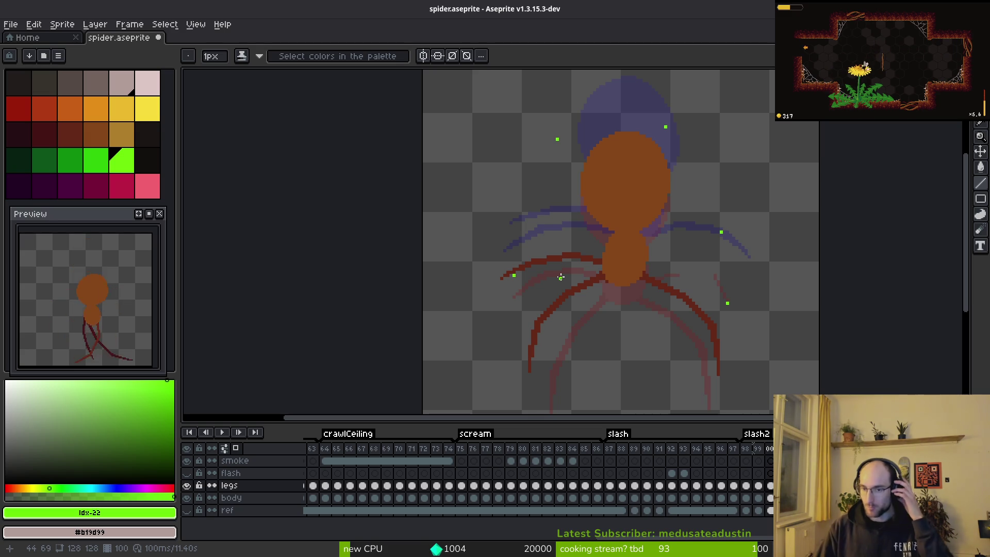
pyautogui.scroll(1, 634, 281)
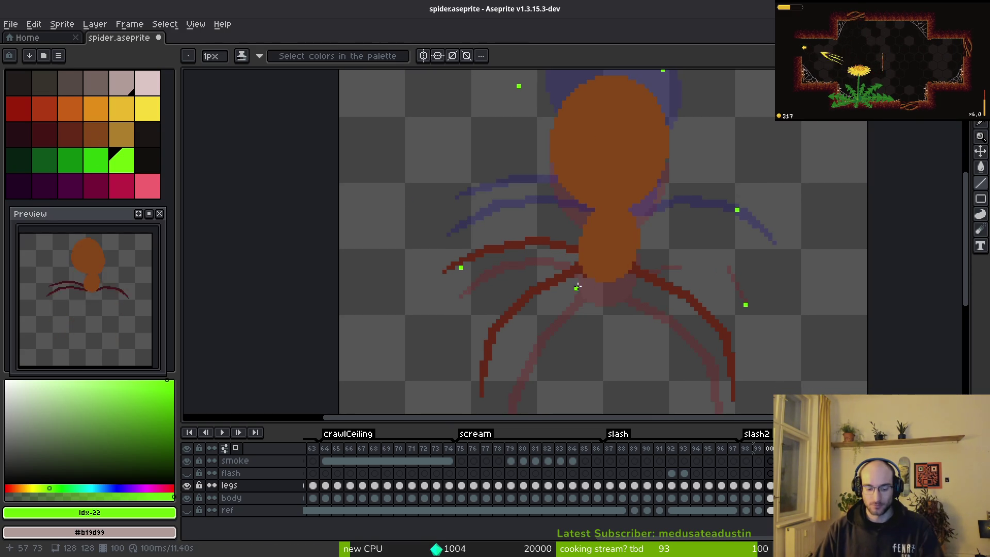
pyautogui.keyDown('alt'); pyautogui.click(576, 267); pyautogui.keyUp('alt')
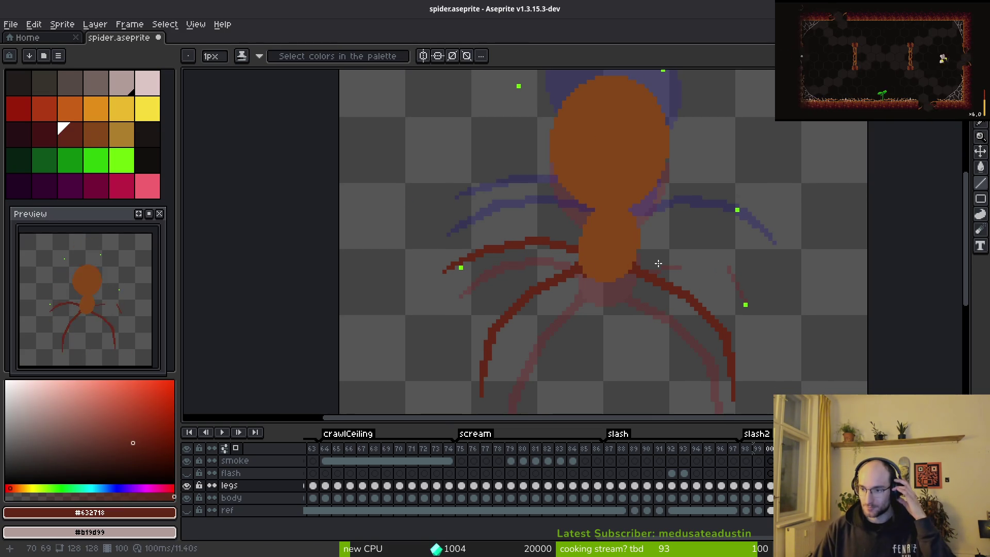
# On frame 99, trace the right leg with straight dark red segments and thicken its upper edge
pyautogui.hscroll(2, 640, 276)
pyautogui.moveTo(677, 266); pyautogui.dragTo(609, 286)
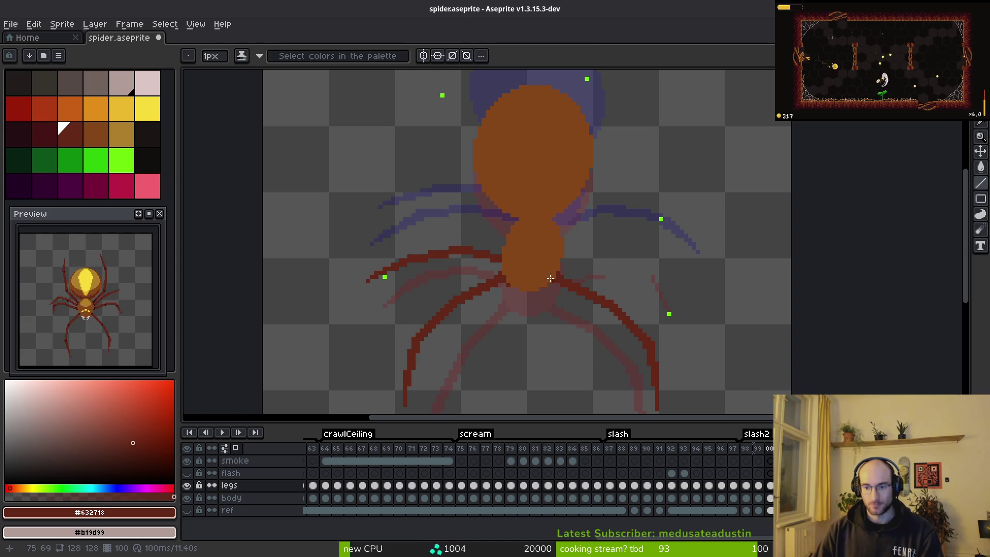
pyautogui.press('Left')
pyautogui.scroll(2, 633, 291)
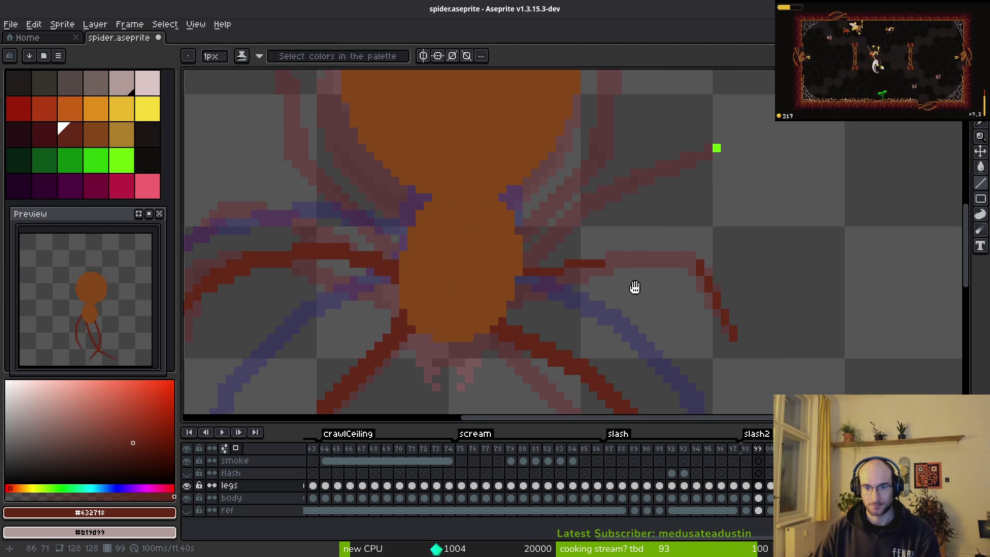
pyautogui.scroll(-1, 633, 291)
pyautogui.scroll(3, 722, 287)
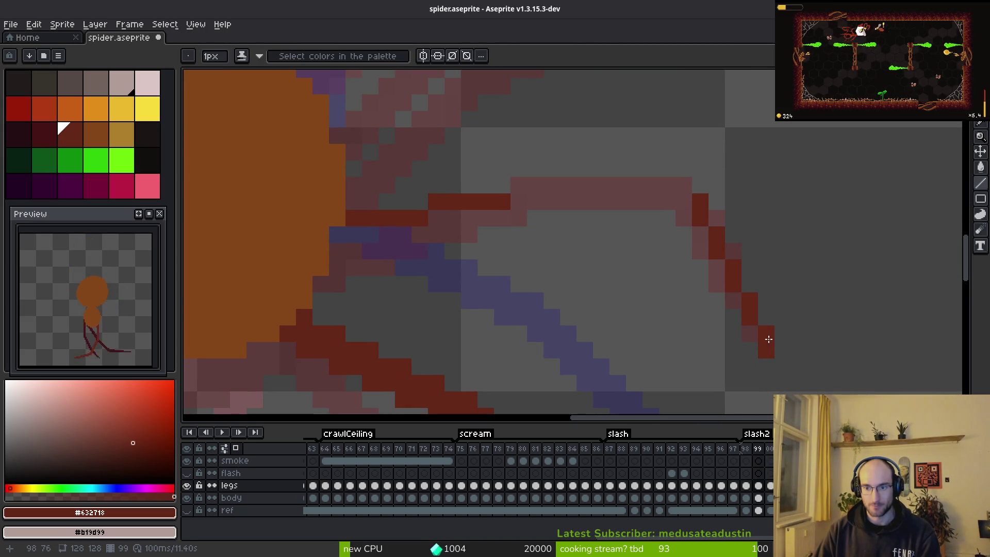
pyautogui.click(764, 347)
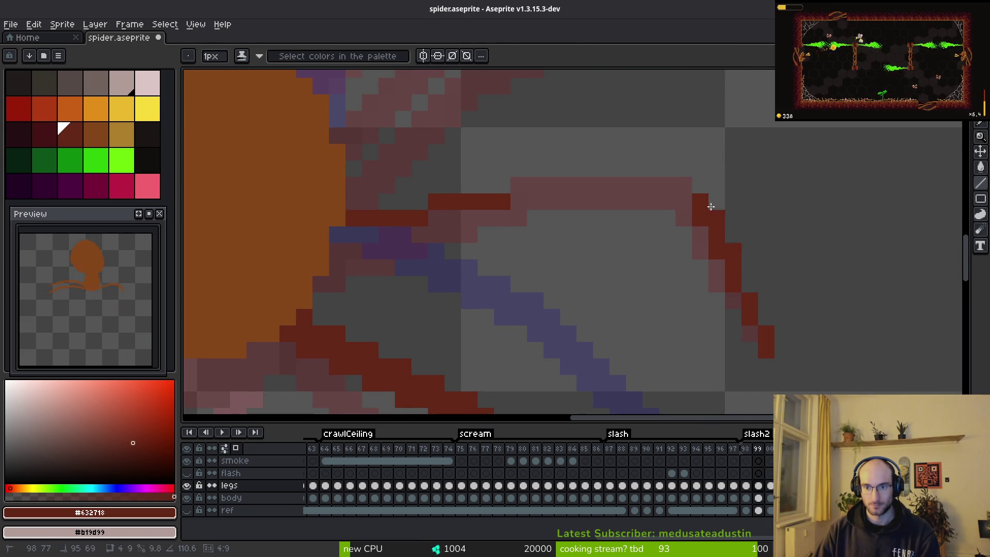
pyautogui.press('shift')
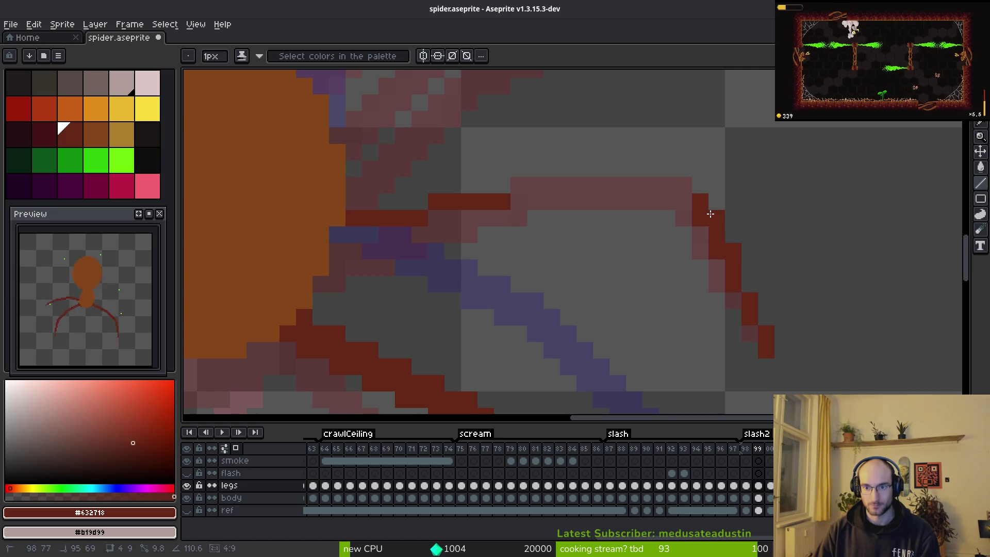
pyautogui.keyDown('shift'); pyautogui.click(708, 204); pyautogui.keyUp('shift')
pyautogui.press('shift')
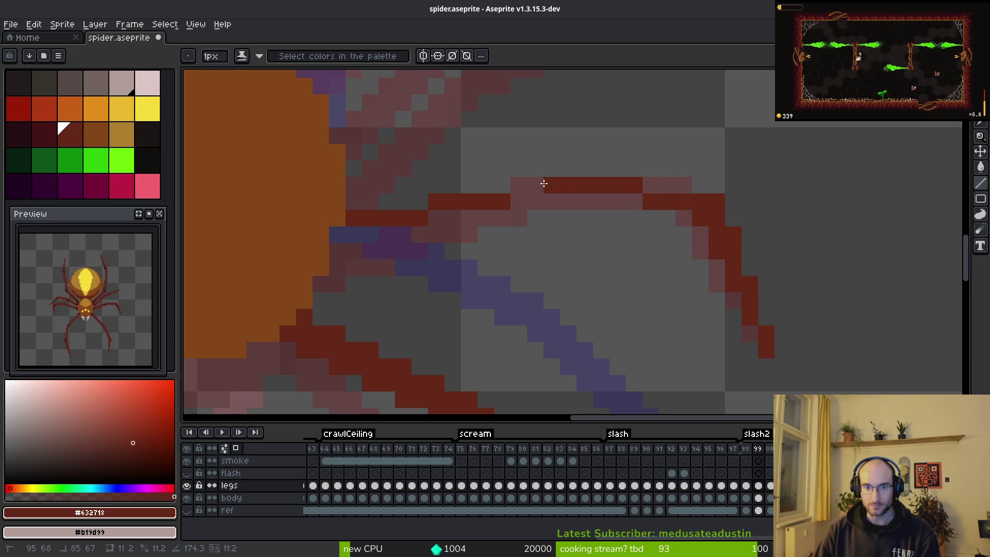
pyautogui.keyDown('shift'); pyautogui.click(529, 182); pyautogui.keyUp('shift')
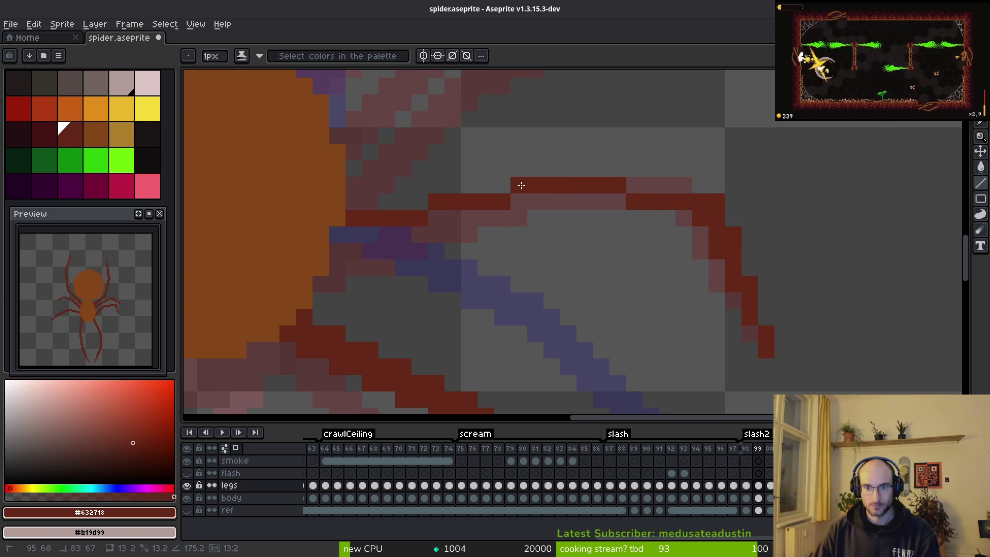
pyautogui.keyDown('shift'); pyautogui.click(349, 235); pyautogui.keyUp('shift')
pyautogui.moveTo(535, 201)
pyautogui.mouseDown()
pyautogui.moveTo(574, 199)
pyautogui.moveTo(637, 217)
pyautogui.moveTo(695, 212)
pyautogui.moveTo(707, 331)
pyautogui.mouseUp()
# Draw the upper-right leg as a diagonal dark red line from the body, redoing it once
pyautogui.scroll(-2, 696, 330)
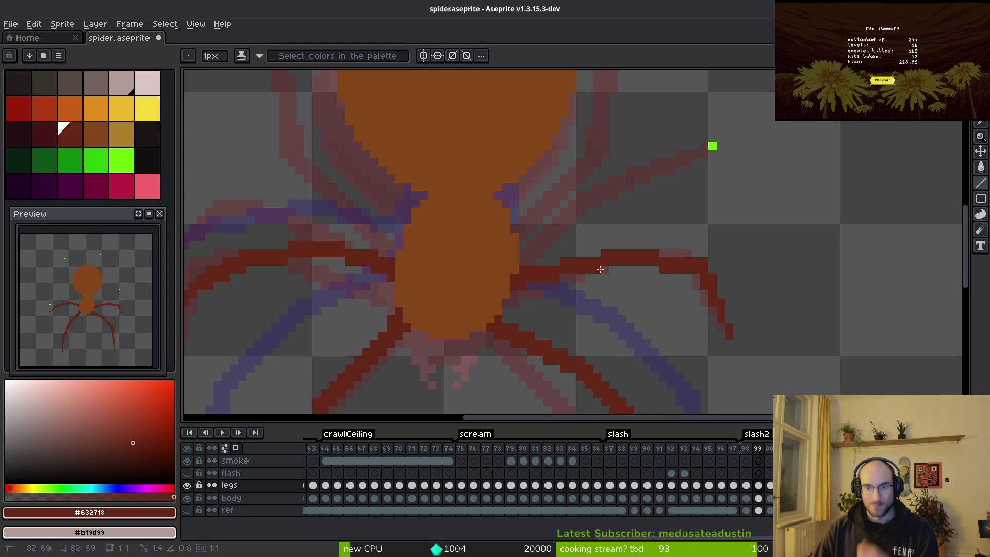
pyautogui.scroll(-2, 613, 278)
pyautogui.scroll(1, 629, 281)
pyautogui.scroll(3, 629, 282)
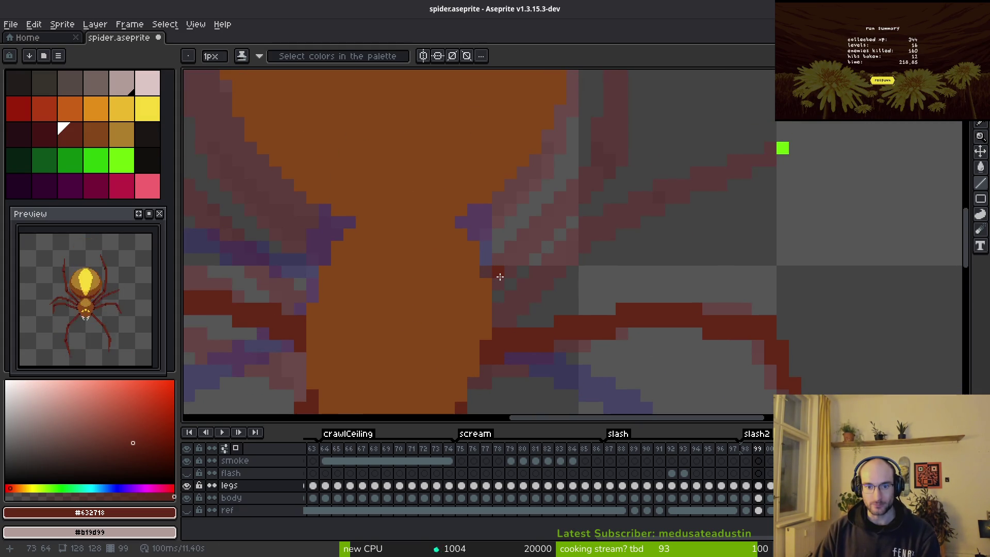
pyautogui.press('alt')
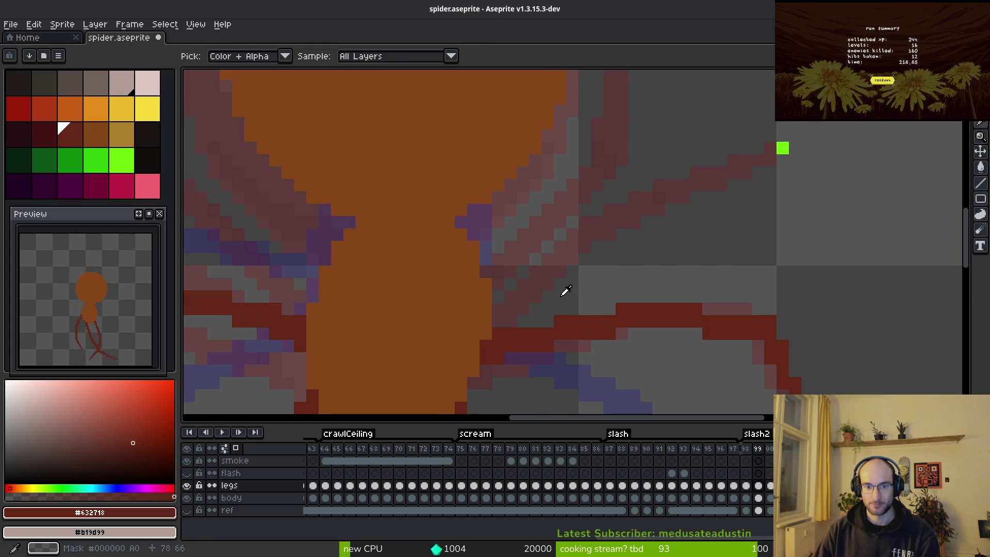
pyautogui.moveTo(485, 272)
pyautogui.mouseDown()
pyautogui.moveTo(518, 264)
pyautogui.moveTo(571, 218)
pyautogui.moveTo(578, 225)
pyautogui.moveTo(581, 212)
pyautogui.moveTo(568, 219)
pyautogui.moveTo(578, 224)
pyautogui.moveTo(559, 217)
pyautogui.moveTo(614, 184)
pyautogui.moveTo(662, 173)
pyautogui.moveTo(658, 189)
pyautogui.mouseUp()
pyautogui.hotkey('ctrl', 'z')
pyautogui.moveTo(485, 272)
pyautogui.mouseDown()
pyautogui.moveTo(602, 211)
pyautogui.moveTo(591, 215)
pyautogui.mouseUp()
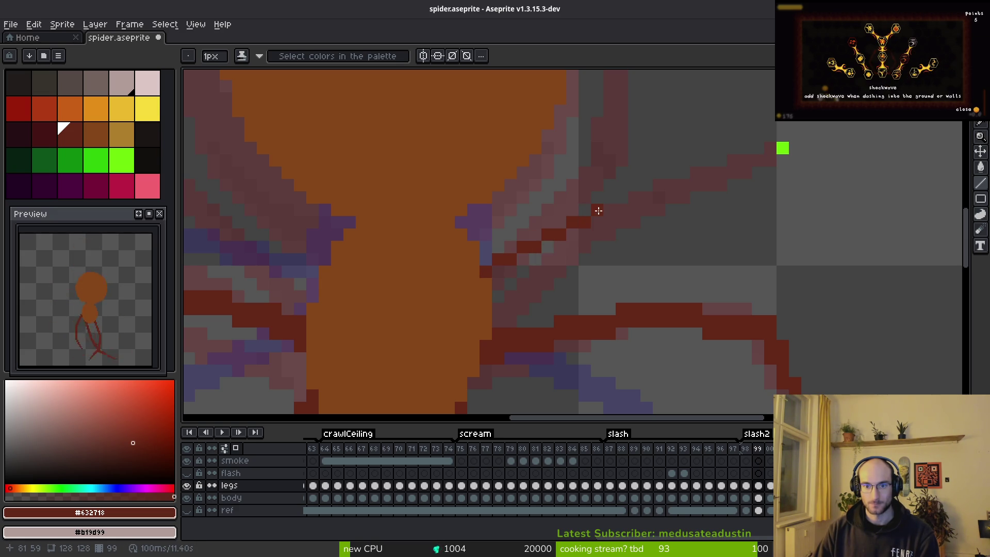
# Extend the upper-right leg with an outer segment, tip pixel and inner segment, then view frame 98
pyautogui.moveTo(782, 147)
pyautogui.mouseDown()
pyautogui.moveTo(656, 177)
pyautogui.moveTo(665, 171)
pyautogui.moveTo(680, 168)
pyautogui.moveTo(592, 212)
pyautogui.mouseUp()
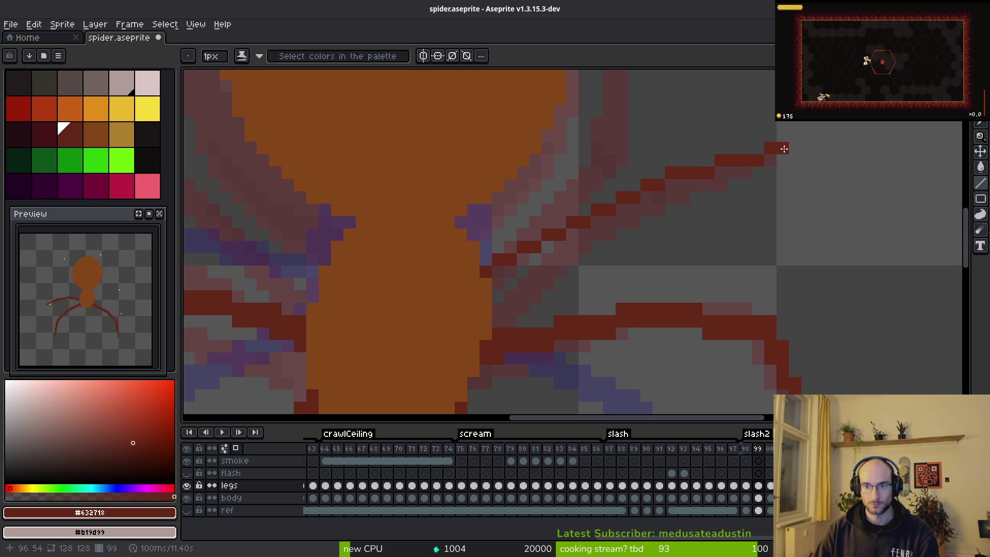
pyautogui.click(755, 154)
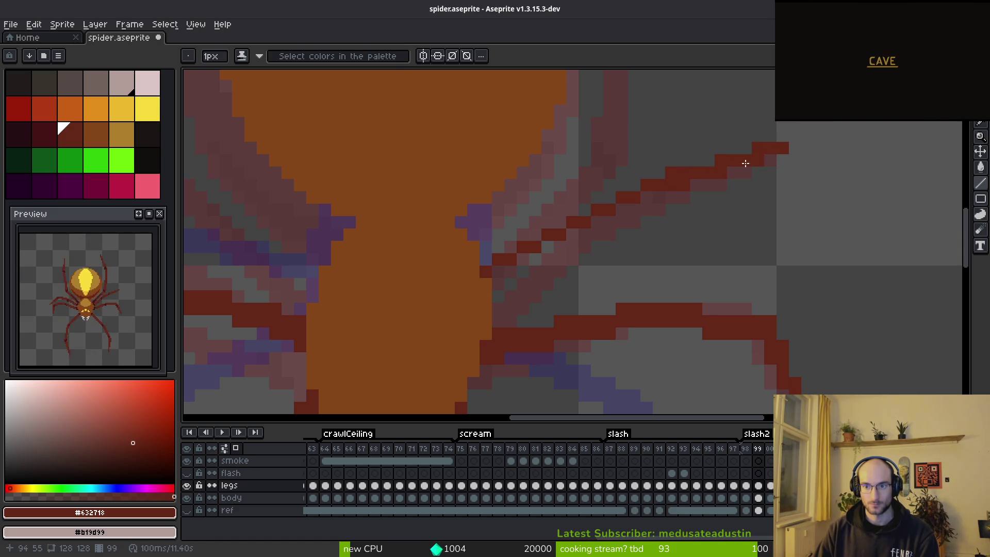
pyautogui.moveTo(658, 193)
pyautogui.mouseDown()
pyautogui.moveTo(572, 227)
pyautogui.moveTo(522, 264)
pyautogui.mouseUp()
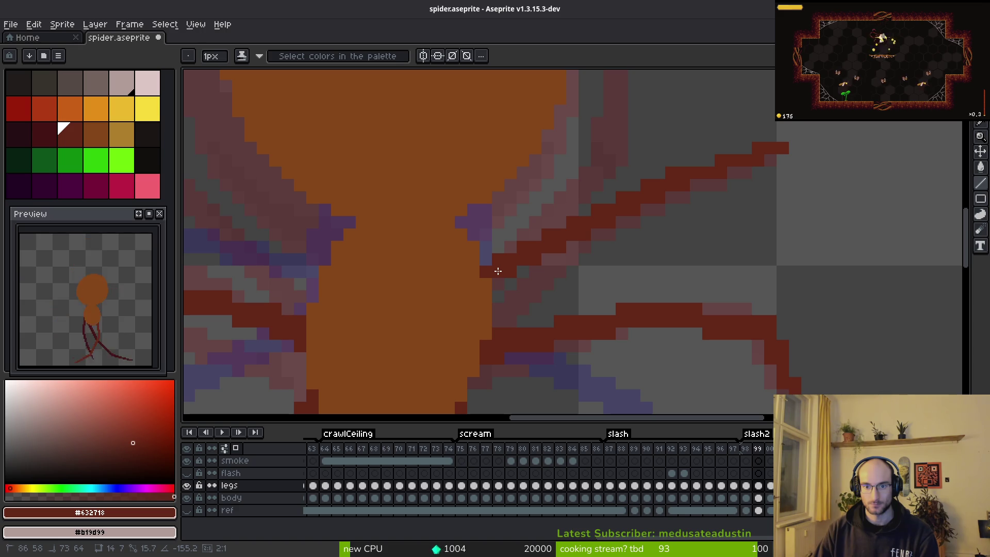
pyautogui.scroll(-4, 632, 285)
pyautogui.press('Left')
pyautogui.press('alt')
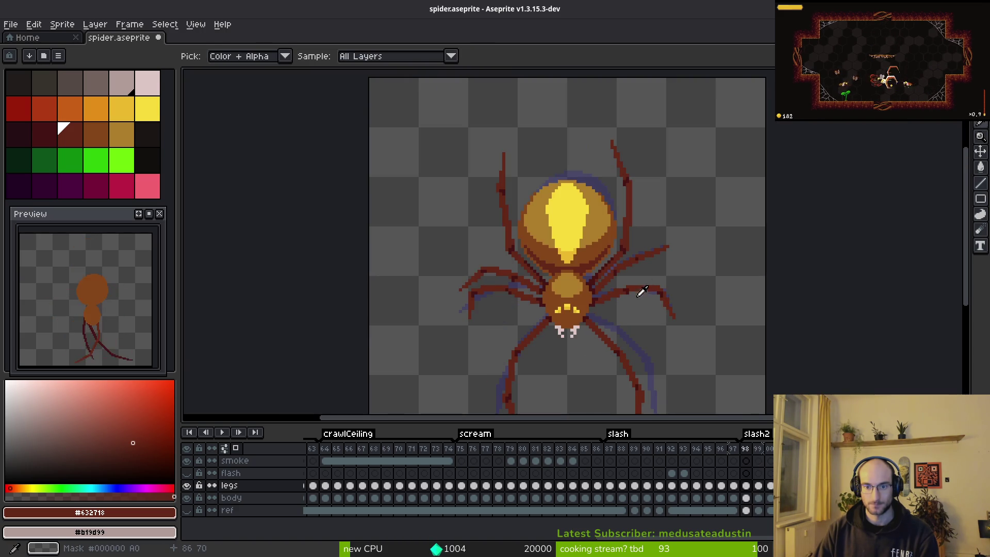
# Compare the shaded frame 98 with the sketch frame 99 by flipping between them
pyautogui.press('Right')
pyautogui.press('Left')
pyautogui.press('Right')
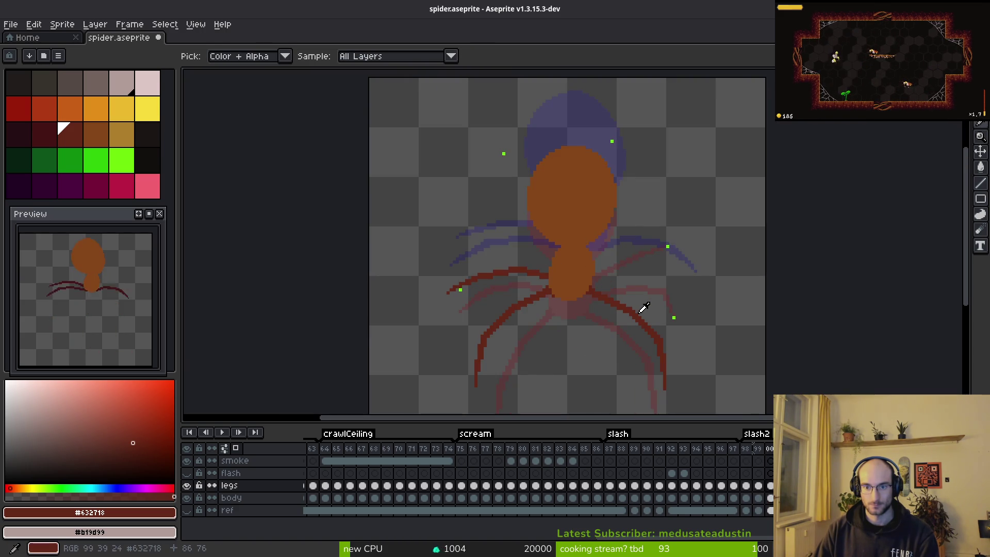
pyautogui.press('Left')
pyautogui.press('Right')
pyautogui.press('Right')
pyautogui.press('Left')
pyautogui.press('Right')
pyautogui.press('Left')
pyautogui.press('Left')
pyautogui.press('Right')
pyautogui.press('Left')
pyautogui.press('Right')
pyautogui.press('Left')
pyautogui.press('Right')
pyautogui.press('Left')
pyautogui.press('Right')
# Undo the upper-right leg line and redraw it as two dark red segments toward the body
pyautogui.hotkey('ctrl', 'z')
pyautogui.scroll(3, 643, 256)
pyautogui.hotkey('ctrl', 'z')
pyautogui.hotkey('ctrl', 'z')
pyautogui.hotkey('ctrl', 'z')
pyautogui.moveTo(690, 208)
pyautogui.mouseDown()
pyautogui.moveTo(618, 210)
pyautogui.moveTo(545, 247)
pyautogui.moveTo(551, 241)
pyautogui.moveTo(489, 289)
pyautogui.mouseUp()
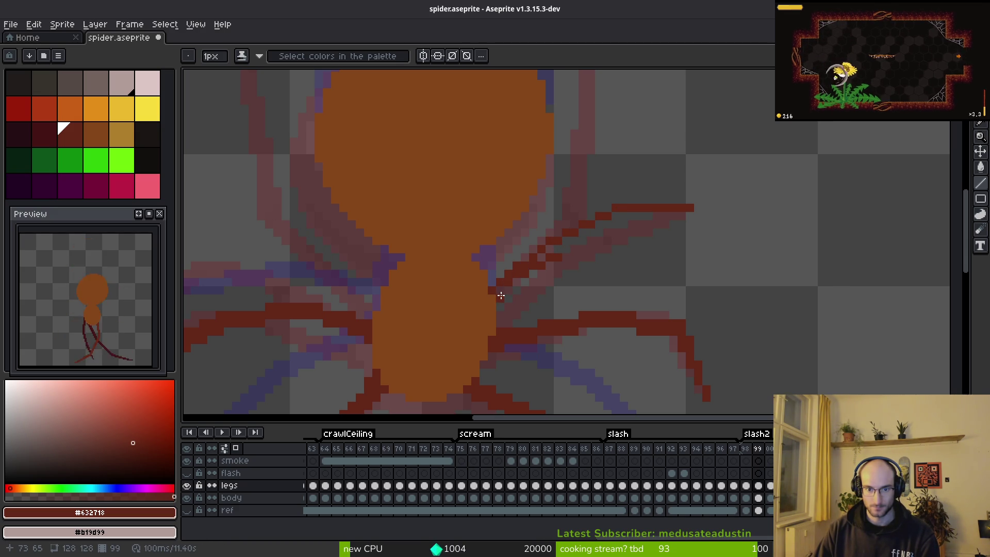
pyautogui.moveTo(549, 250); pyautogui.dragTo(501, 289)
# Cycle through freehand, shading, eyedropper and pencil tools while rechecking frame 98 against frame 99
pyautogui.press('f')
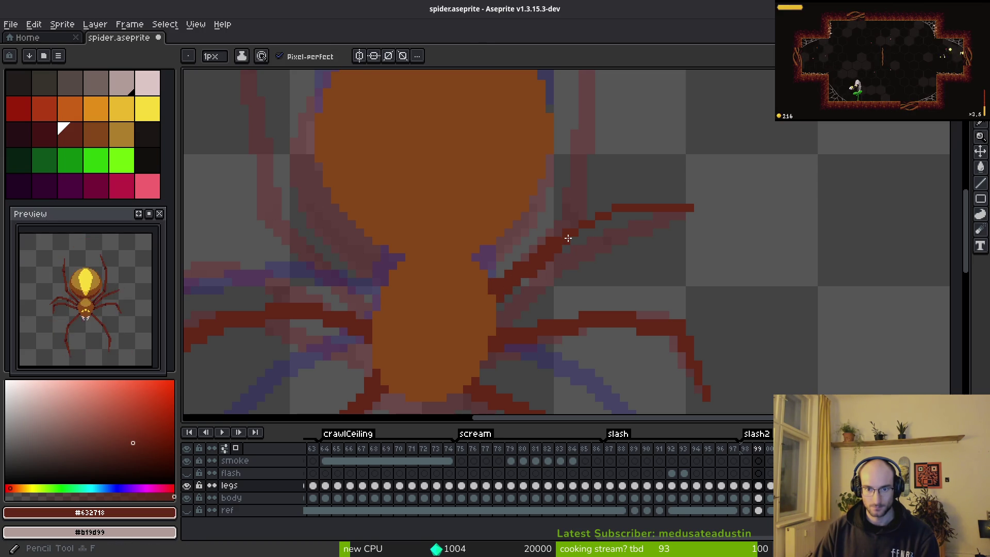
pyautogui.press('s')
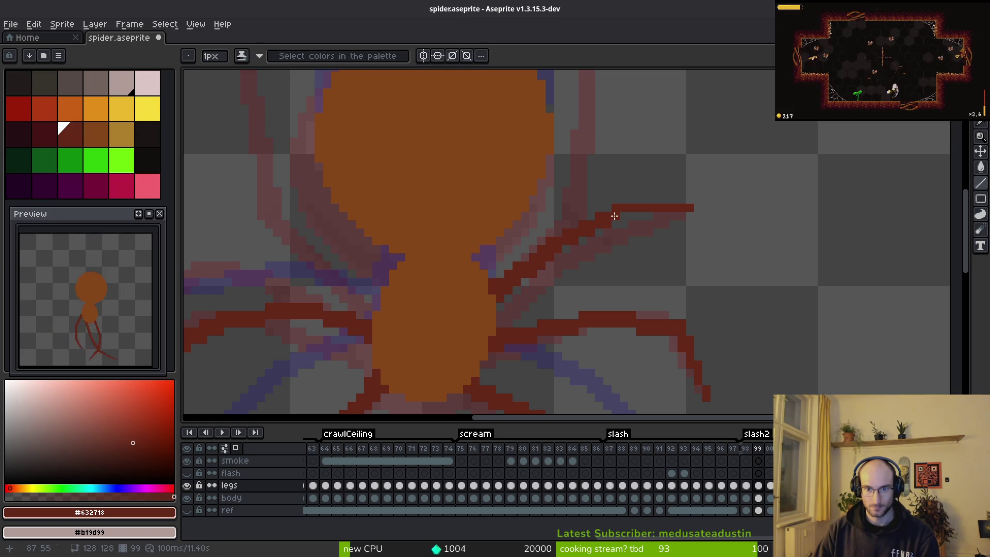
pyautogui.scroll(-2, 631, 259)
pyautogui.scroll(-2, 632, 258)
pyautogui.scroll(4, 594, 344)
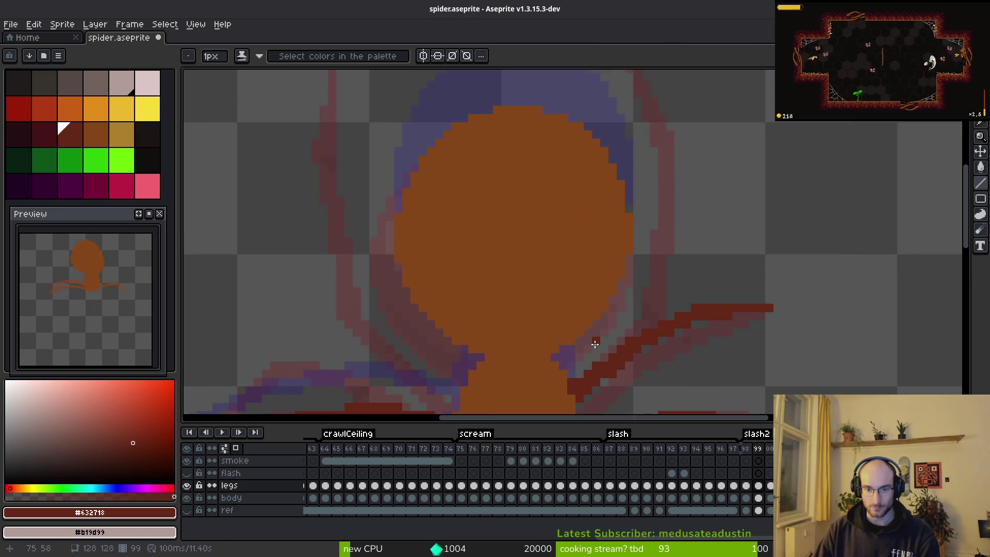
pyautogui.scroll(-3, 594, 343)
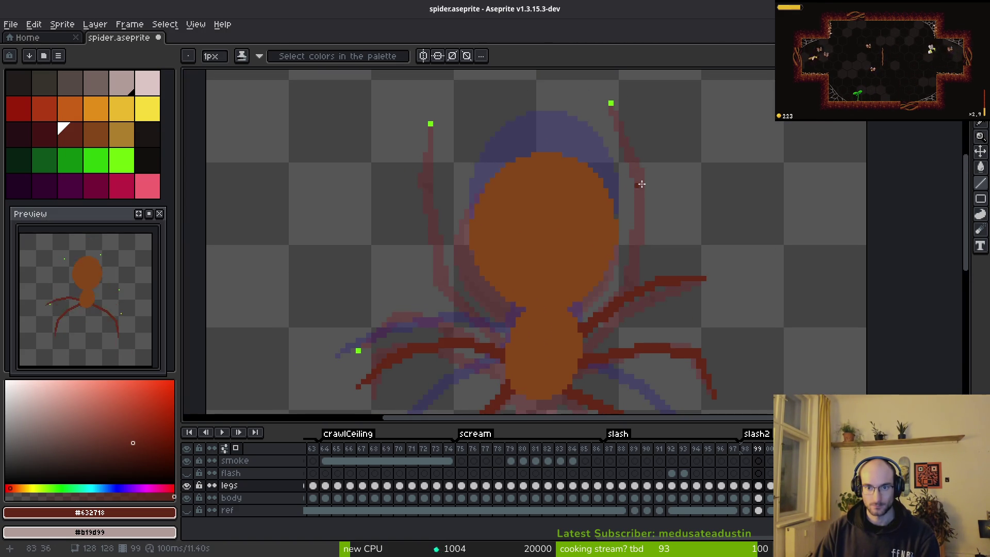
pyautogui.press('i')
pyautogui.press('b')
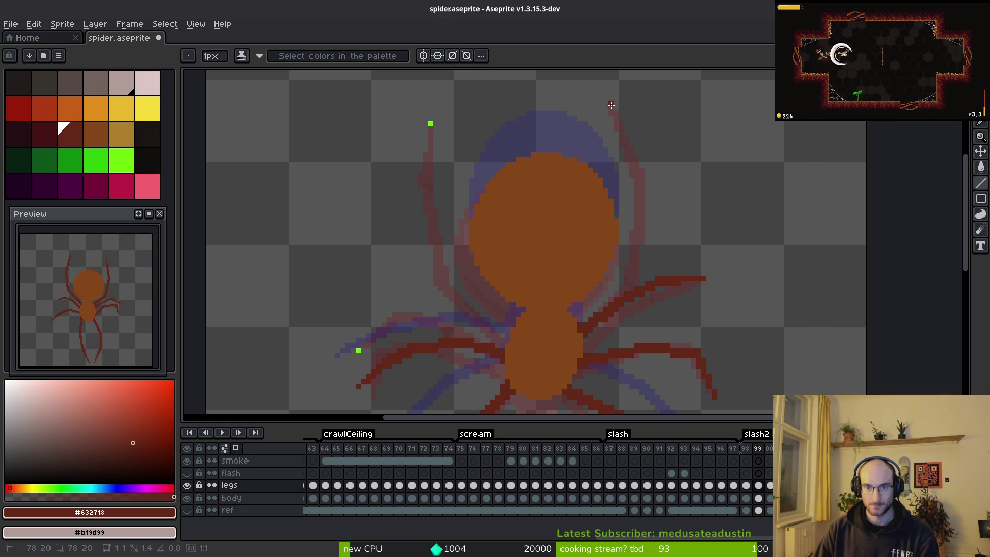
pyautogui.press('i')
pyautogui.press('Left')
pyautogui.press('Right')
pyautogui.press('b')
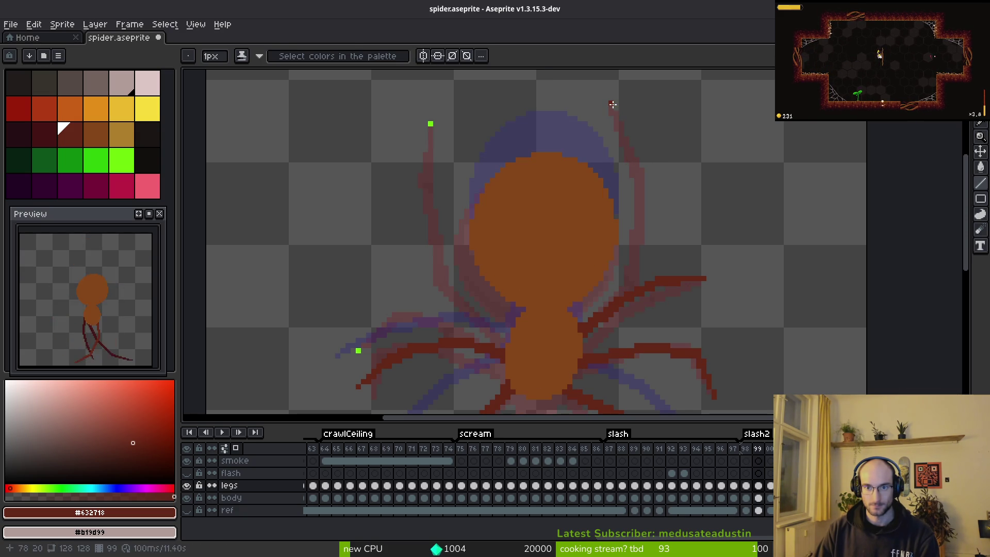
# Compare poses on neighbouring frames, then draw a diagonal dark red leg stroke up-right
pyautogui.press('Right')
pyautogui.press('i')
pyautogui.scroll(-2, 690, 233)
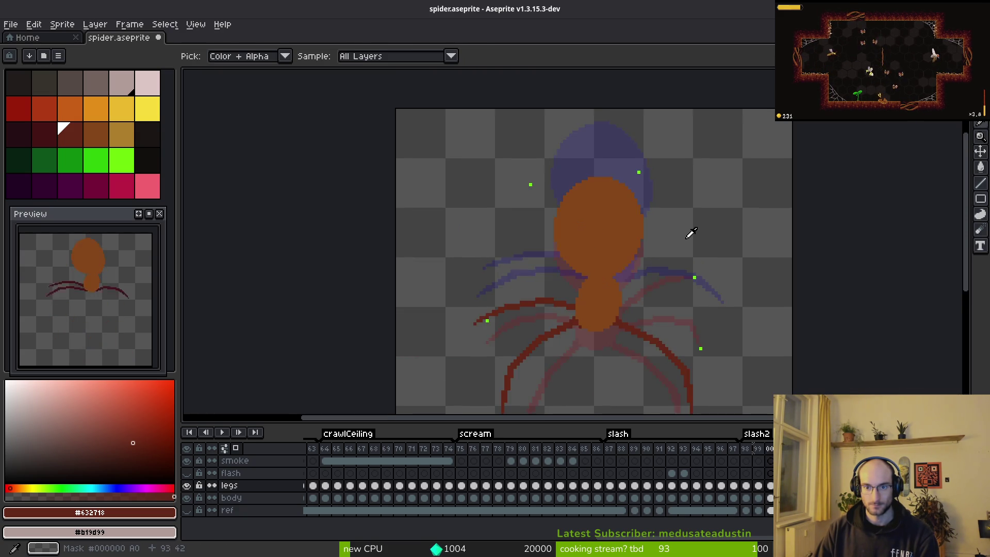
pyautogui.press('Left')
pyautogui.press('Left')
pyautogui.press('Right')
pyautogui.press('Right')
pyautogui.press('Right')
pyautogui.press('Left')
pyautogui.press('Left')
pyautogui.press('Right')
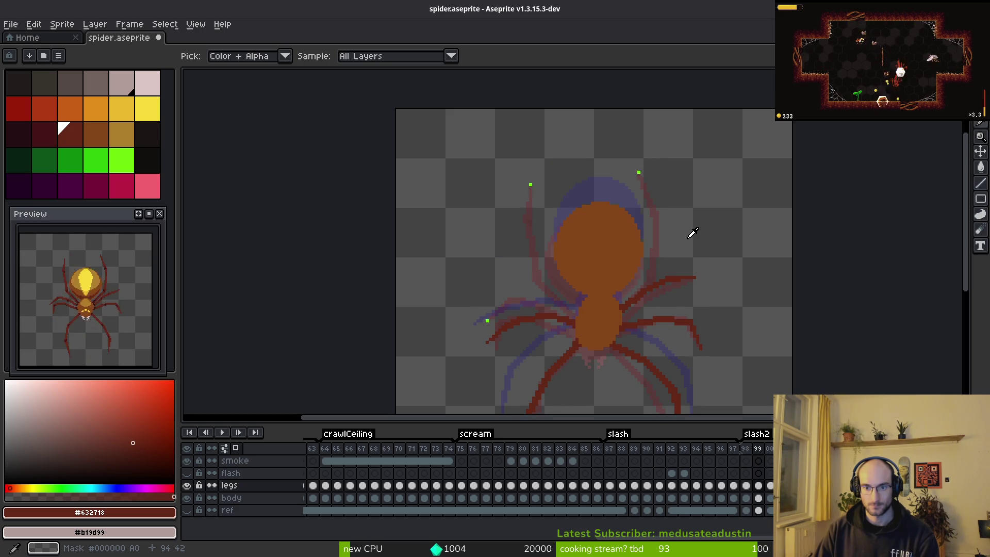
pyautogui.press('Right')
pyautogui.scroll(3, 647, 273)
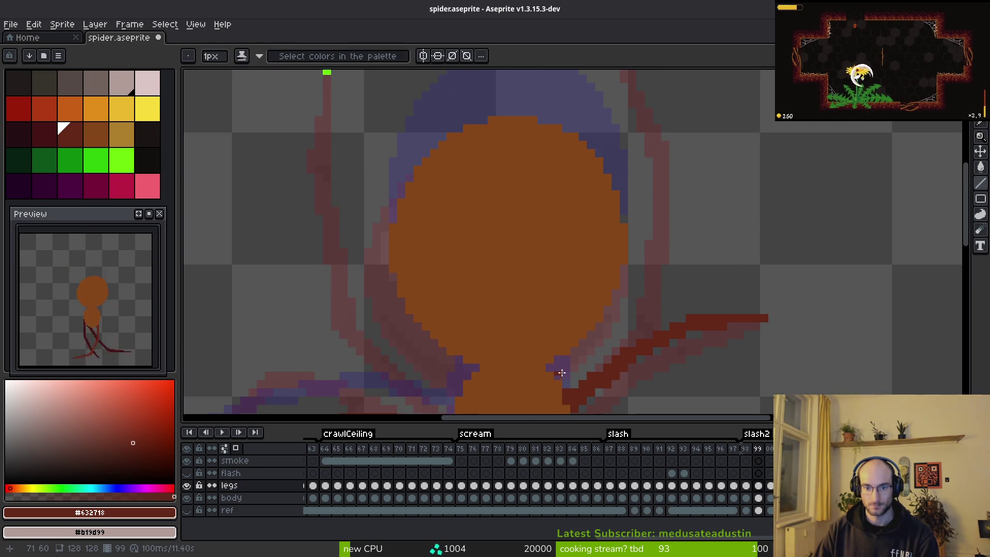
pyautogui.moveTo(562, 375); pyautogui.dragTo(632, 308)
# Replace the freehand stroke with one straight dark red line running up-right from the leg base
pyautogui.hotkey('ctrl', 'z')
pyautogui.click(562, 372)
pyautogui.keyDown('shift'); pyautogui.click(632, 307); pyautogui.keyUp('shift')
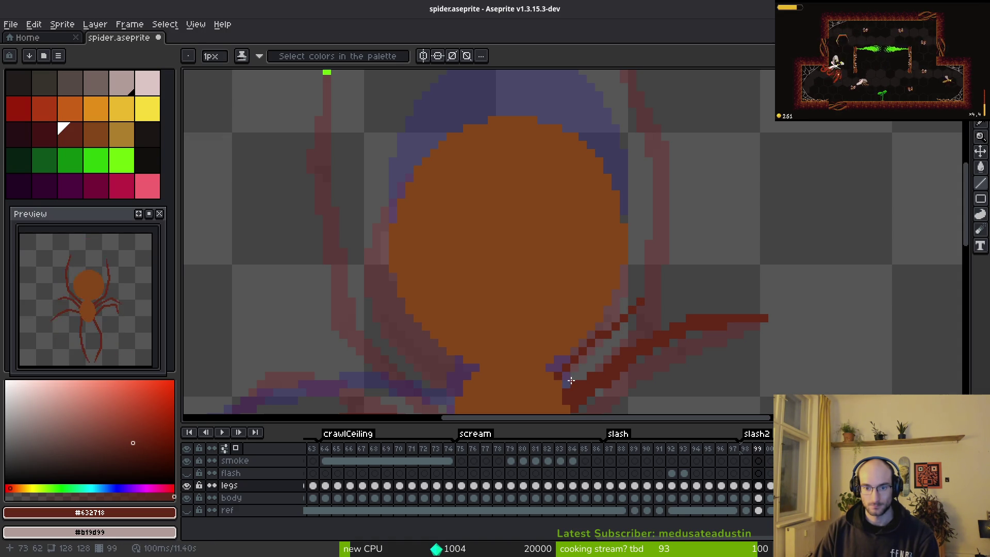
pyautogui.keyDown('shift'); pyautogui.click(643, 309); pyautogui.keyUp('shift')
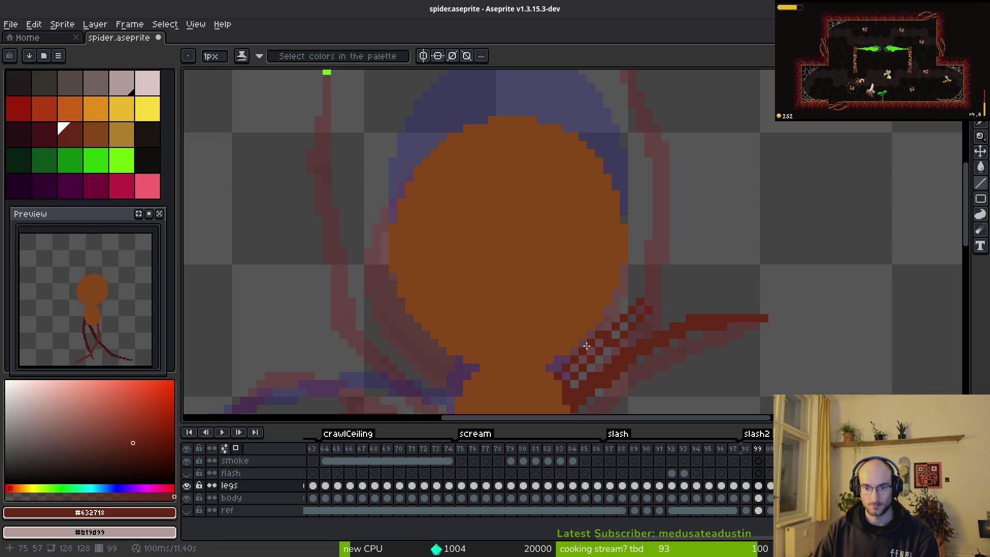
pyautogui.hotkey('ctrl', 'z')
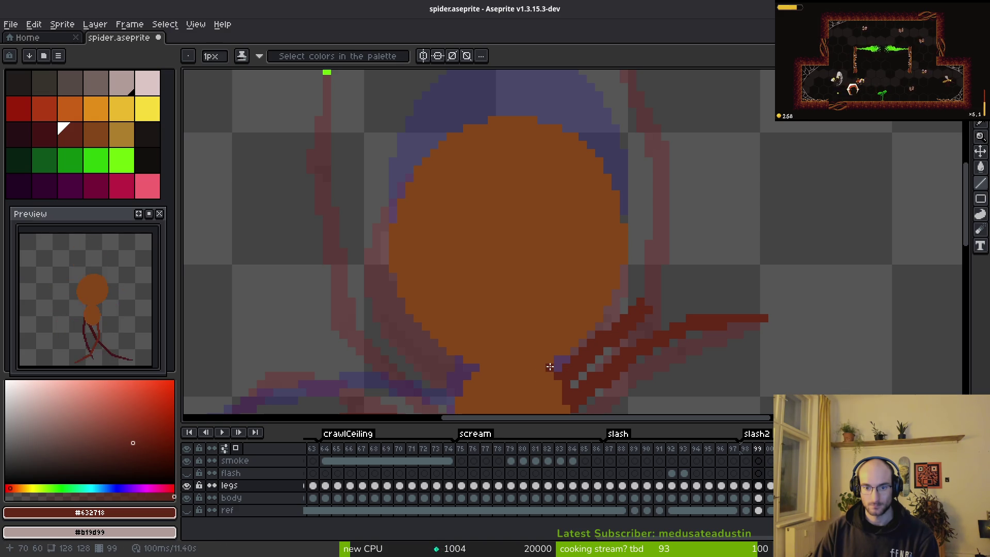
# Compare frame 99 against the shaded frame 98 to check the right leg's pose
pyautogui.scroll(-3, 550, 366)
pyautogui.press('i')
pyautogui.press(',')
pyautogui.scroll(2, 674, 288)
pyautogui.press('b')
pyautogui.press('.')
pyautogui.scroll(2, 660, 336)
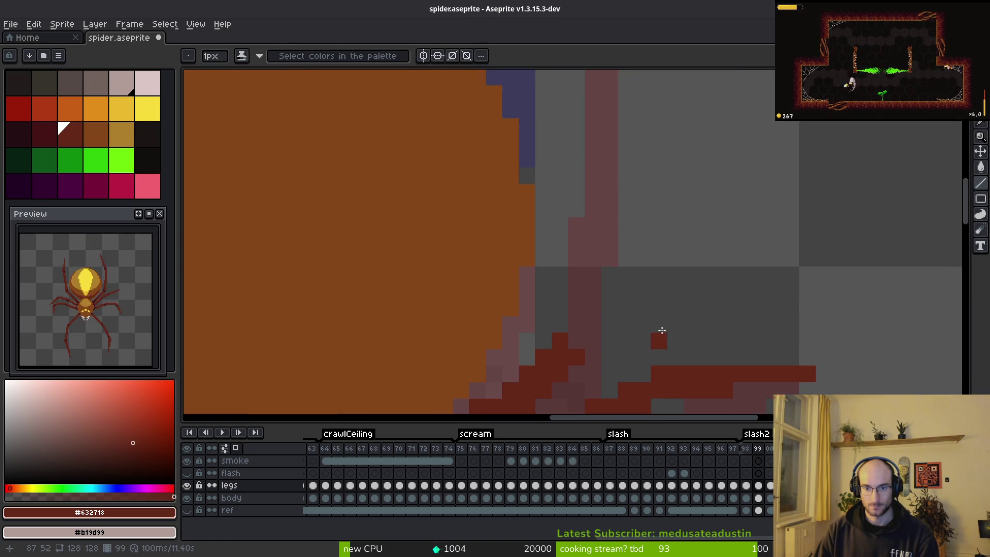
pyautogui.scroll(-2, 651, 317)
pyautogui.scroll(-1, 652, 318)
pyautogui.press(',')
pyautogui.press('.')
pyautogui.scroll(2, 622, 332)
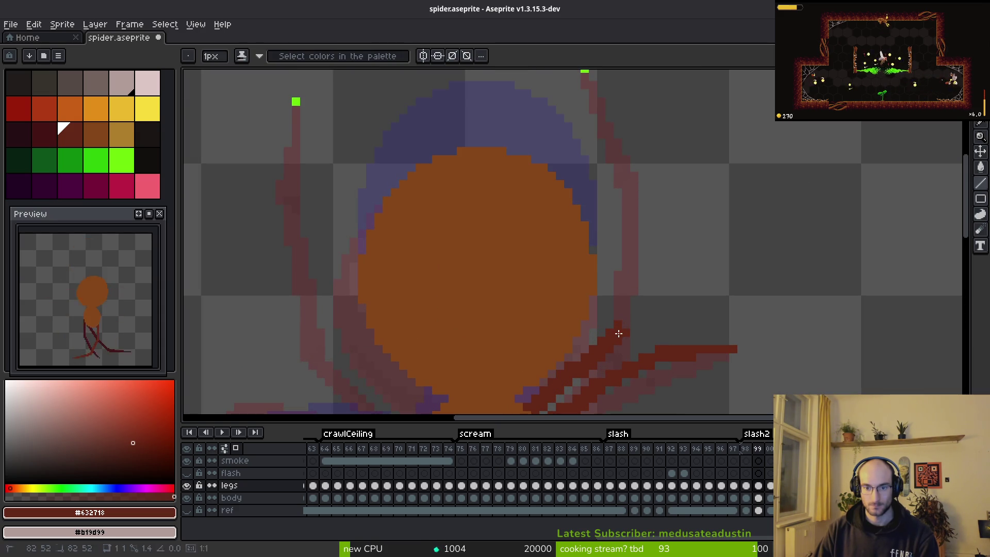
pyautogui.scroll(-2, 629, 321)
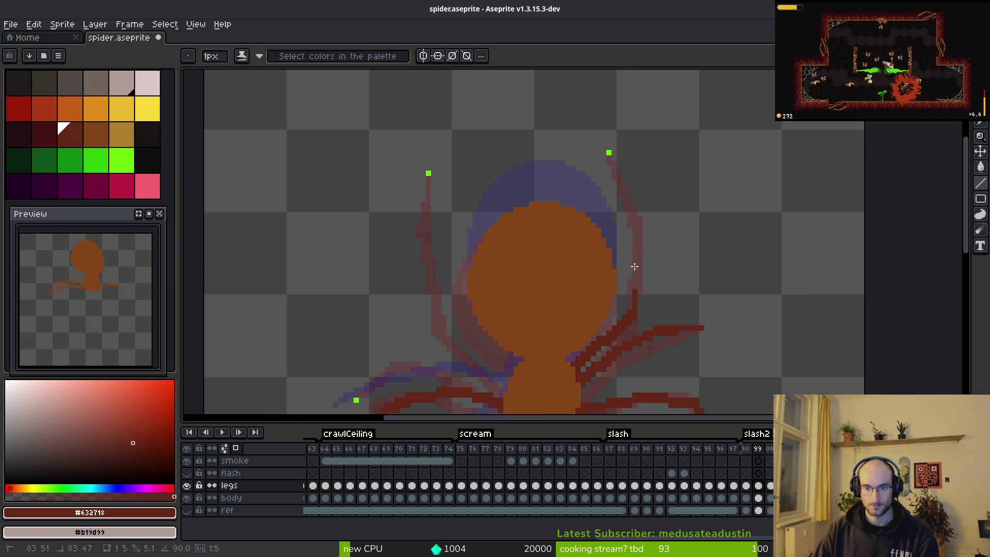
pyautogui.scroll(2, 633, 217)
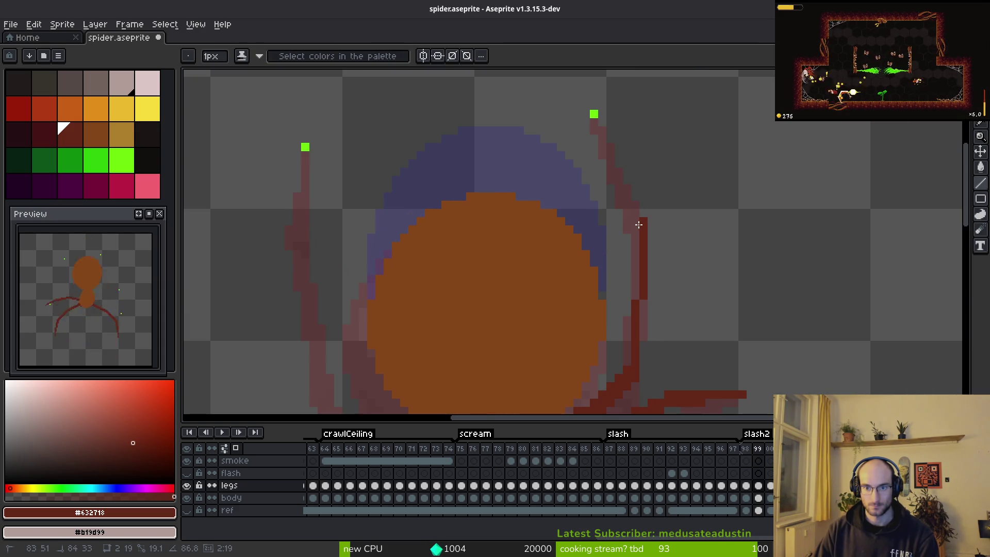
# Trace the faded upper right leg with straight dark red line segments
pyautogui.keyDown('shift'); pyautogui.click(642, 229); pyautogui.keyUp('shift')
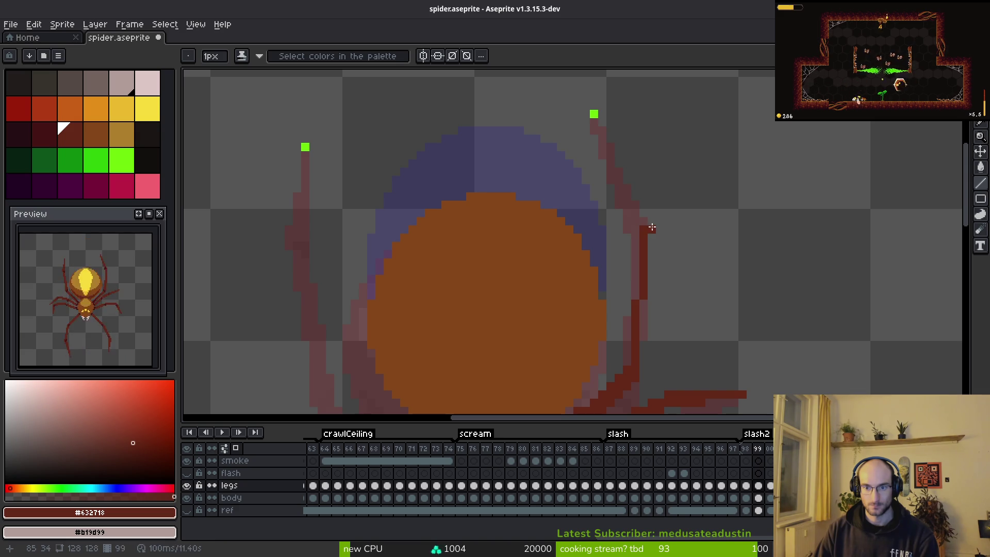
pyautogui.keyDown('shift'); pyautogui.click(641, 376); pyautogui.keyUp('shift')
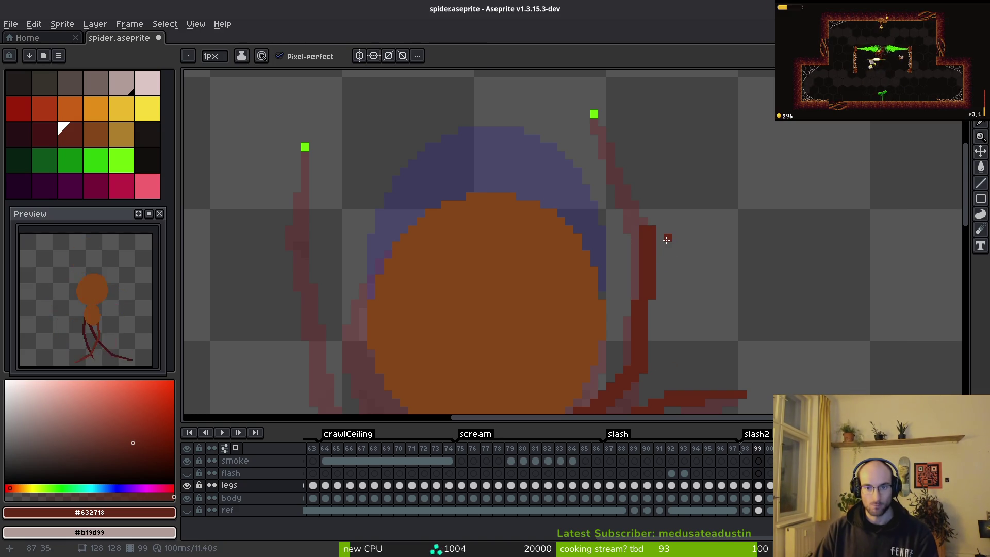
pyautogui.scroll(2, 685, 276)
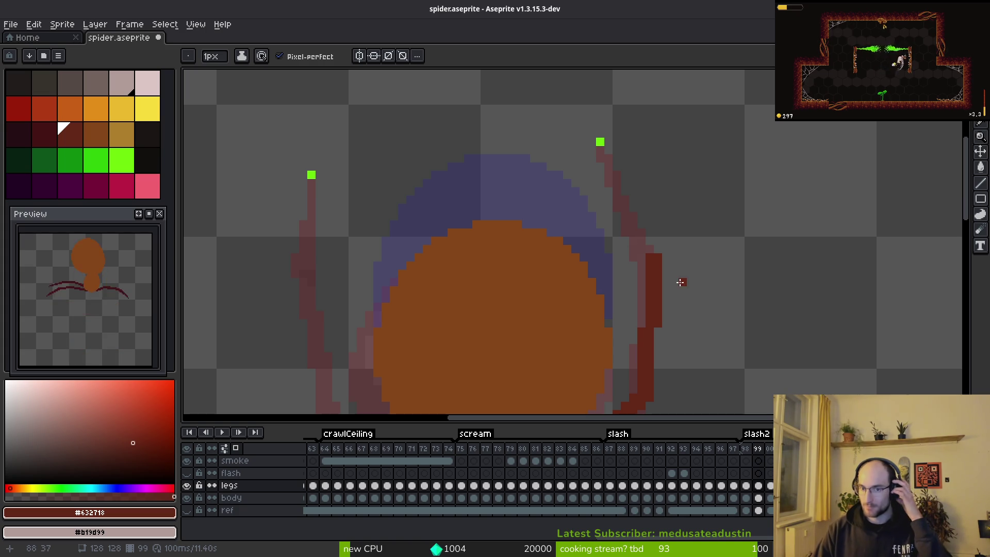
pyautogui.moveTo(599, 144); pyautogui.dragTo(652, 245)
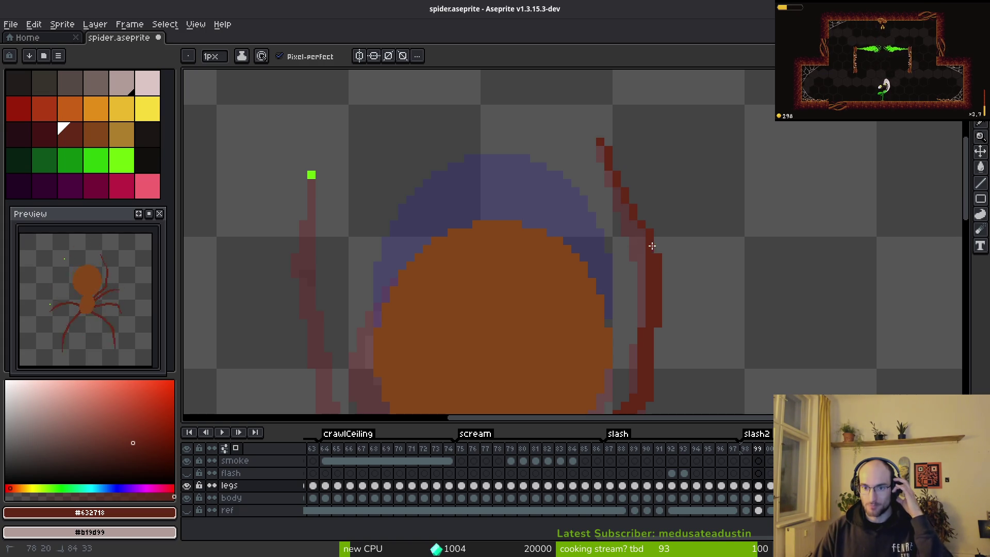
pyautogui.hotkey('ctrl', 'z')
pyautogui.press('z')
pyautogui.moveTo(599, 142)
pyautogui.mouseDown()
pyautogui.moveTo(634, 227)
pyautogui.moveTo(656, 251)
pyautogui.moveTo(596, 146)
pyautogui.moveTo(611, 158)
pyautogui.mouseUp()
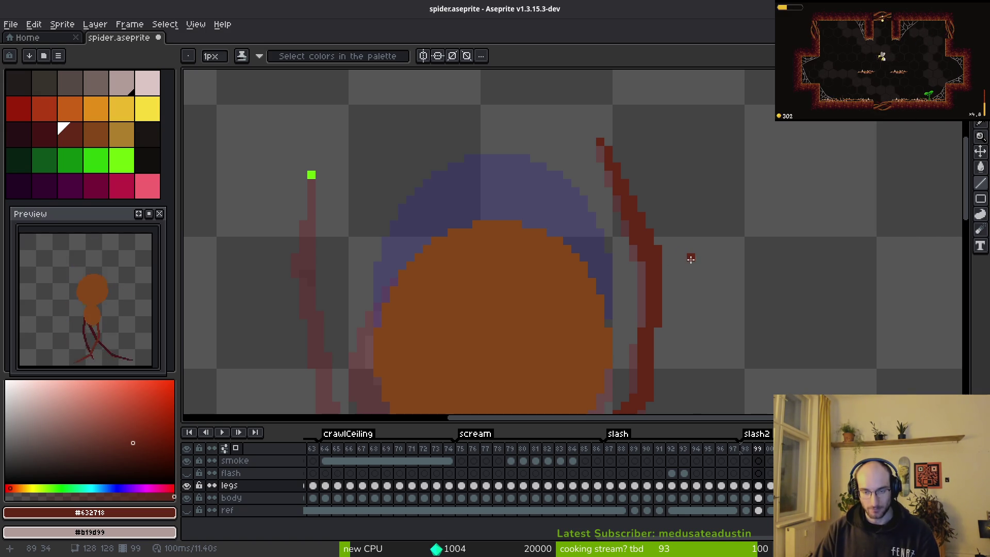
pyautogui.hscroll(-3, 622, 250)
# Draw a dark red line over the faint upper left leg
pyautogui.scroll(-1, 679, 175)
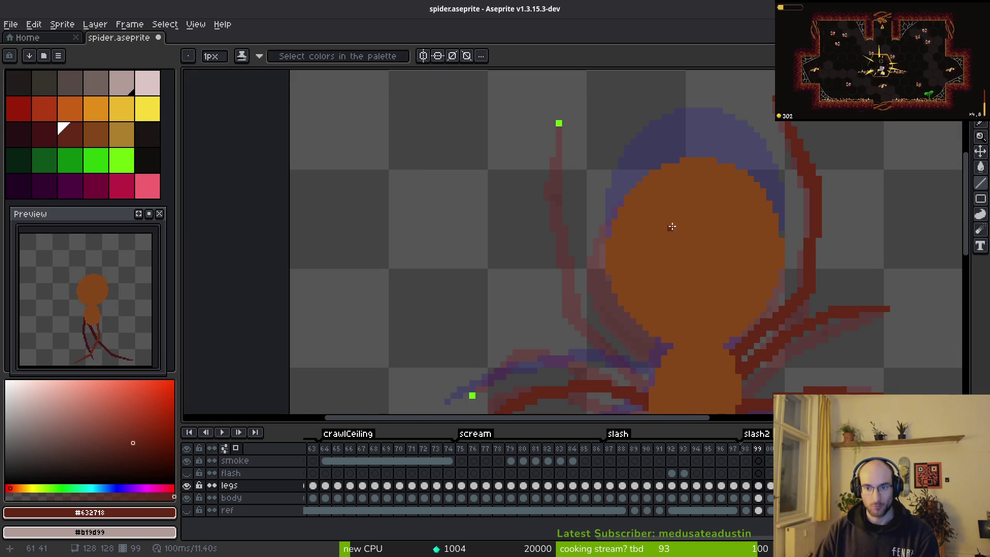
pyautogui.scroll(-2, 609, 223)
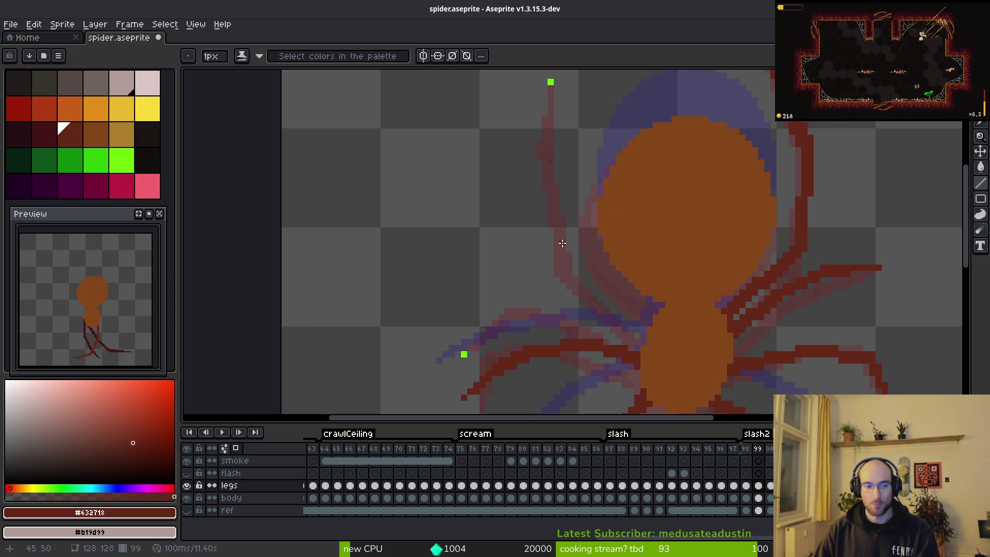
pyautogui.hscroll(2, 580, 220)
pyautogui.press('i')
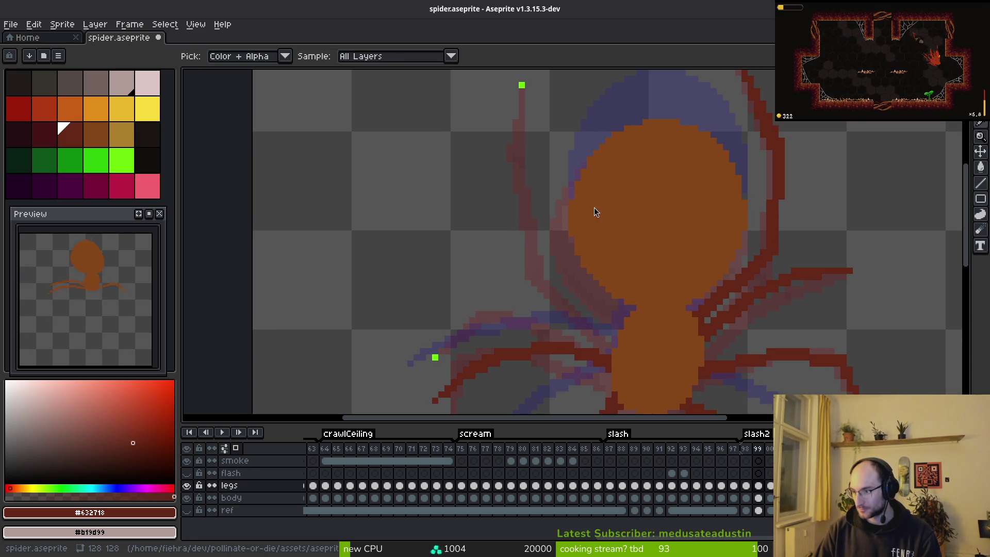
pyautogui.press('b')
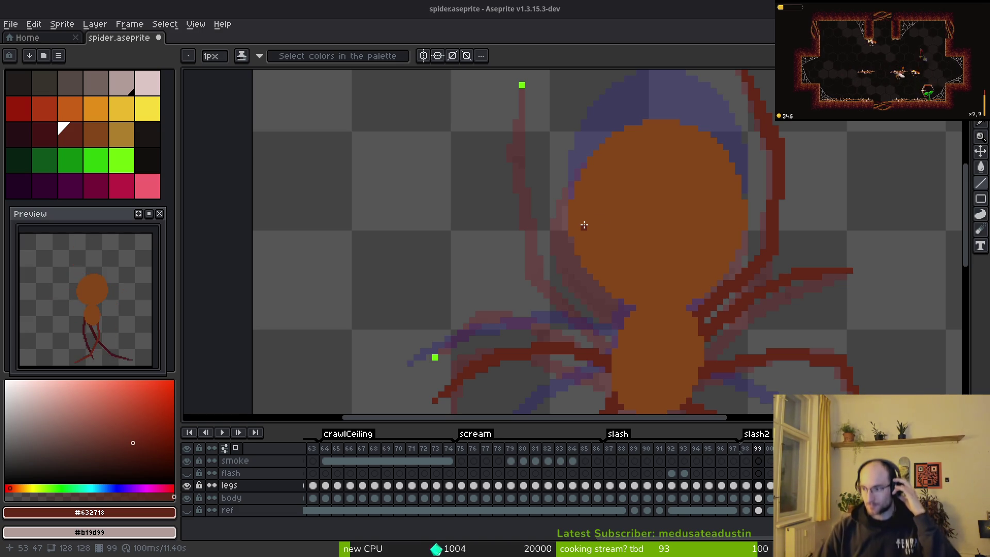
pyautogui.moveTo(540, 241); pyautogui.dragTo(534, 241)
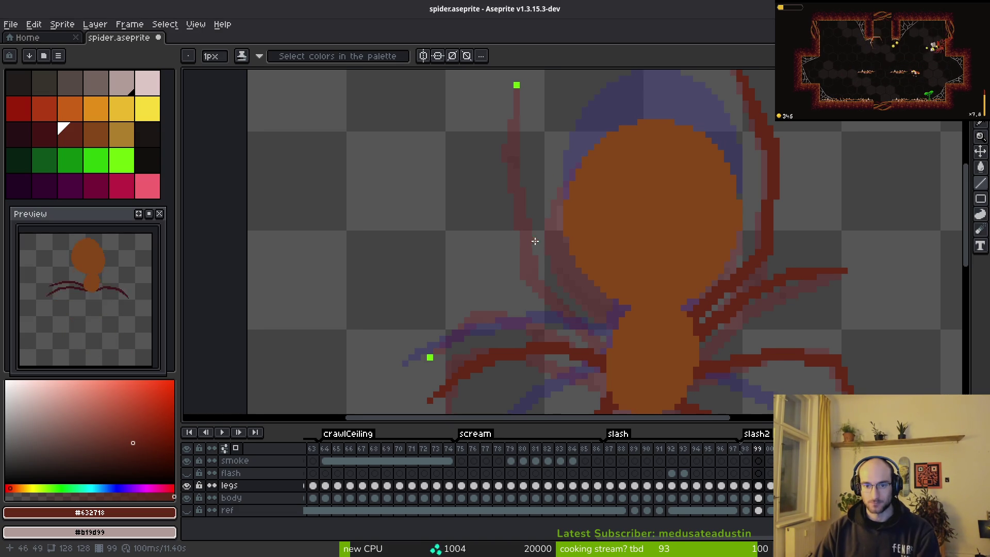
pyautogui.moveTo(522, 134); pyautogui.dragTo(523, 172)
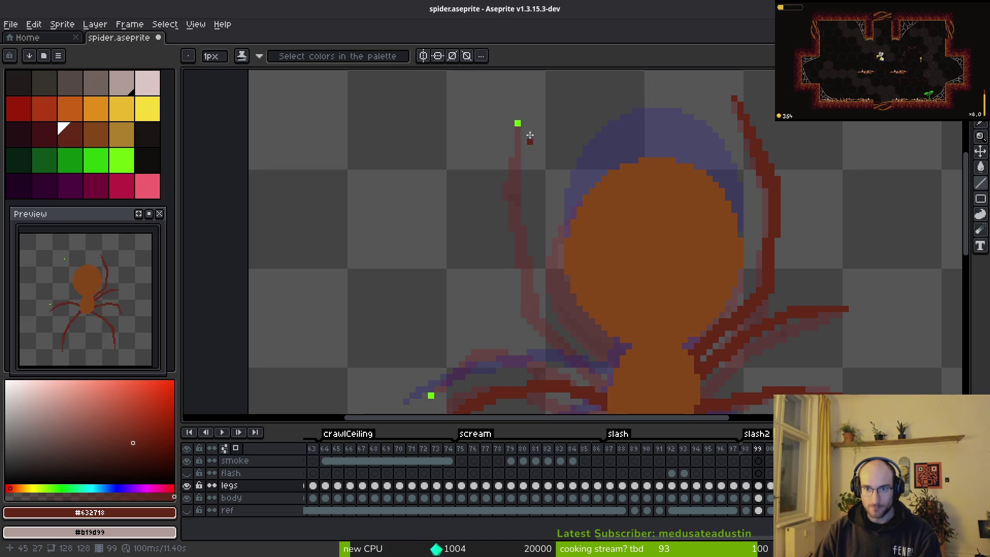
pyautogui.moveTo(520, 124)
pyautogui.mouseDown()
pyautogui.moveTo(503, 196)
pyautogui.moveTo(527, 316)
pyautogui.mouseUp()
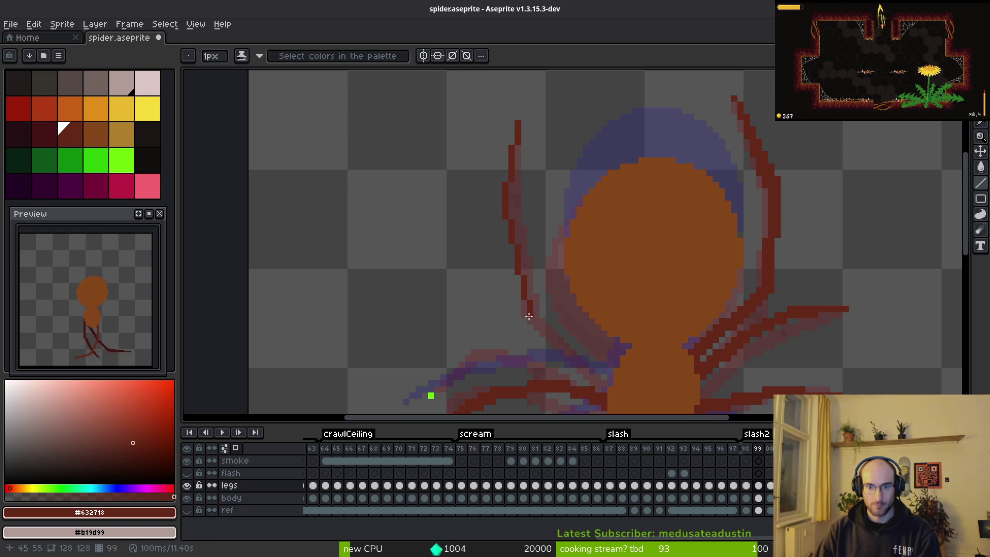
# Flip between frames 98 and 99 to compare the left legs
pyautogui.scroll(-1, 548, 172)
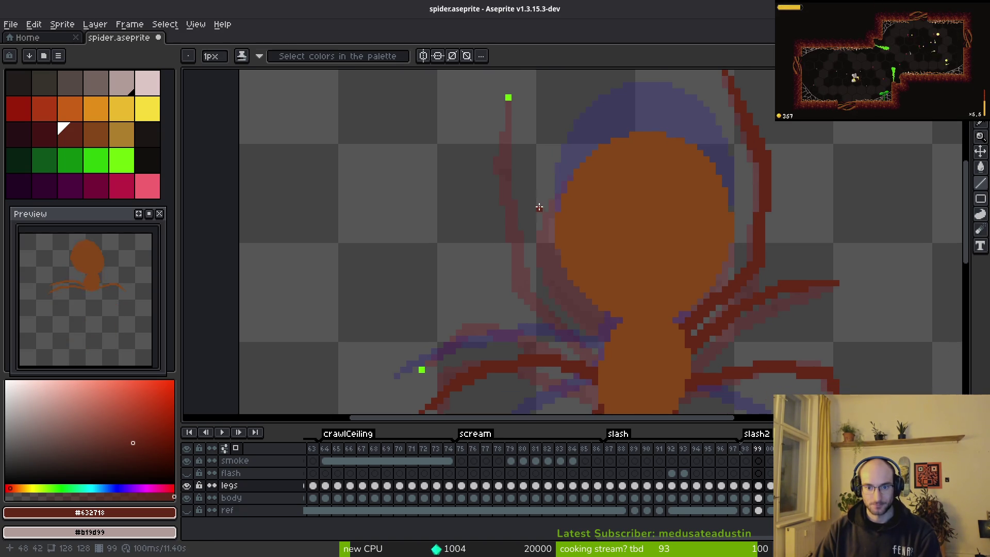
pyautogui.press('Left')
pyautogui.press('alt')
pyautogui.press('Right')
pyautogui.scroll(1, 592, 349)
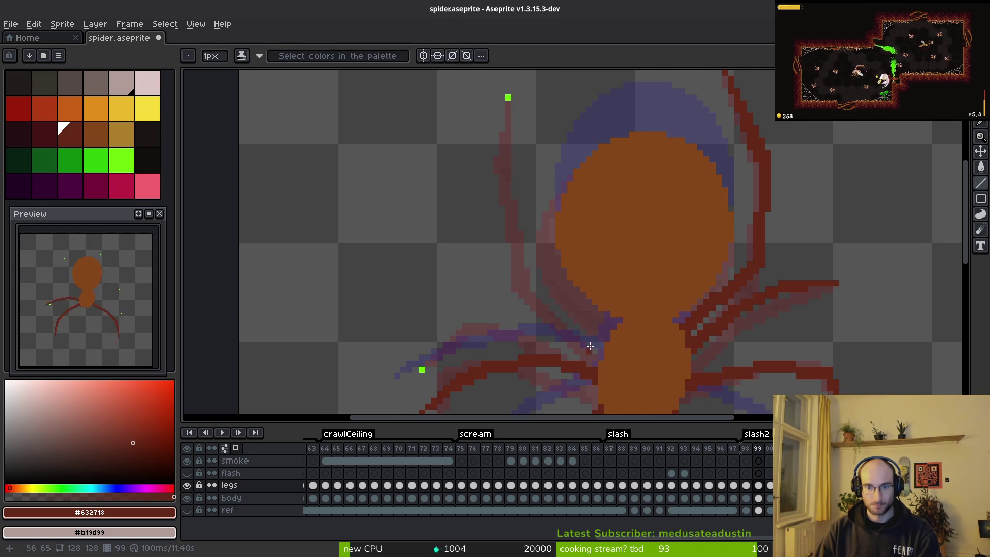
pyautogui.press('Left')
pyautogui.press('alt')
pyautogui.press('Right')
# Redraw the lower left leg as a solid dark red diagonal line
pyautogui.moveTo(607, 332)
pyautogui.mouseDown()
pyautogui.moveTo(497, 270)
pyautogui.moveTo(493, 256)
pyautogui.mouseUp()
pyautogui.moveTo(596, 349); pyautogui.dragTo(491, 276)
pyautogui.moveTo(610, 348); pyautogui.dragTo(487, 267)
pyautogui.moveTo(611, 338); pyautogui.dragTo(491, 265)
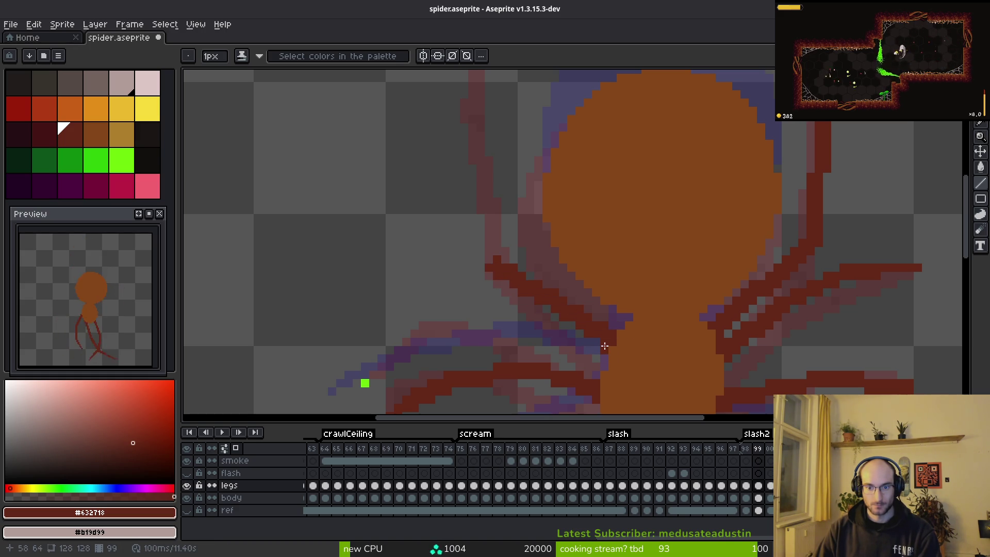
pyautogui.scroll(-2, 643, 345)
pyautogui.scroll(2, 644, 351)
pyautogui.scroll(-3, 646, 358)
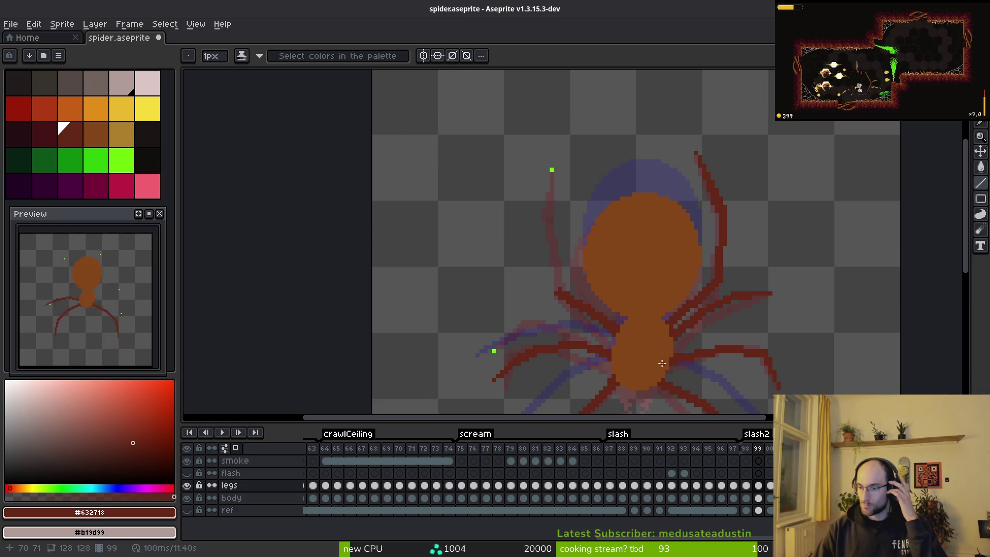
# Darken the pixels along the upper left leg with dark red strokes
pyautogui.moveTo(579, 287); pyautogui.dragTo(597, 315)
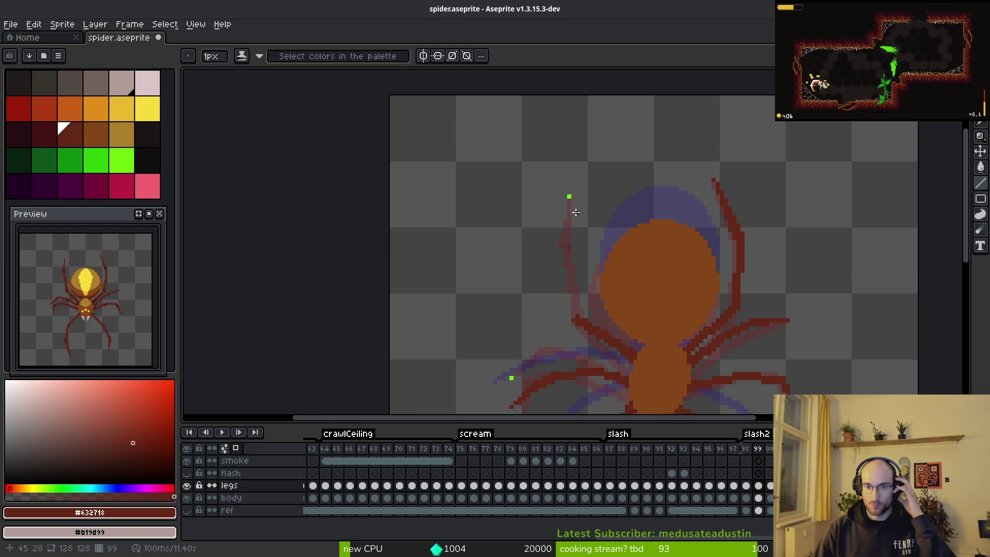
pyautogui.scroll(1, 577, 212)
pyautogui.moveTo(567, 194)
pyautogui.mouseDown()
pyautogui.moveTo(541, 267)
pyautogui.moveTo(556, 264)
pyautogui.moveTo(530, 252)
pyautogui.moveTo(556, 267)
pyautogui.moveTo(576, 373)
pyautogui.mouseUp()
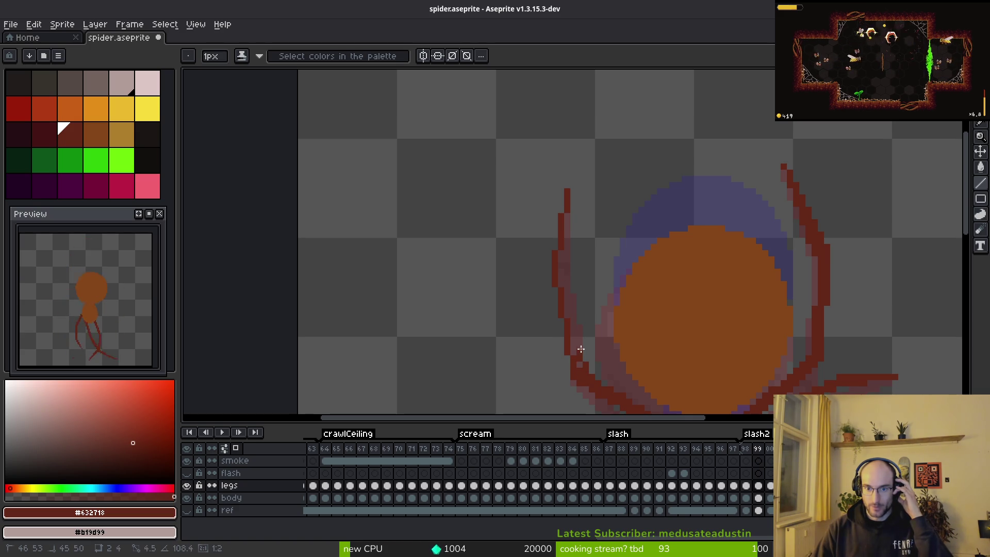
pyautogui.moveTo(580, 362); pyautogui.dragTo(560, 265)
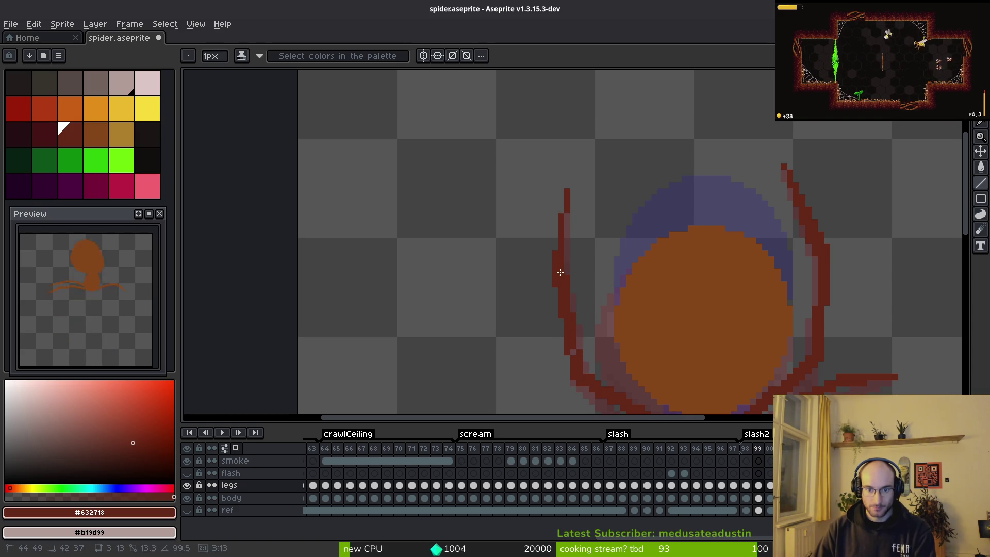
pyautogui.moveTo(569, 213); pyautogui.dragTo(566, 281)
pyautogui.scroll(-2, 605, 278)
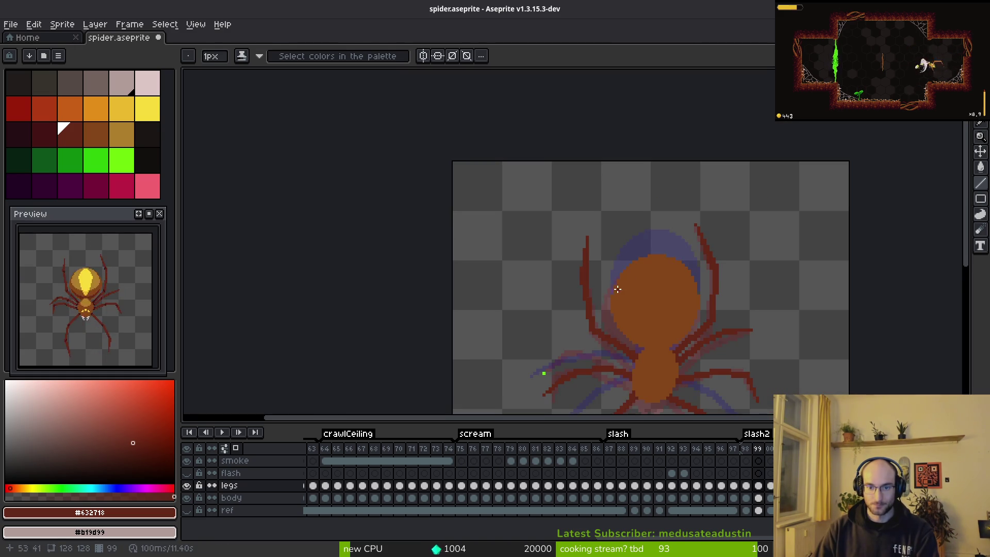
# Compare frame 99 with the yellow-bodied frame 98
pyautogui.press('alt')
pyautogui.press('Right')
pyautogui.press('Left')
pyautogui.press('Right')
pyautogui.press('Left')
pyautogui.press('Left')
pyautogui.press('Right')
pyautogui.press('Left')
pyautogui.press('Right')
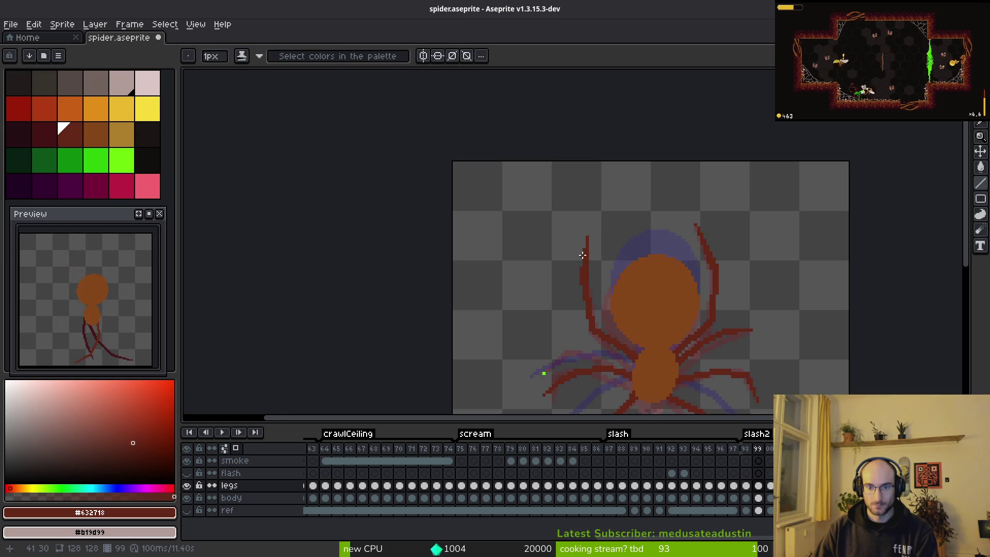
pyautogui.scroll(3, 613, 287)
pyautogui.scroll(-1, 598, 232)
# Erase the upper part of the left leg with a 4px eraser and redraw it with the 1px pencil
pyautogui.press('e')
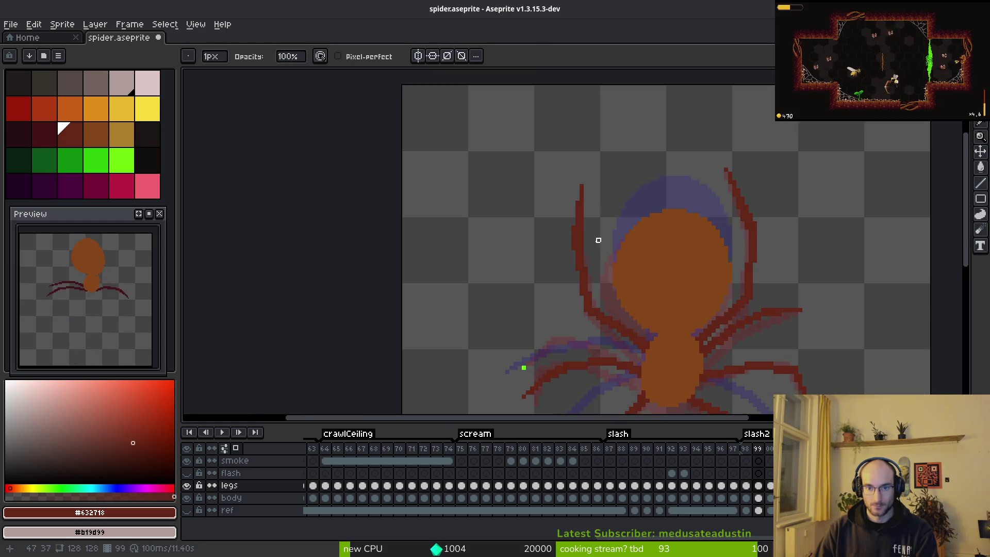
pyautogui.scroll(1, 581, 221)
pyautogui.scroll(-1, 593, 235)
pyautogui.moveTo(576, 226); pyautogui.dragTo(566, 227)
pyautogui.press('+')
pyautogui.press('+')
pyautogui.press('+')
pyautogui.scroll(1, 596, 207)
pyautogui.scroll(1, 596, 207)
pyautogui.press('b')
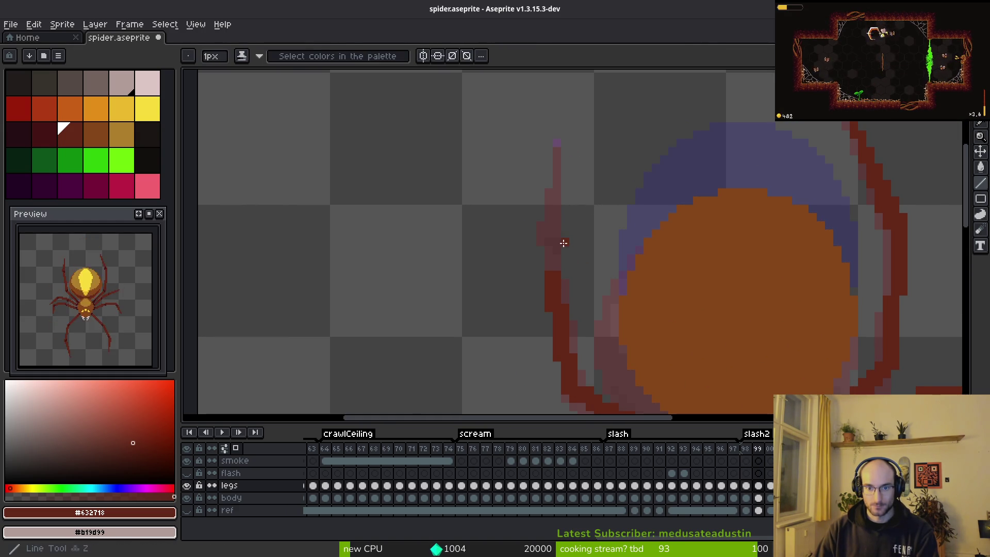
pyautogui.moveTo(542, 242)
pyautogui.mouseDown()
pyautogui.moveTo(556, 147)
pyautogui.moveTo(545, 265)
pyautogui.moveTo(555, 146)
pyautogui.mouseUp()
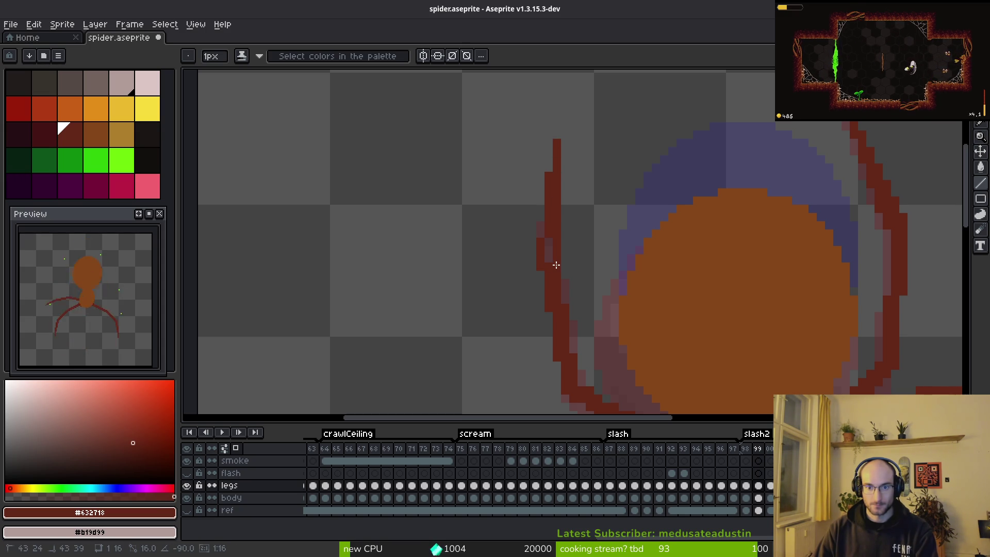
# Sample the dark red colour from the canvas and recentre the spider
pyautogui.scroll(-3, 548, 263)
pyautogui.press('alt')
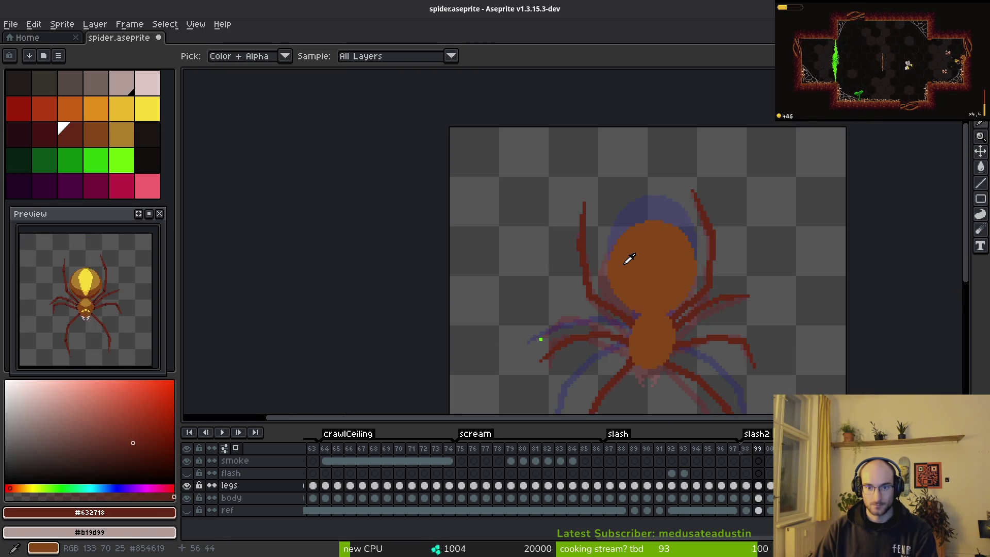
pyautogui.scroll(2, 629, 258)
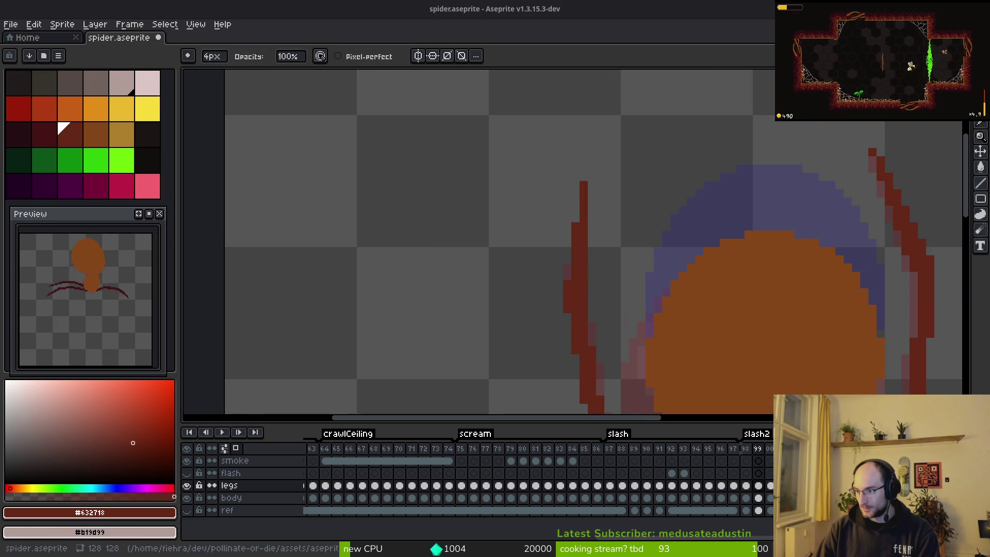
pyautogui.scroll(-5, 689, 318)
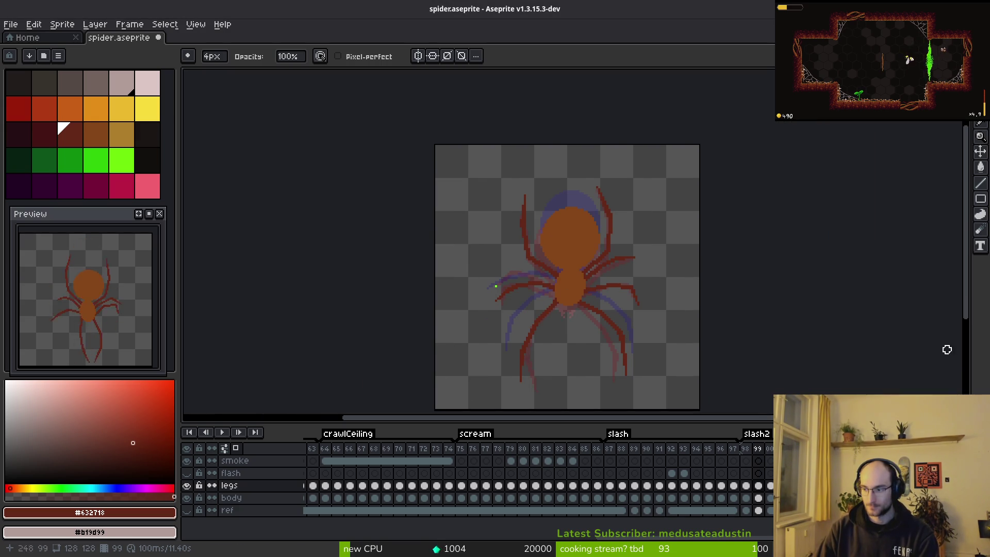
pyautogui.press('l')
pyautogui.moveTo(522, 280); pyautogui.dragTo(603, 297)
pyautogui.scroll(4, 604, 297)
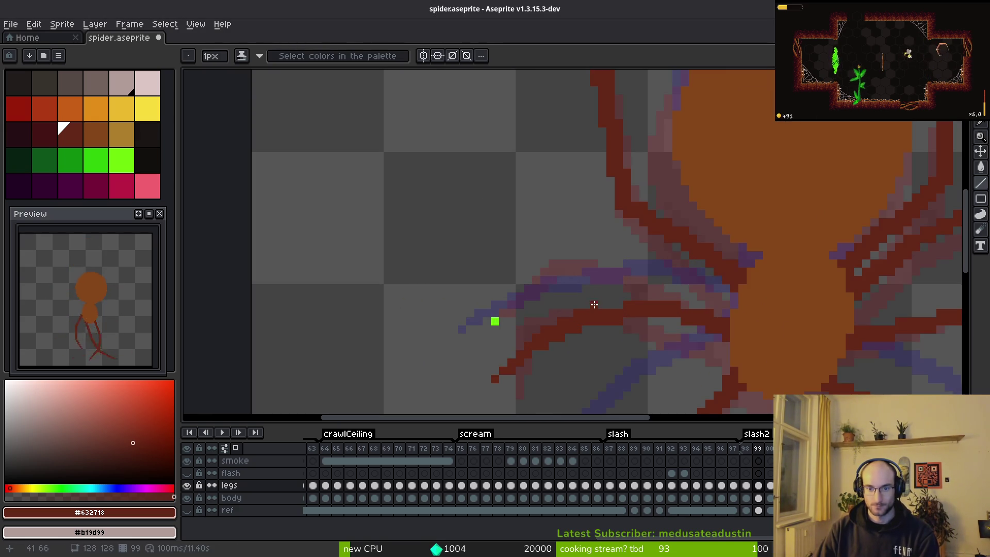
# Flip between frames 98 and 99 to compare the leg poses
pyautogui.press('i')
pyautogui.press(',')
pyautogui.press(',')
pyautogui.press('.')
pyautogui.press(',')
pyautogui.press('.')
pyautogui.press('.')
pyautogui.press('l')
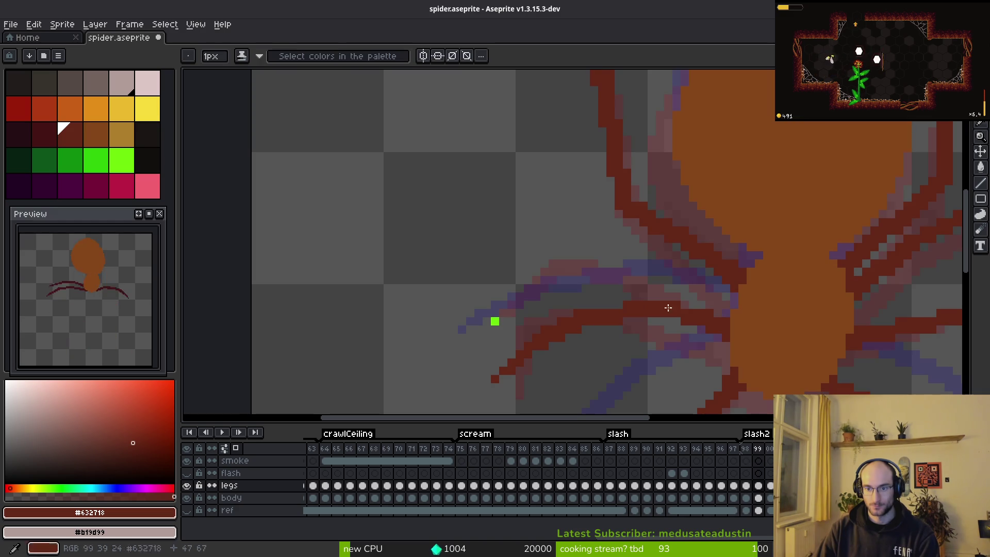
pyautogui.press(',')
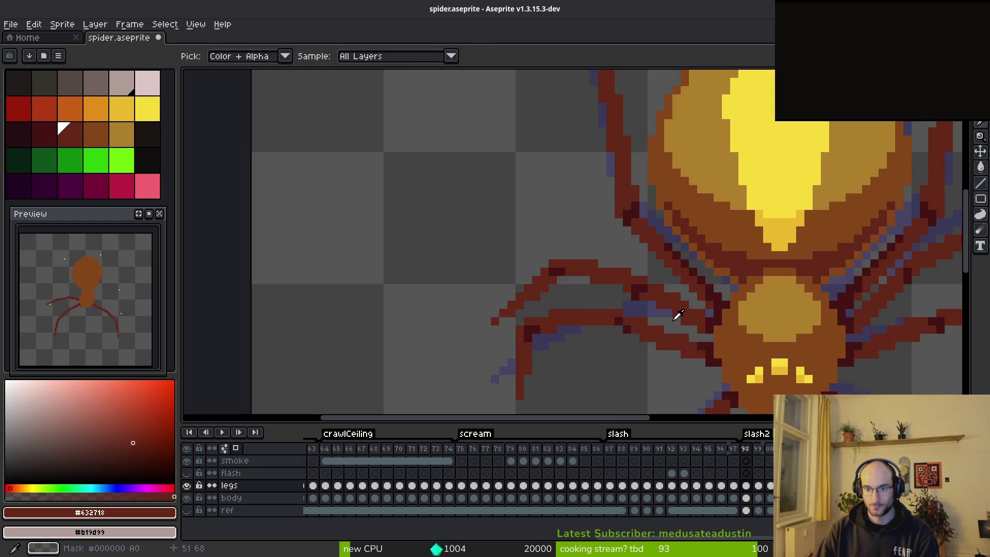
pyautogui.press('.')
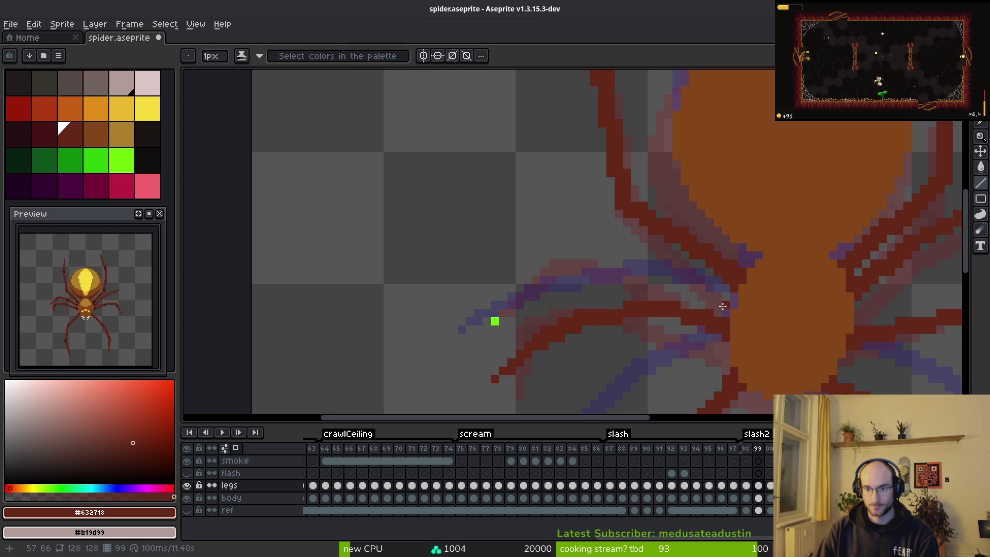
# Draw the new leg as straight dark red segments: horizontal out left, then diagonal down-left
pyautogui.moveTo(721, 306)
pyautogui.mouseDown()
pyautogui.moveTo(675, 285)
pyautogui.moveTo(638, 283)
pyautogui.moveTo(656, 276)
pyautogui.moveTo(681, 287)
pyautogui.mouseUp()
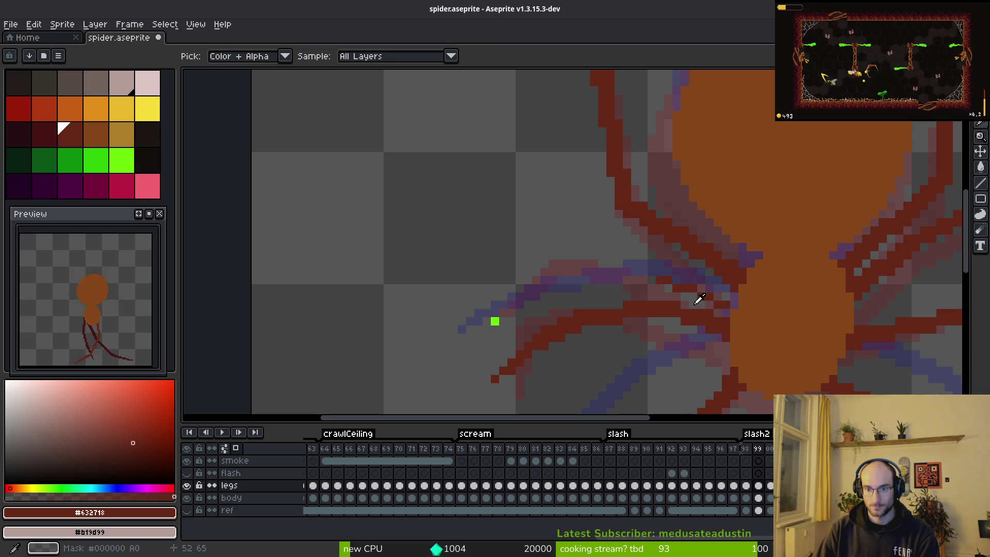
pyautogui.press(',')
pyautogui.press('.')
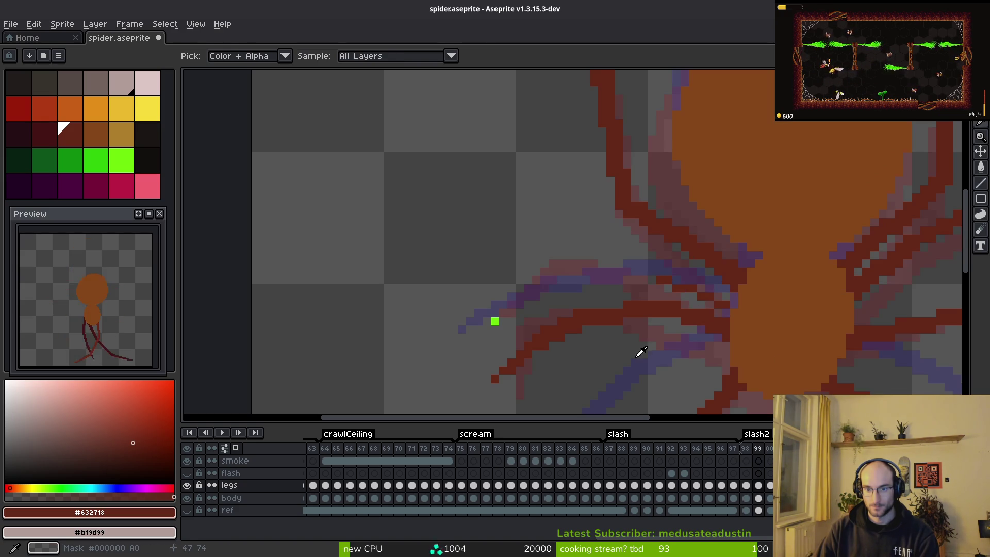
pyautogui.moveTo(733, 297); pyautogui.dragTo(669, 273)
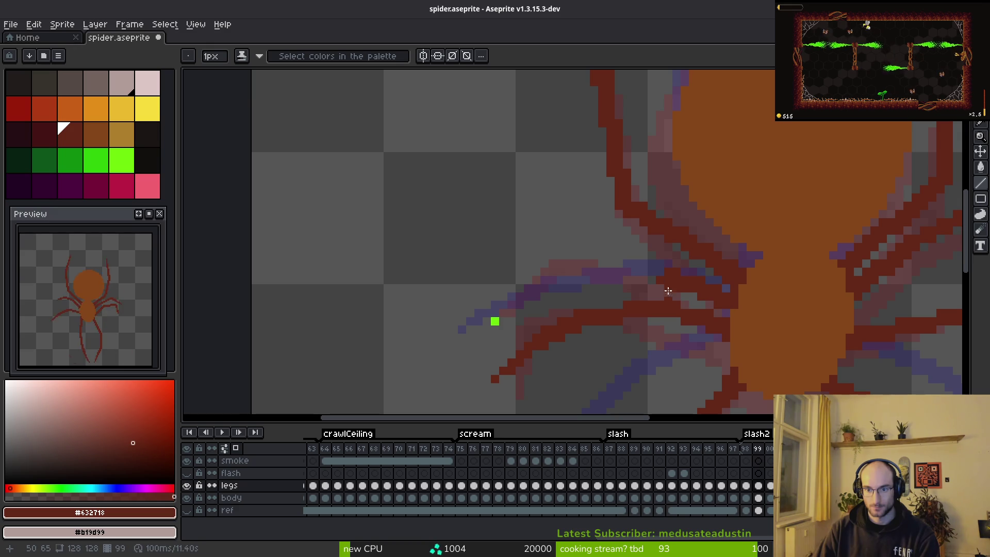
pyautogui.moveTo(667, 267); pyautogui.dragTo(567, 272)
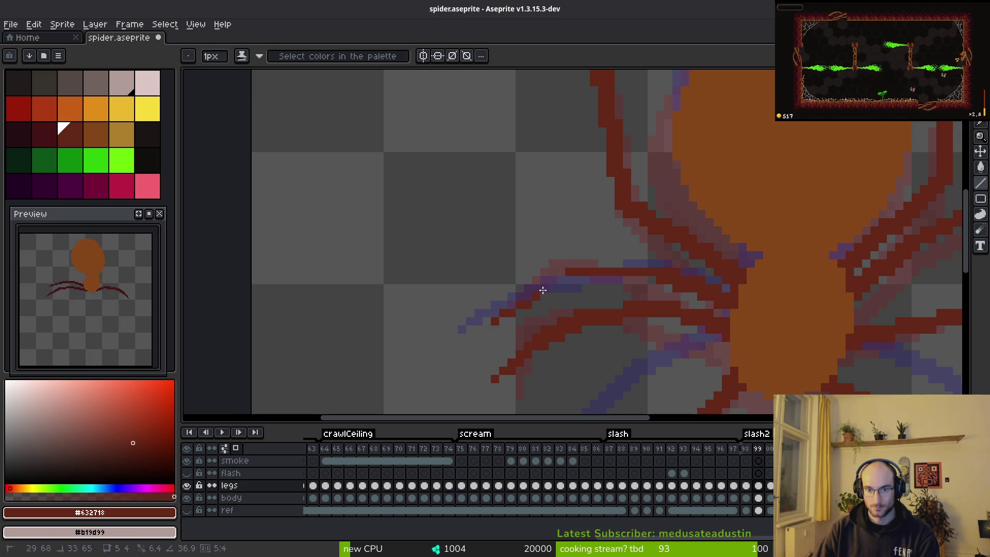
pyautogui.moveTo(556, 274)
pyautogui.mouseDown()
pyautogui.moveTo(495, 317)
pyautogui.moveTo(567, 284)
pyautogui.mouseUp()
pyautogui.scroll(-2, 652, 284)
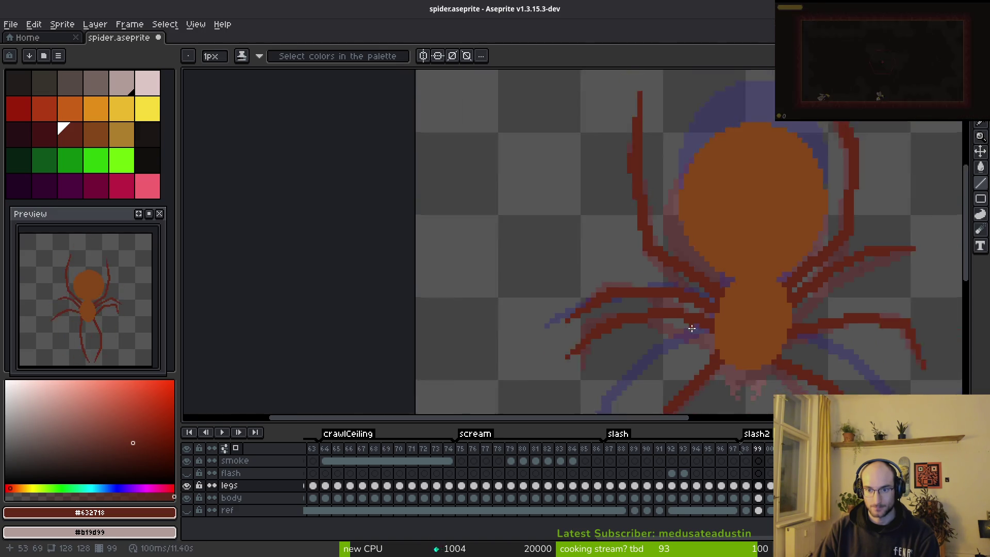
# Paint dark red pixels along the leg joint and erase a stray pixel beside it
pyautogui.press('alt')
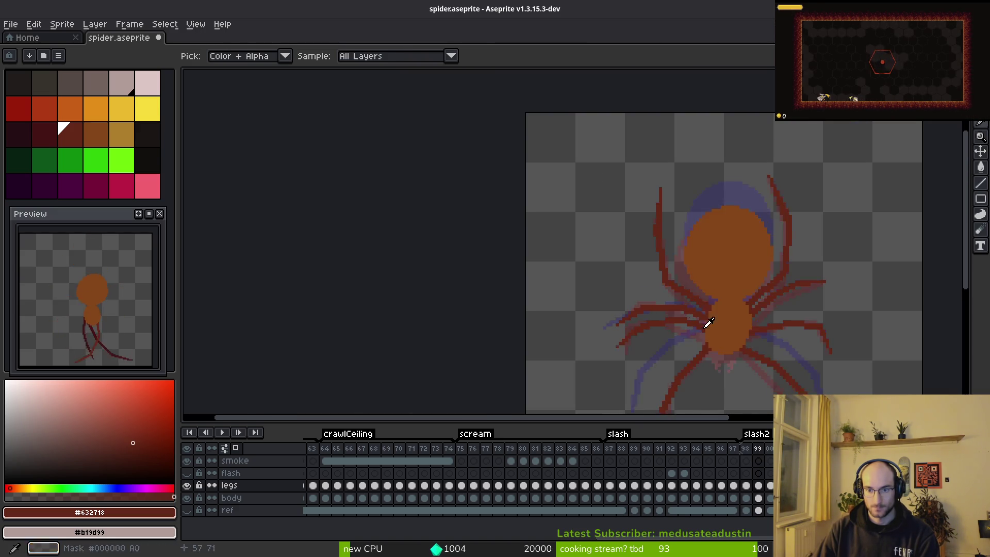
pyautogui.scroll(4, 686, 320)
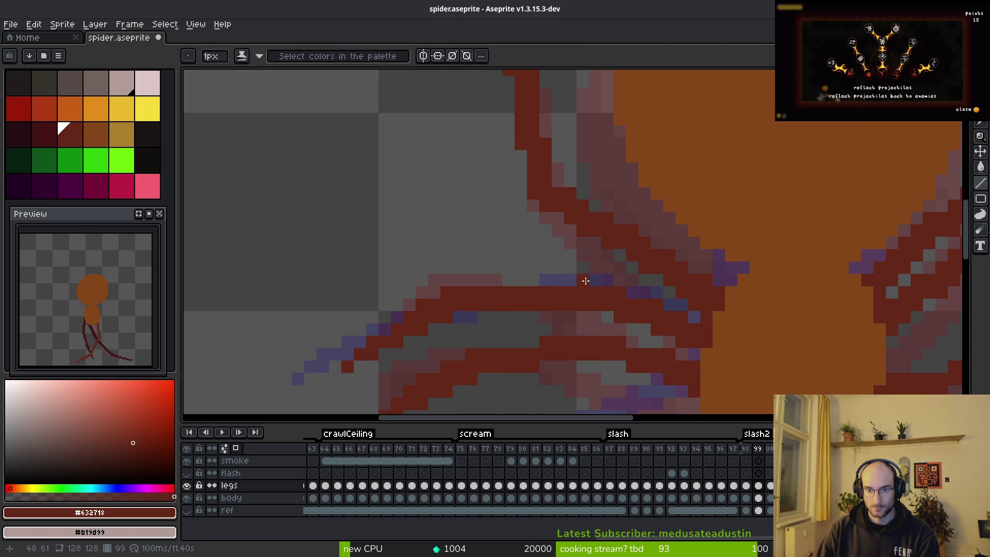
pyautogui.press('b')
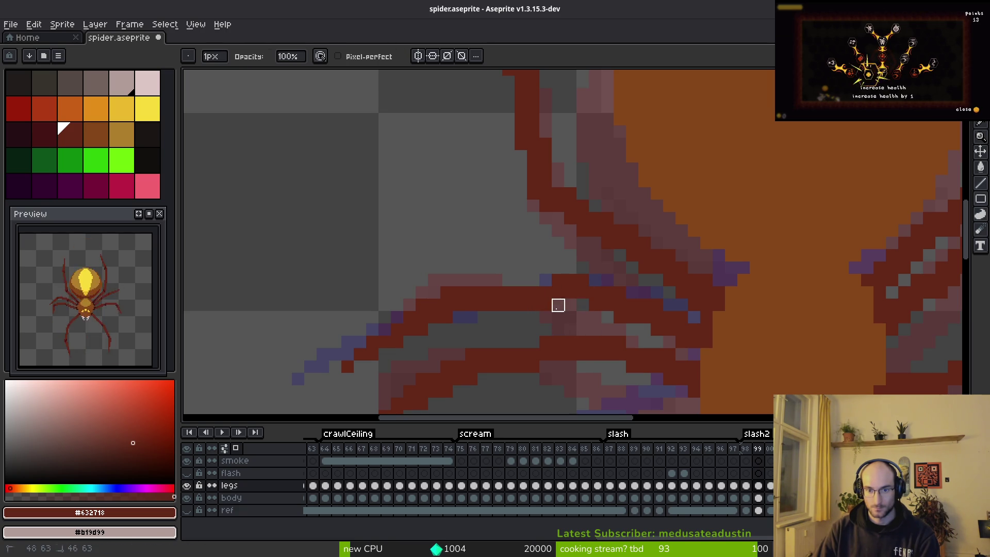
pyautogui.moveTo(534, 283)
pyautogui.mouseDown()
pyautogui.moveTo(555, 289)
pyautogui.moveTo(546, 305)
pyautogui.mouseUp()
pyautogui.press('e')
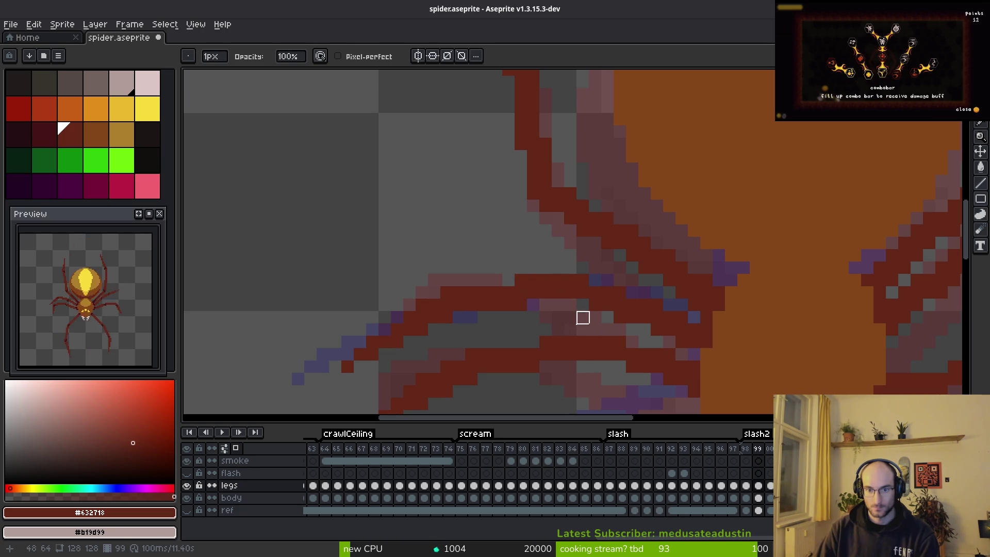
pyautogui.scroll(-3, 570, 330)
pyautogui.scroll(4, 585, 347)
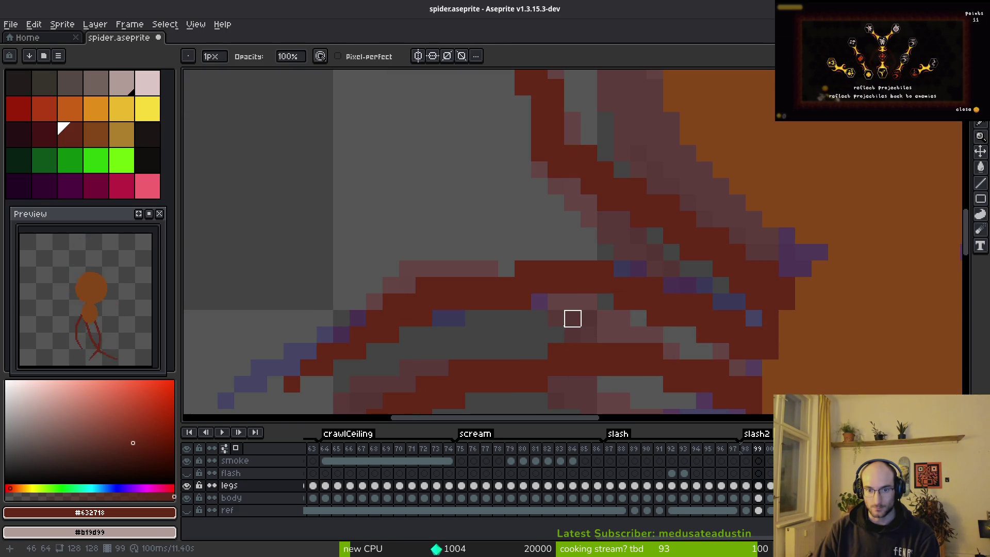
pyautogui.click(523, 302)
# Fill the purple gap pixels in dark red and erase the stray pixels below the leg
pyautogui.press('f')
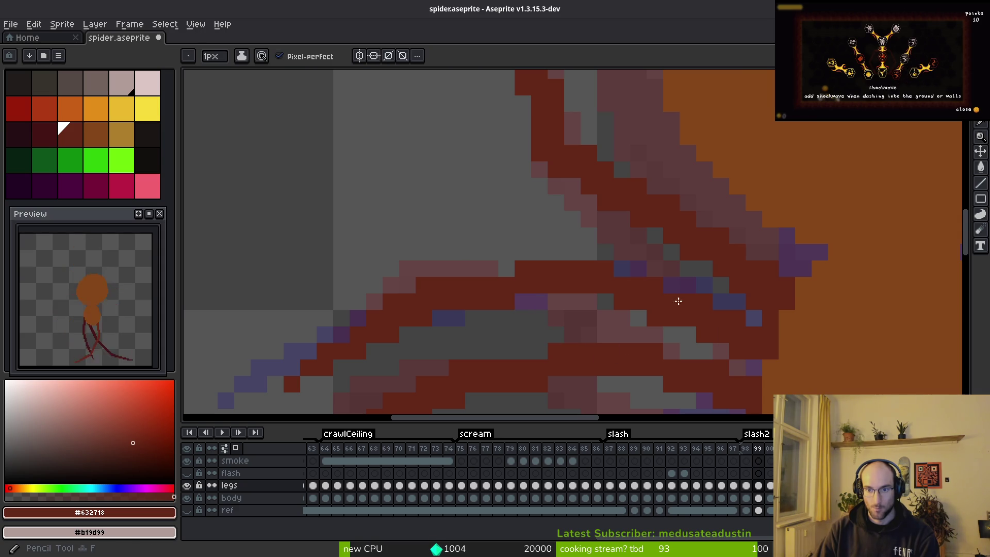
pyautogui.click(621, 268)
pyautogui.press('e')
pyautogui.moveTo(654, 335); pyautogui.dragTo(654, 318)
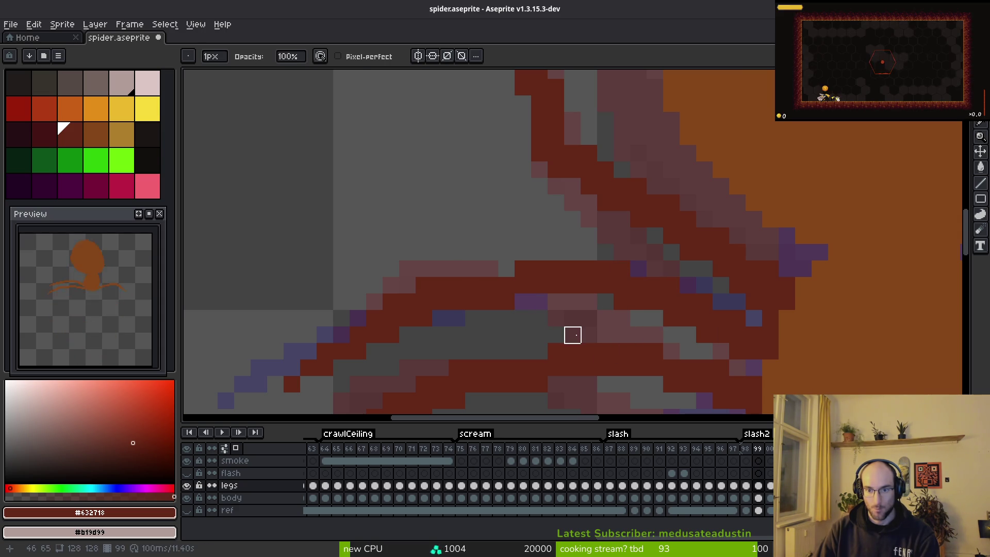
pyautogui.press('b')
pyautogui.click(603, 320)
pyautogui.scroll(-3, 603, 322)
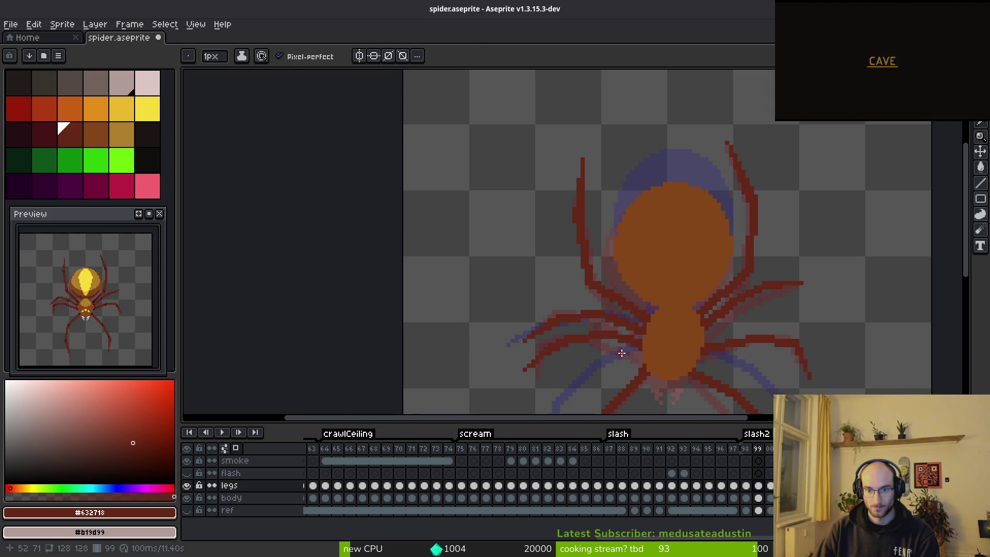
pyautogui.scroll(4, 624, 352)
pyautogui.press('e')
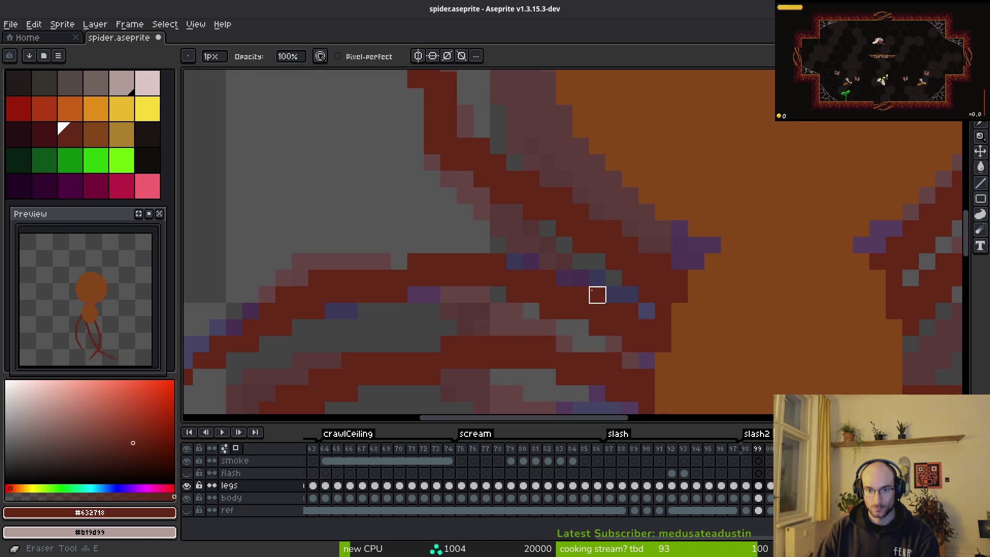
pyautogui.scroll(-2, 610, 316)
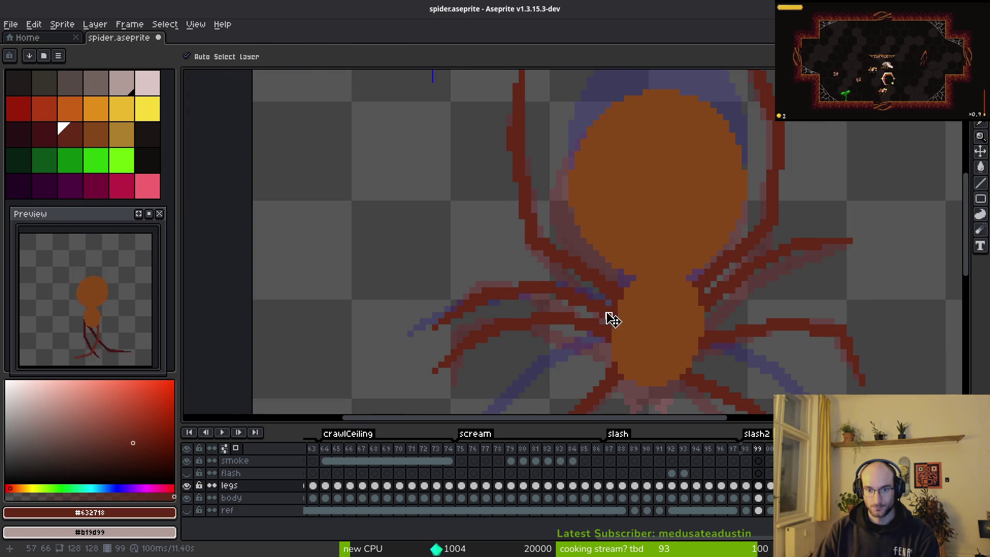
# Save spider.aseprite, zoom out over the sprite, and switch to frame 98 for comparison
pyautogui.hotkey('ctrl', 's')
pyautogui.scroll(-1, 570, 313)
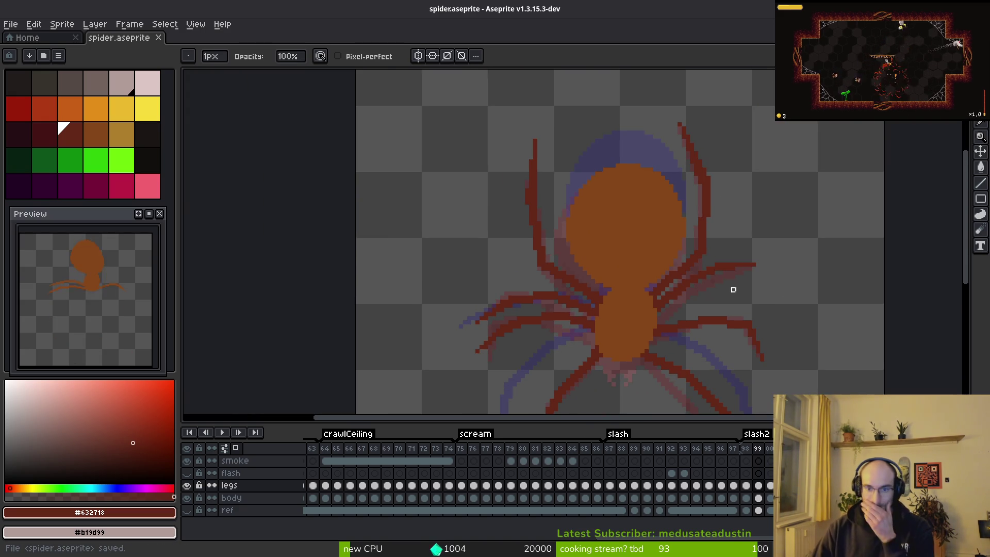
pyautogui.scroll(-1, 670, 289)
pyautogui.scroll(3, 599, 303)
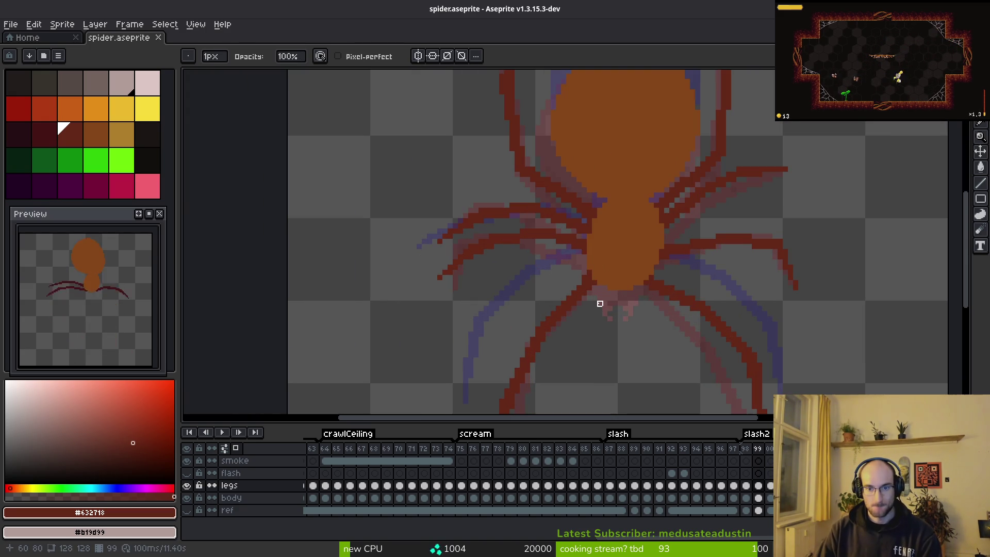
pyautogui.scroll(-2, 542, 241)
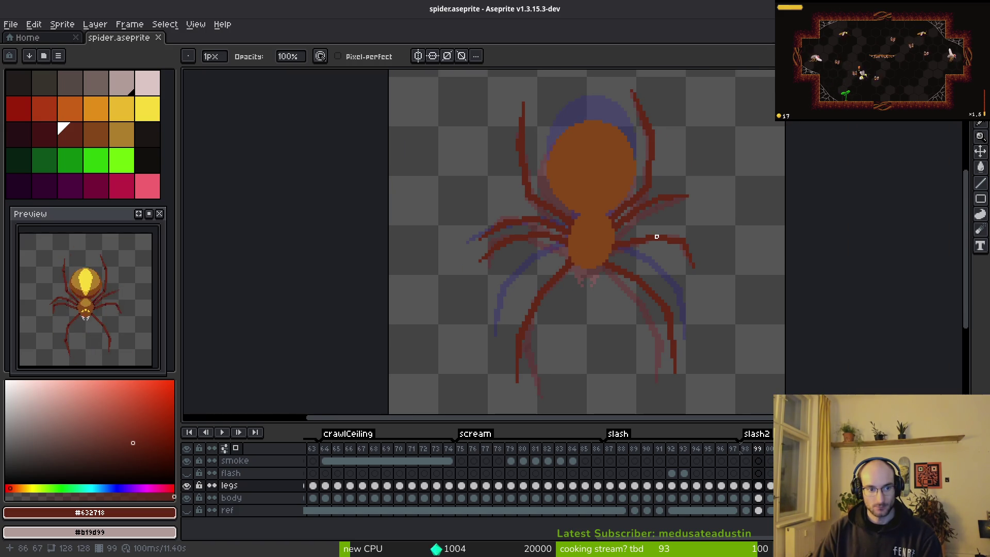
pyautogui.press('Left')
pyautogui.press('alt')
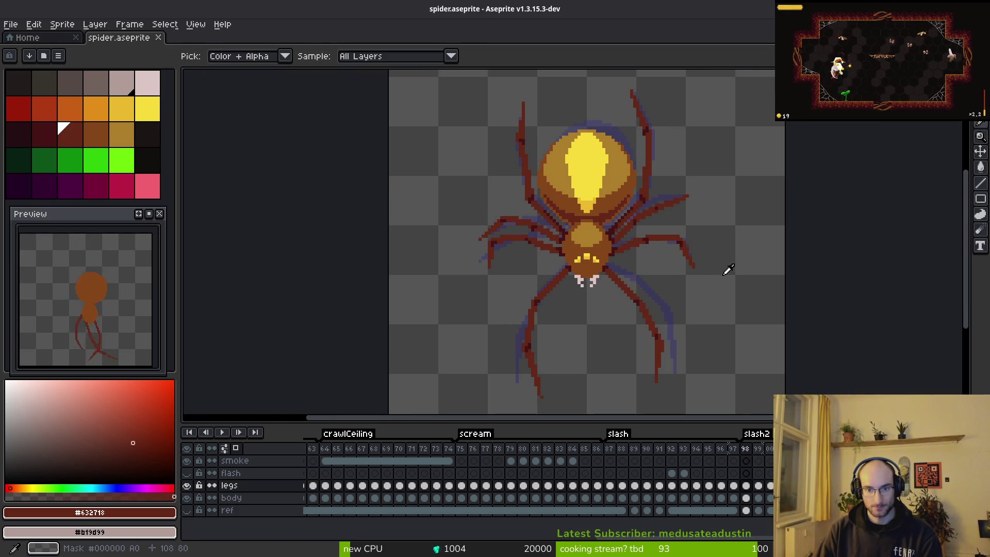
# Flip back and forth between frames 98 and 99 to compare the spider's legs
pyautogui.press('Right')
pyautogui.press('Left')
pyautogui.press('Right')
pyautogui.press('Left')
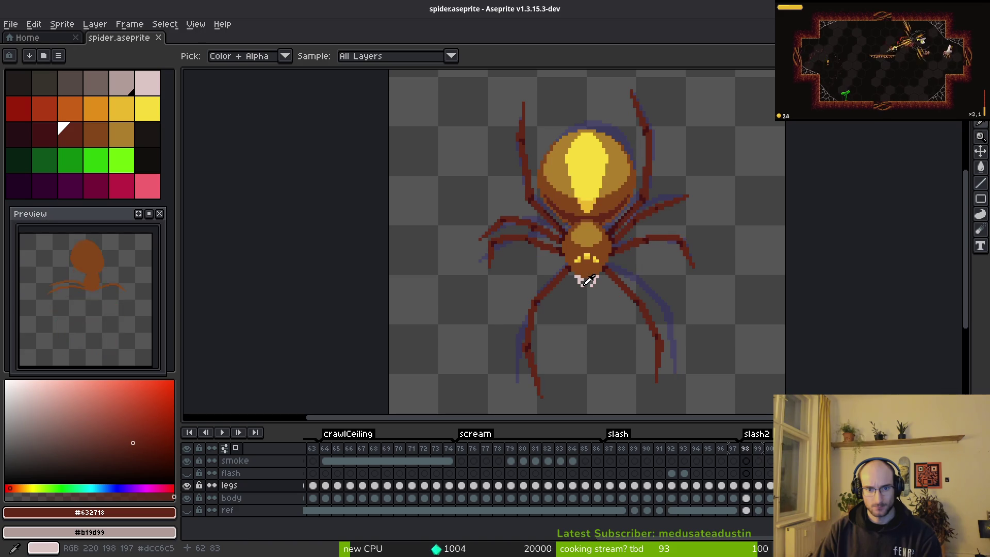
pyautogui.press('Right')
pyautogui.press('Left')
pyautogui.press('Right')
pyautogui.press('Right')
pyautogui.press('Left')
pyautogui.press('Left')
pyautogui.press('Right')
# Repaint the purple leg pixels on frame 99 in dark red #632718
pyautogui.press('b')
pyautogui.scroll(2, 588, 289)
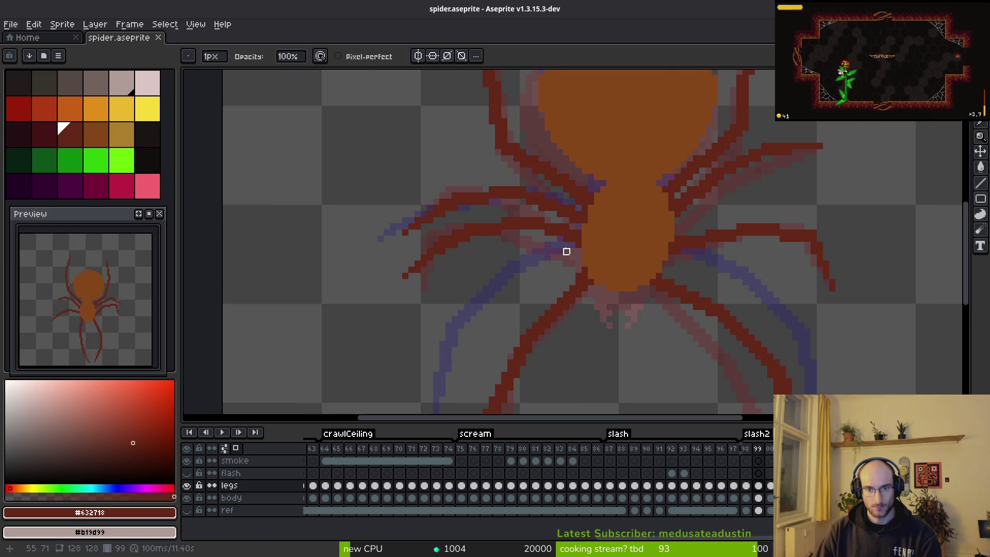
pyautogui.press('i')
pyautogui.press('Left')
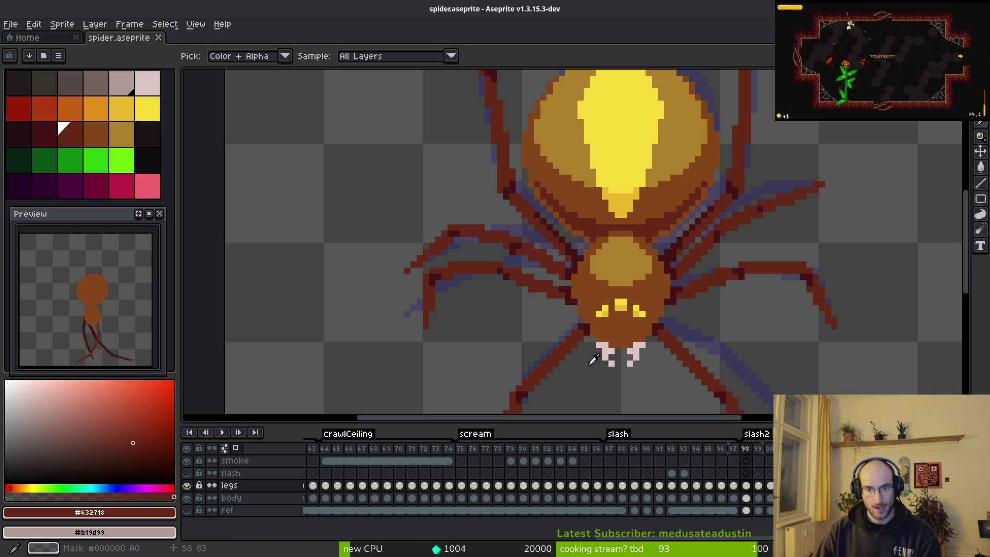
pyautogui.press('Right')
pyautogui.press('b')
pyautogui.scroll(2, 586, 305)
pyautogui.click(552, 288)
pyautogui.press('e')
pyautogui.click(518, 269)
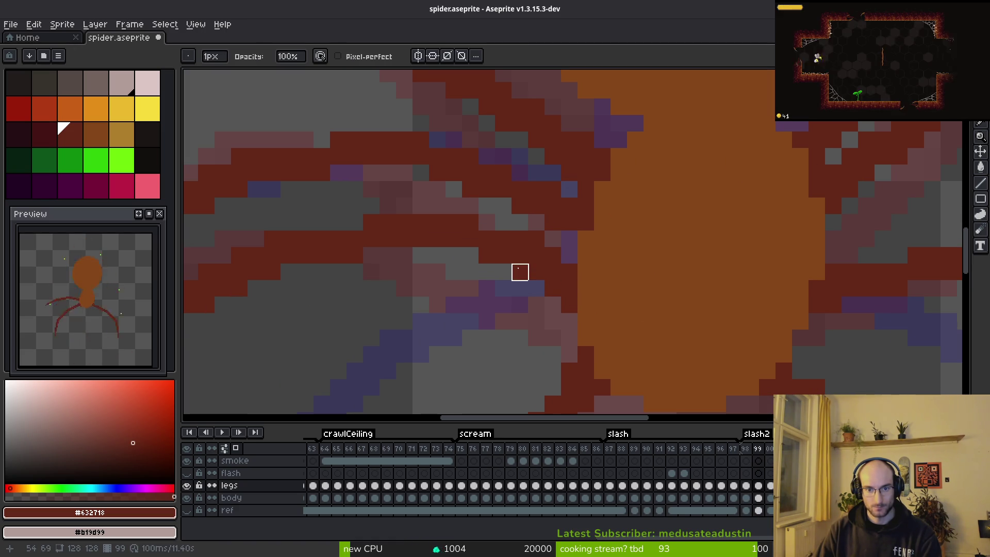
pyautogui.click(503, 270)
pyautogui.click(469, 255)
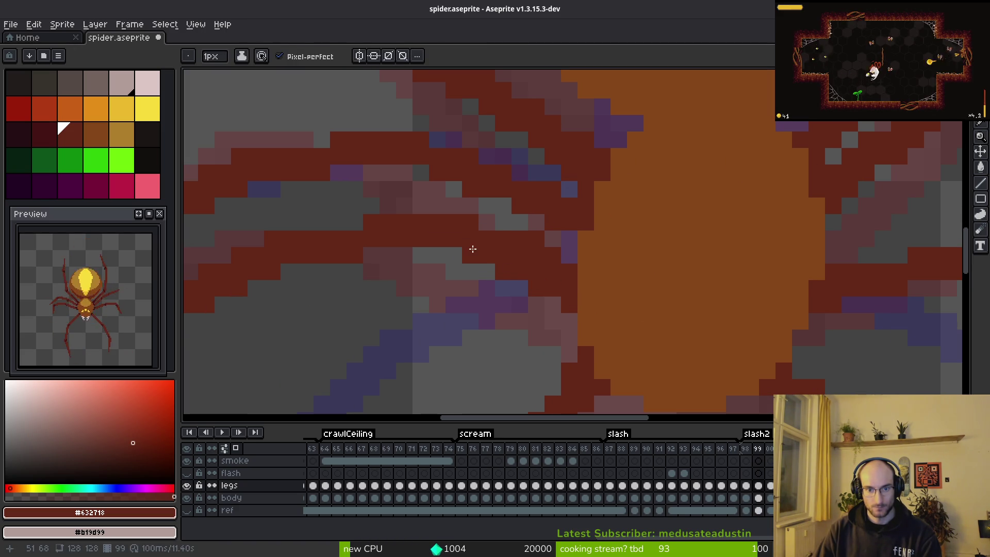
pyautogui.click(552, 239)
# Erase a stray dark red pixel beside the spider's body
pyautogui.press('e')
pyautogui.click(552, 255)
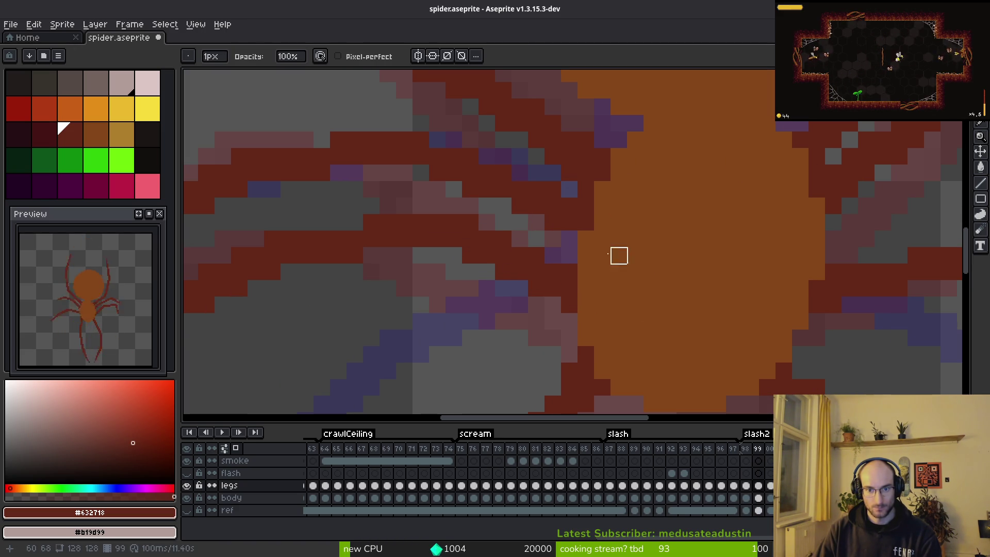
pyautogui.scroll(-4, 610, 305)
pyautogui.scroll(-3, 619, 305)
pyautogui.press('alt')
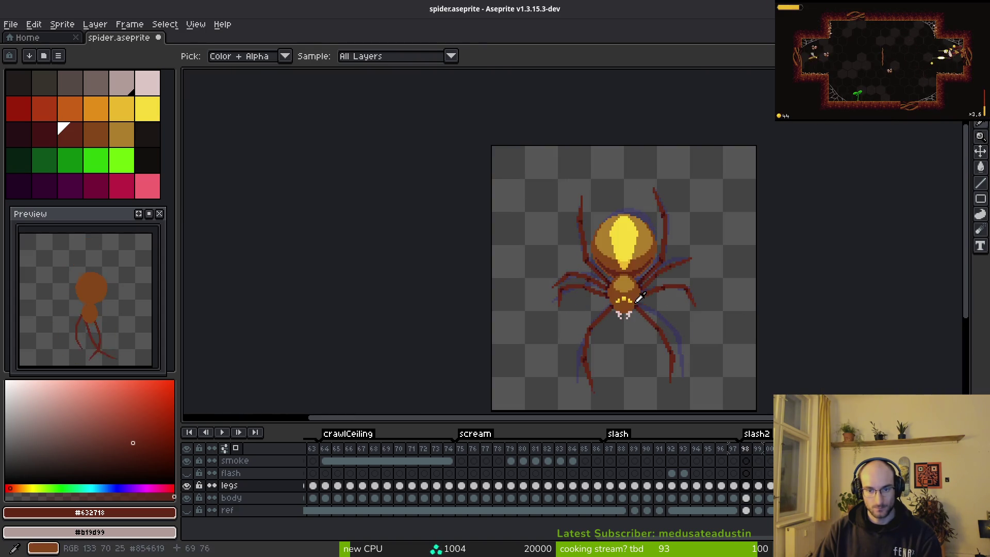
# Compare frame 99 against the finished frame 98 again, ending on frame 99
pyautogui.press('Left')
pyautogui.press('Right')
pyautogui.press('Left')
pyautogui.press('Right')
pyautogui.scroll(5, 621, 304)
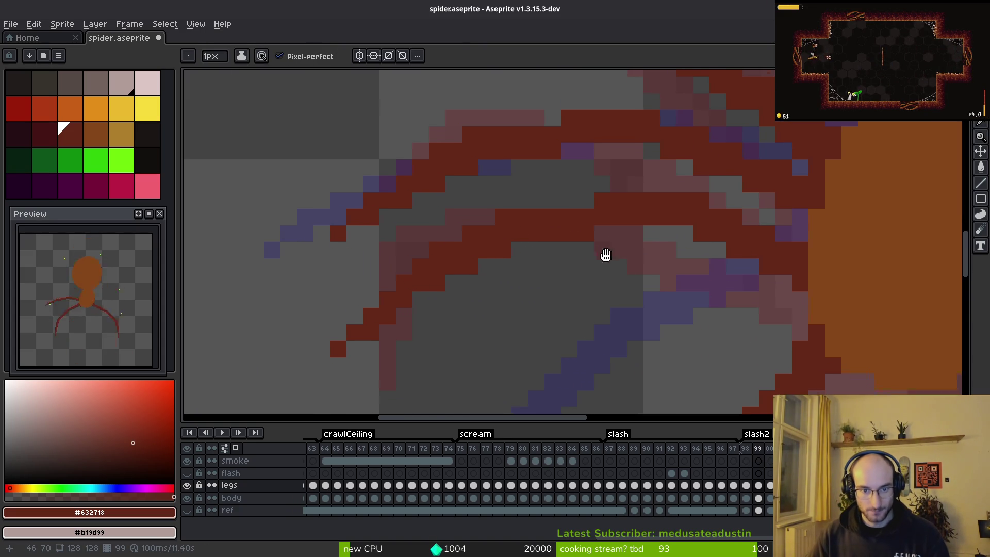
# Select and nudge a small block of leg-tip pixels, deselect, and save spider.aseprite
pyautogui.moveTo(606, 255); pyautogui.dragTo(570, 214)
pyautogui.press('m')
pyautogui.moveTo(382, 254); pyautogui.dragTo(264, 356)
pyautogui.press('Up')
pyautogui.press('Up')
pyautogui.press('Right')
pyautogui.press('Down')
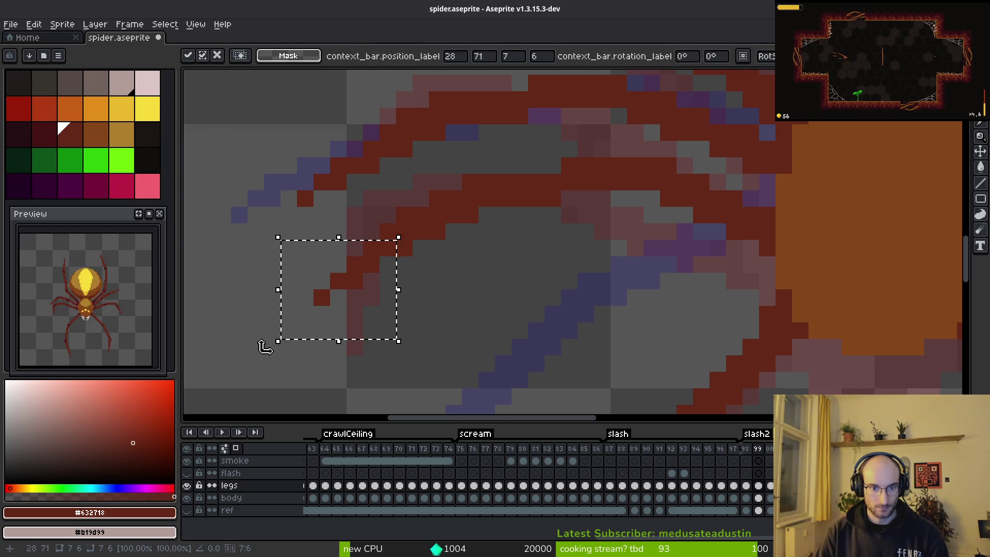
pyautogui.hotkey('ctrl', 'd')
pyautogui.hotkey('ctrl', 's')
# Step forward through the frames toward frame 100 and play the animation to review it
pyautogui.scroll(-3, 388, 297)
pyautogui.press('Left')
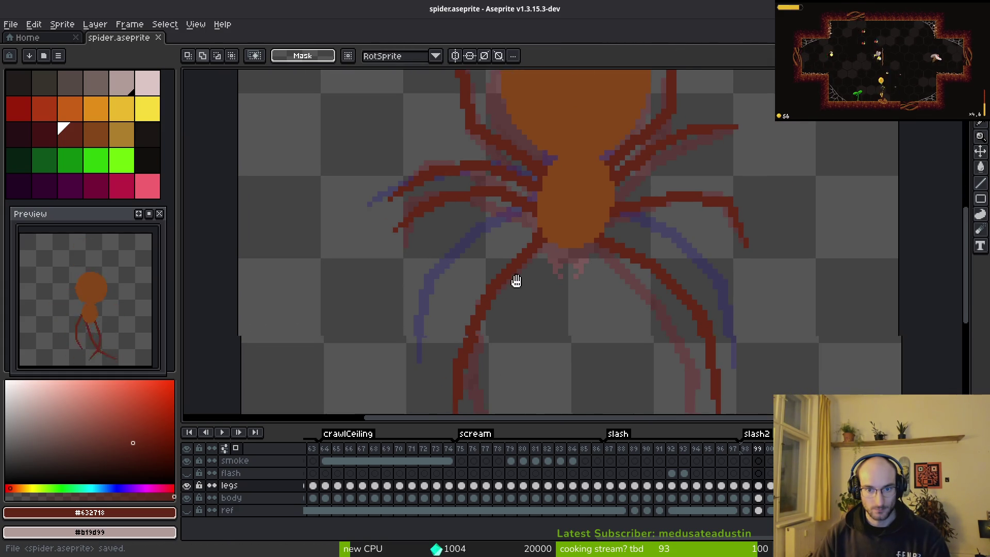
pyautogui.scroll(2, 524, 287)
pyautogui.press('i')
pyautogui.press('Right')
pyautogui.press('m')
pyautogui.press('Right')
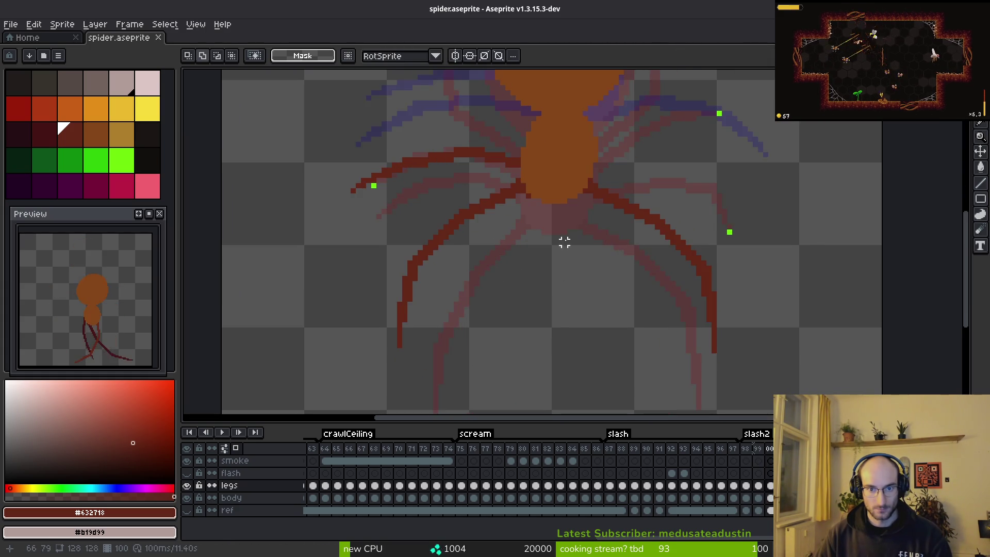
pyautogui.scroll(3, 539, 276)
pyautogui.scroll(-3, 539, 276)
pyautogui.press('i')
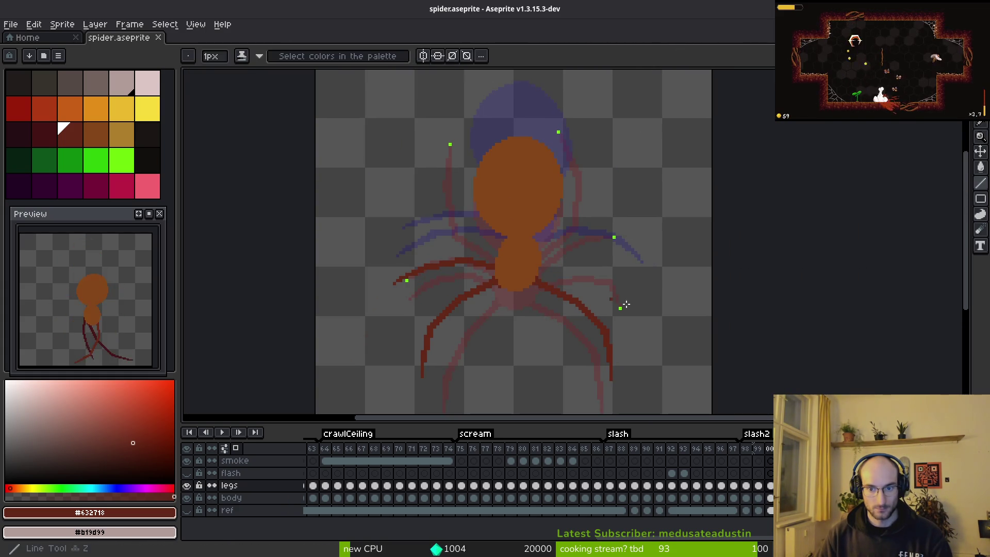
pyautogui.press('Return')
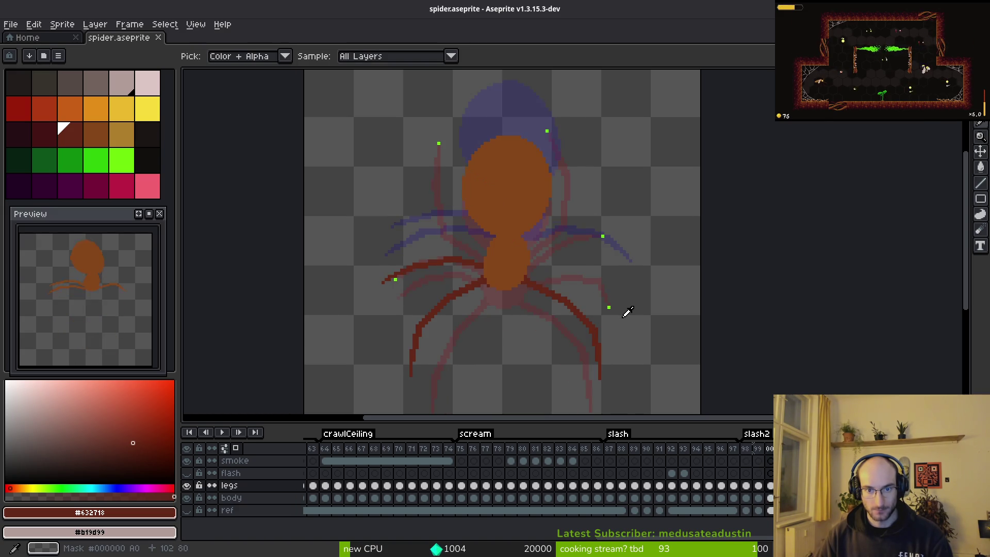
pyautogui.press('b')
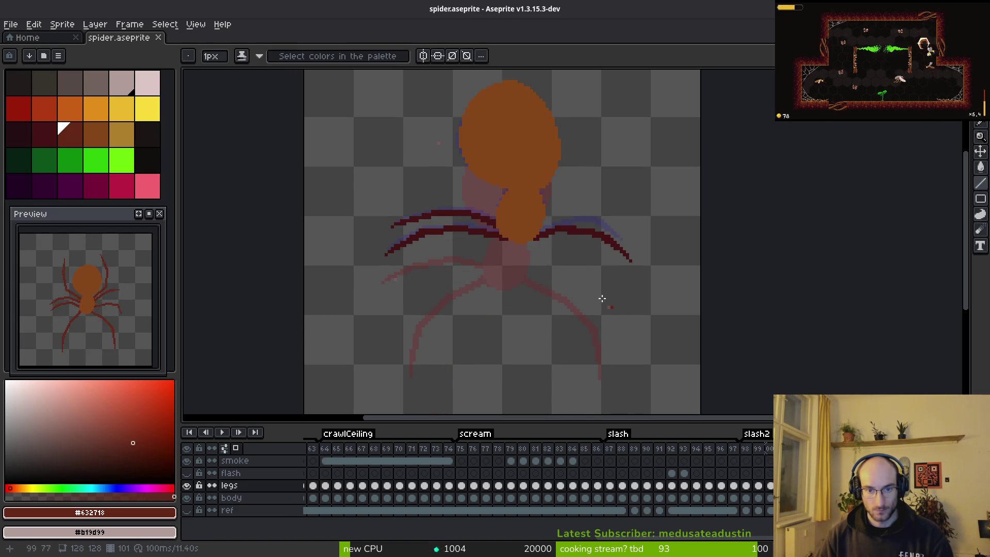
pyautogui.moveTo(547, 255); pyautogui.dragTo(550, 259)
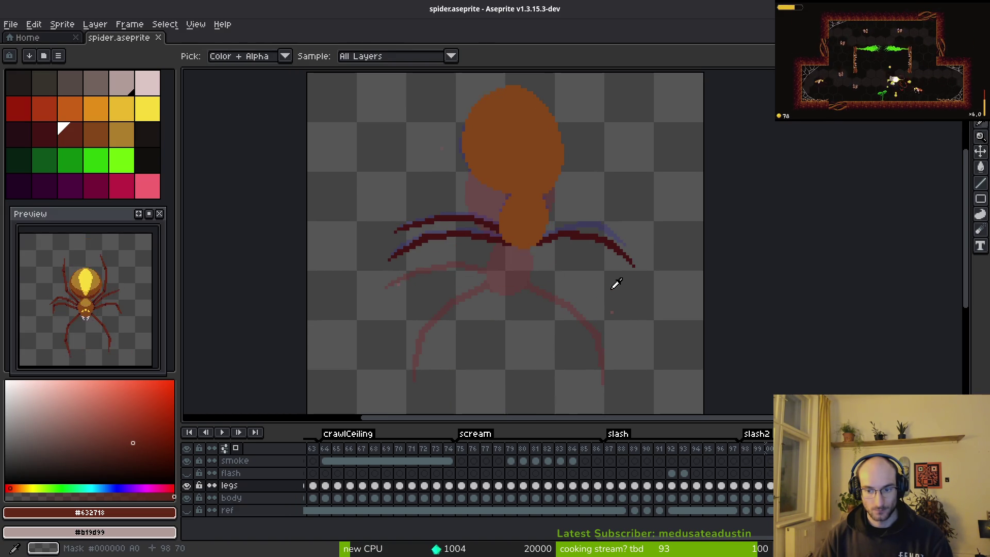
pyautogui.moveTo(614, 283)
pyautogui.mouseDown()
pyautogui.moveTo(570, 211)
pyautogui.moveTo(536, 258)
pyautogui.mouseUp()
pyautogui.press('Return')
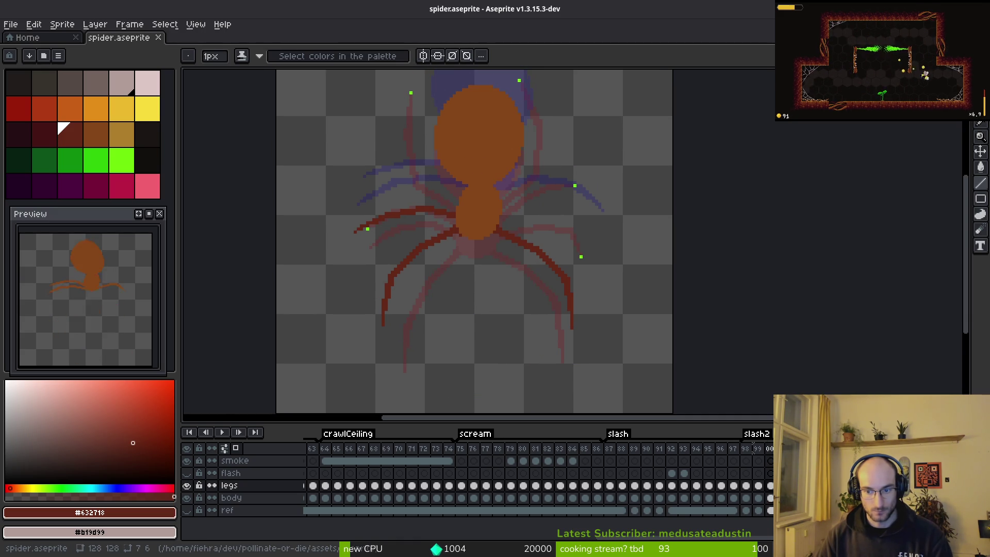
# Jump between frames 94, 97 and 92 in the timeline, then select frame 97
pyautogui.click(697, 469)
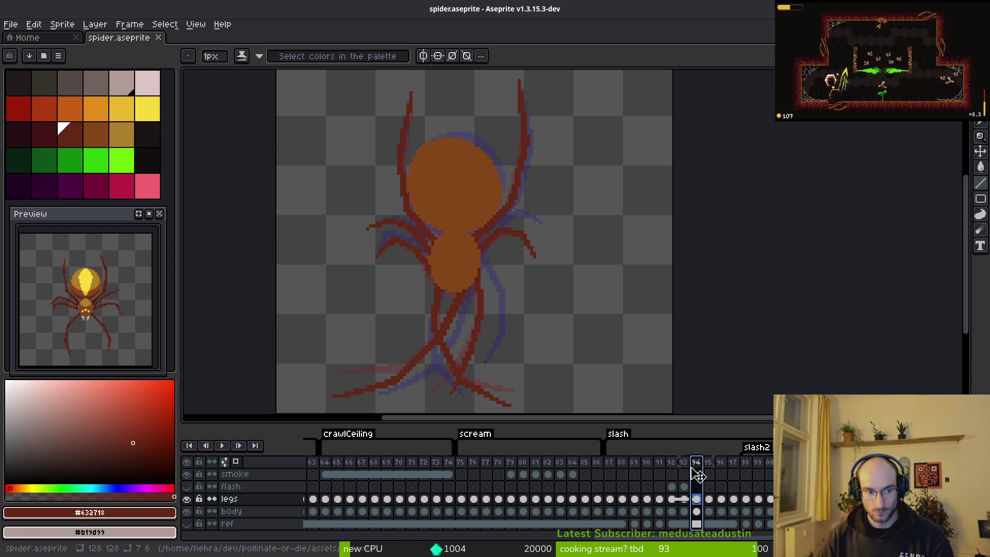
pyautogui.click(734, 466)
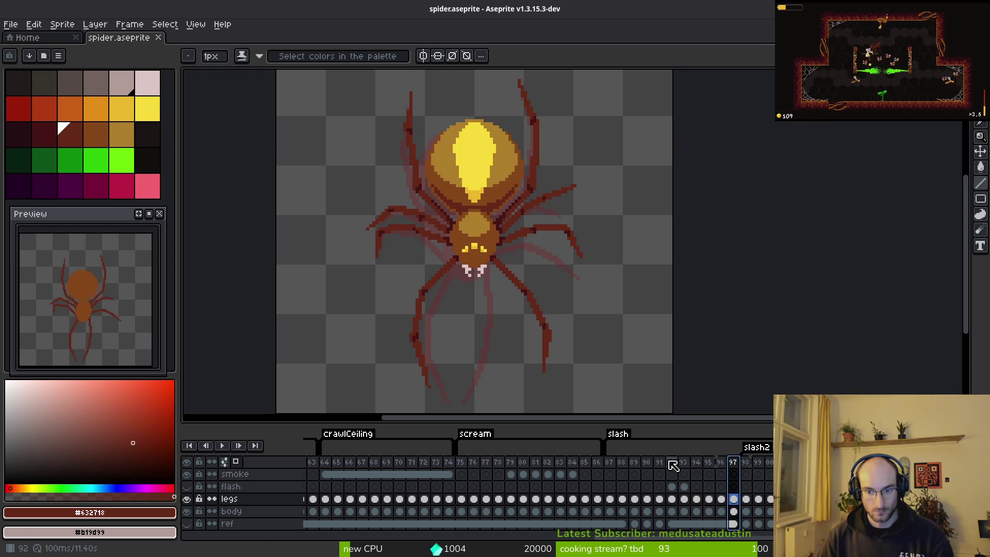
pyautogui.click(671, 462)
pyautogui.click(737, 465)
# Undo the accidental drag of frame 97 and go to frame 98
pyautogui.moveTo(742, 468); pyautogui.dragTo(598, 475)
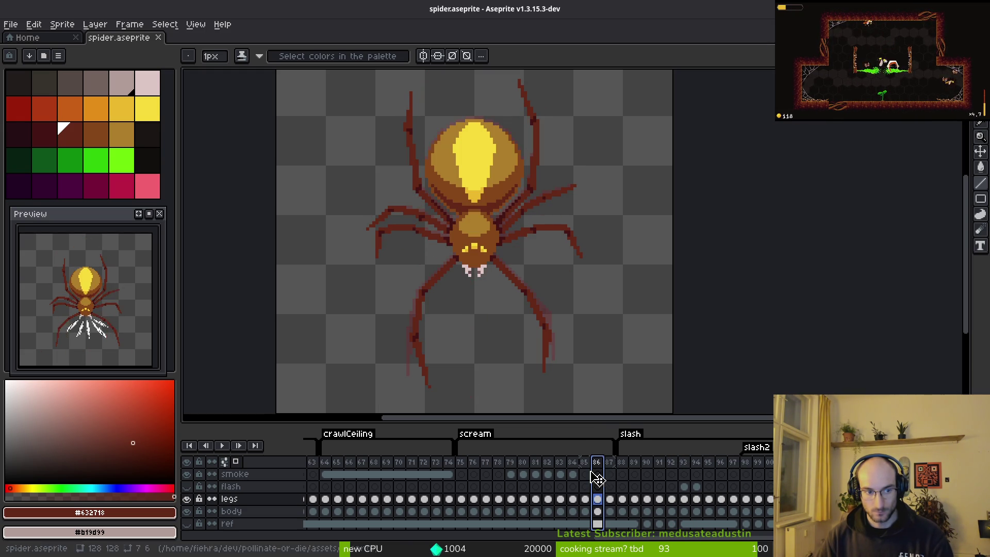
pyautogui.click(635, 464)
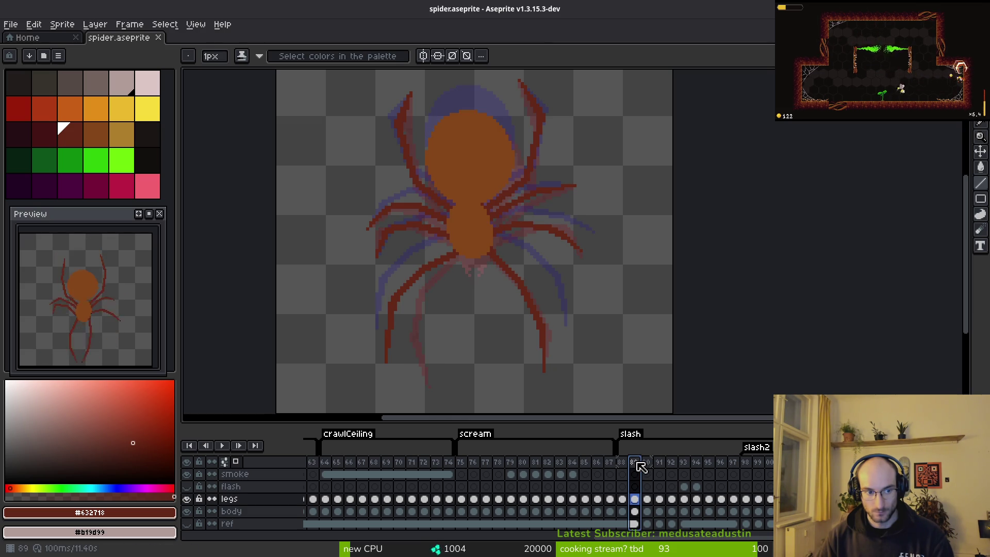
pyautogui.hotkey('ctrl', 'z')
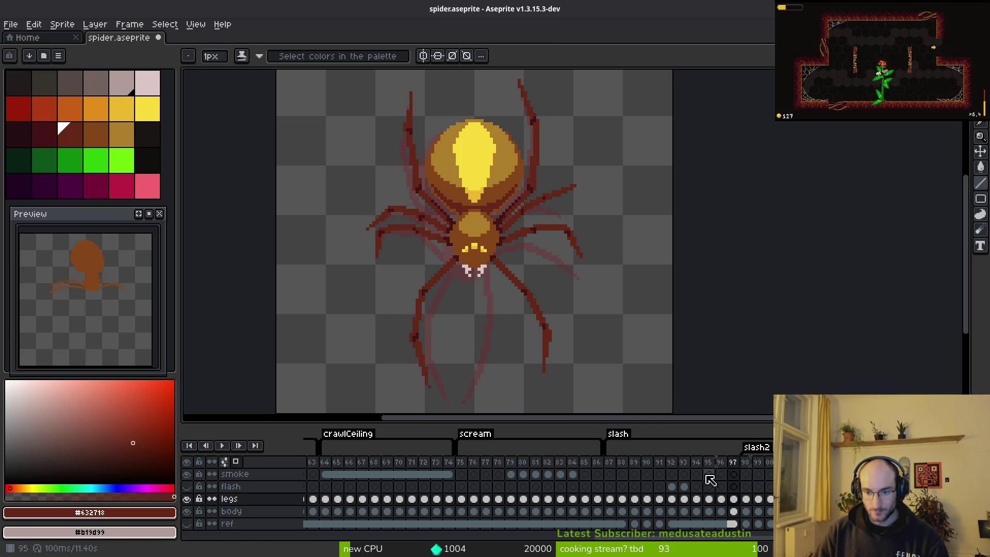
pyautogui.click(745, 462)
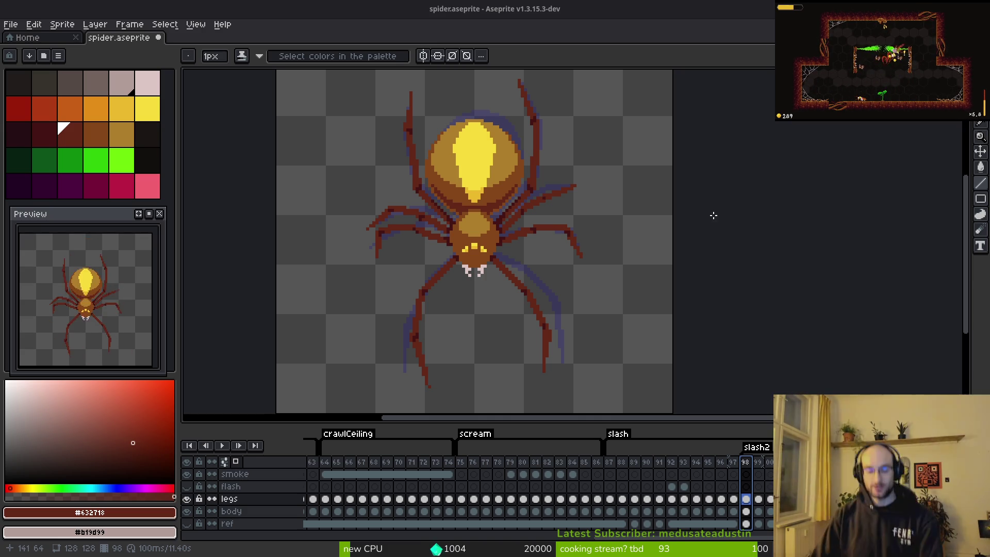
# Advance from the finished frame 98 to the sketch frame 99
pyautogui.hscroll(5, 656, 274)
pyautogui.scroll(1, 656, 274)
pyautogui.press('Right')
# Choose the dark red palette colour and place a first pixel on the upper-left leg
pyautogui.hscroll(-5, 537, 264)
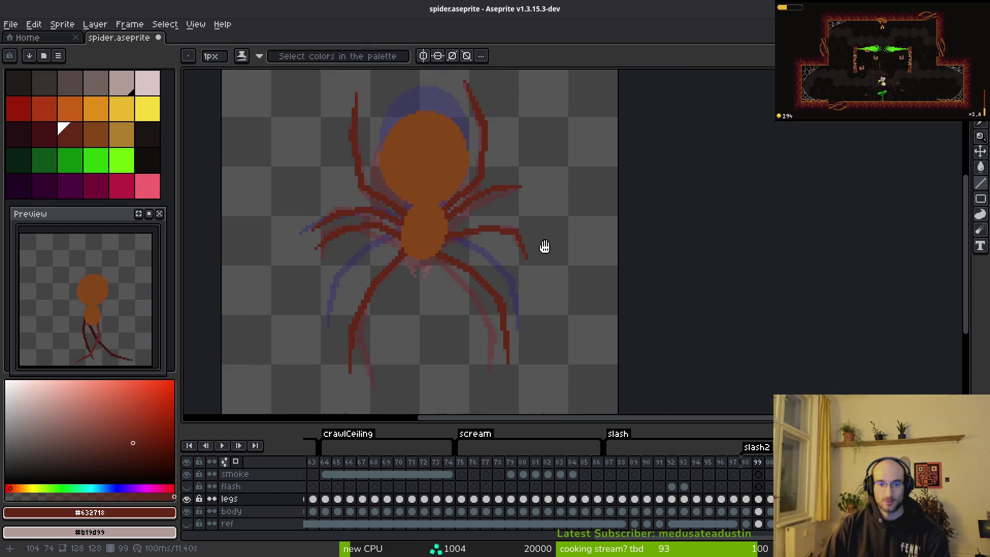
pyautogui.hscroll(-3, 536, 264)
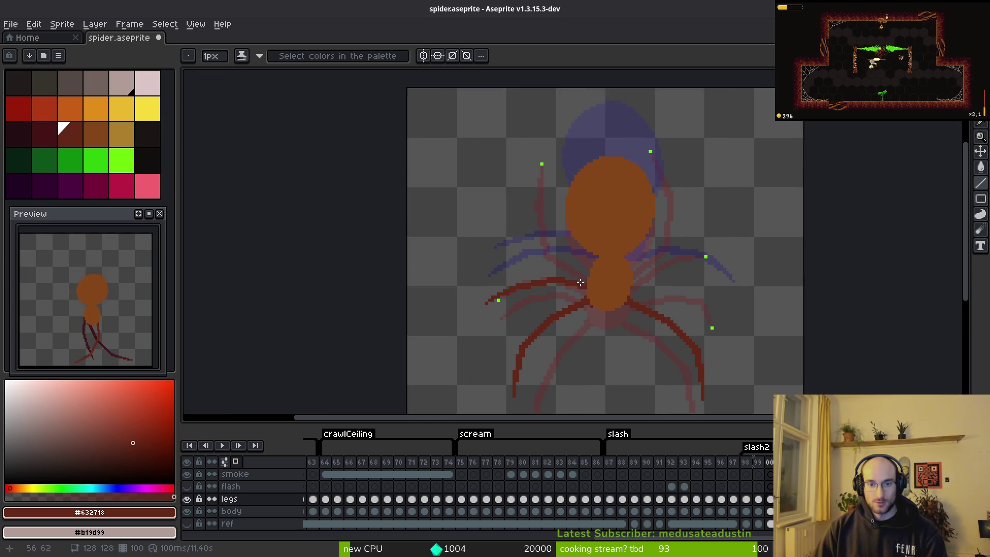
pyautogui.scroll(3, 567, 265)
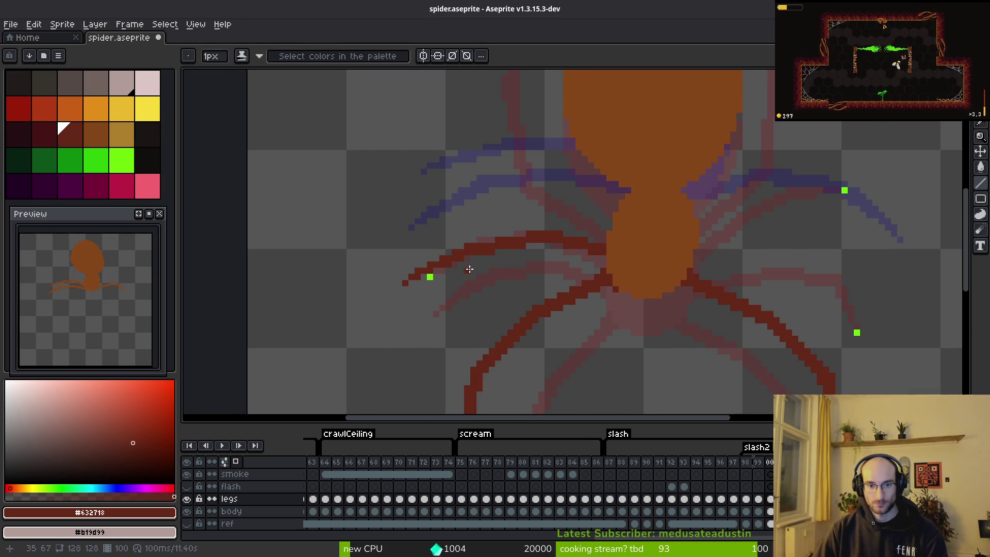
pyautogui.scroll(2, 469, 269)
pyautogui.click(41, 132)
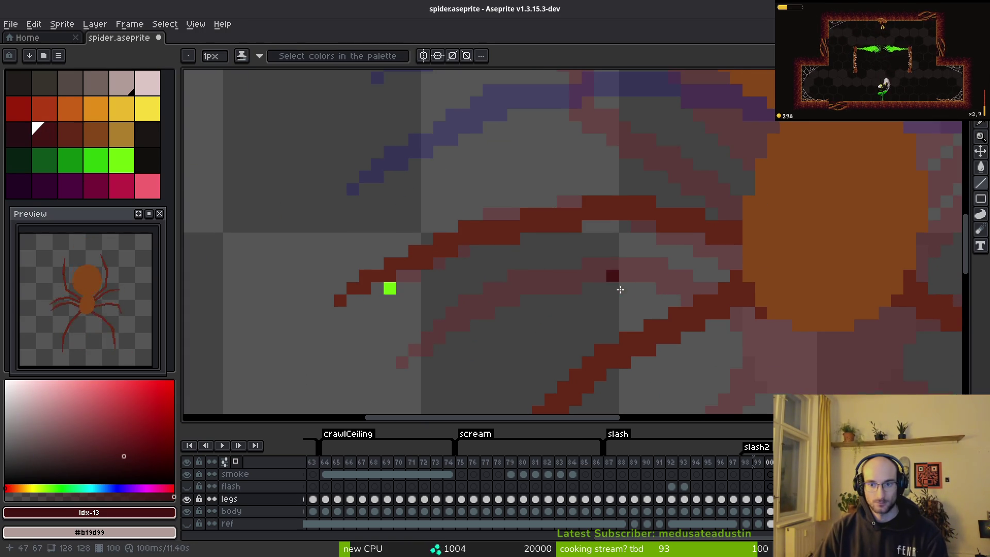
pyautogui.click(683, 216)
# Paint dark red strokes and pixels along the upper-left leg, checking the neighbouring frame
pyautogui.press('Right')
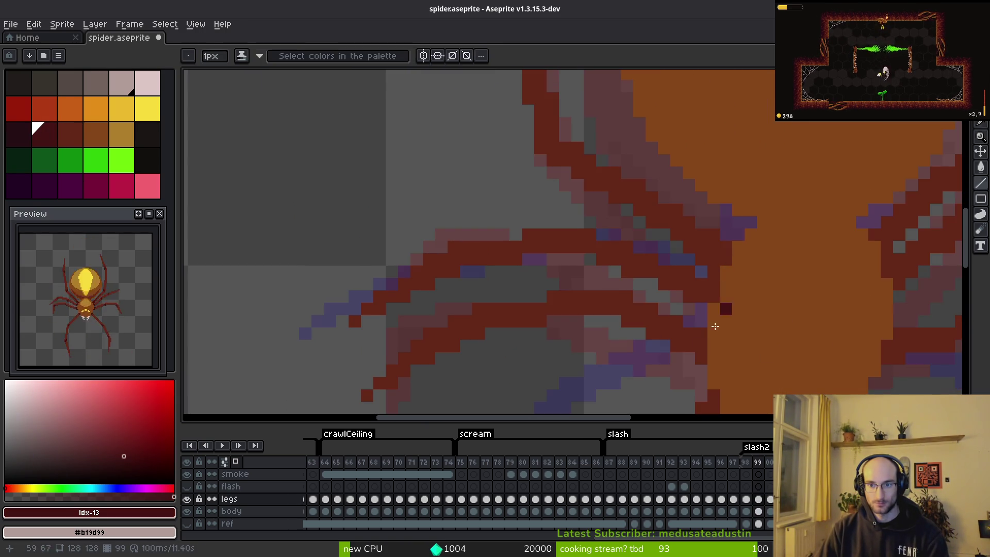
pyautogui.press('Right')
pyautogui.moveTo(719, 207); pyautogui.dragTo(577, 220)
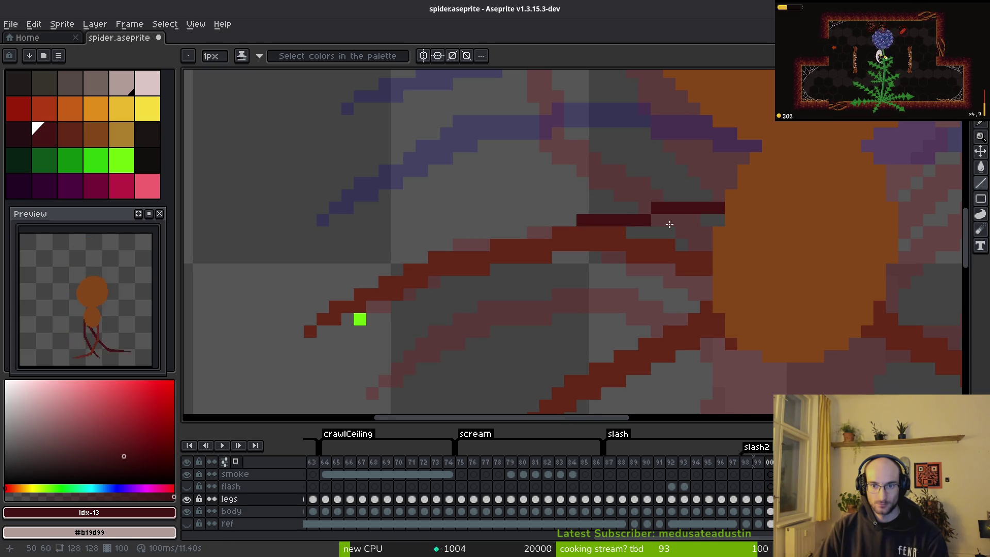
pyautogui.moveTo(718, 218); pyautogui.dragTo(638, 231)
pyautogui.click(722, 236)
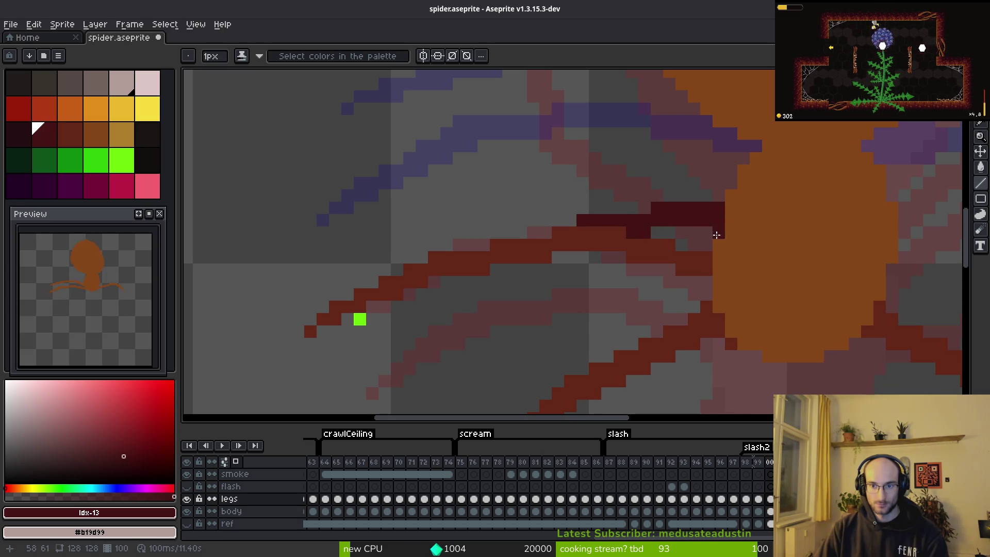
pyautogui.click(723, 186)
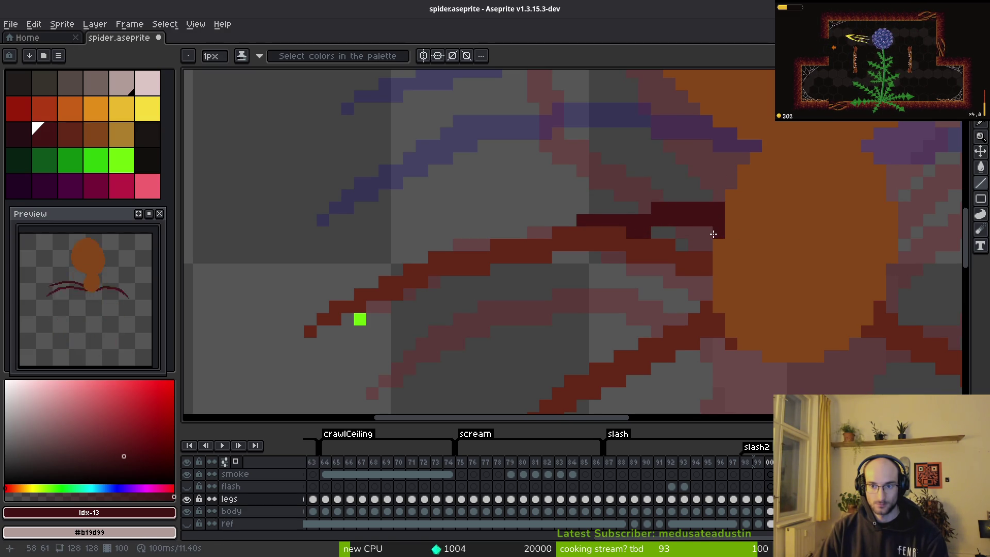
pyautogui.click(470, 281)
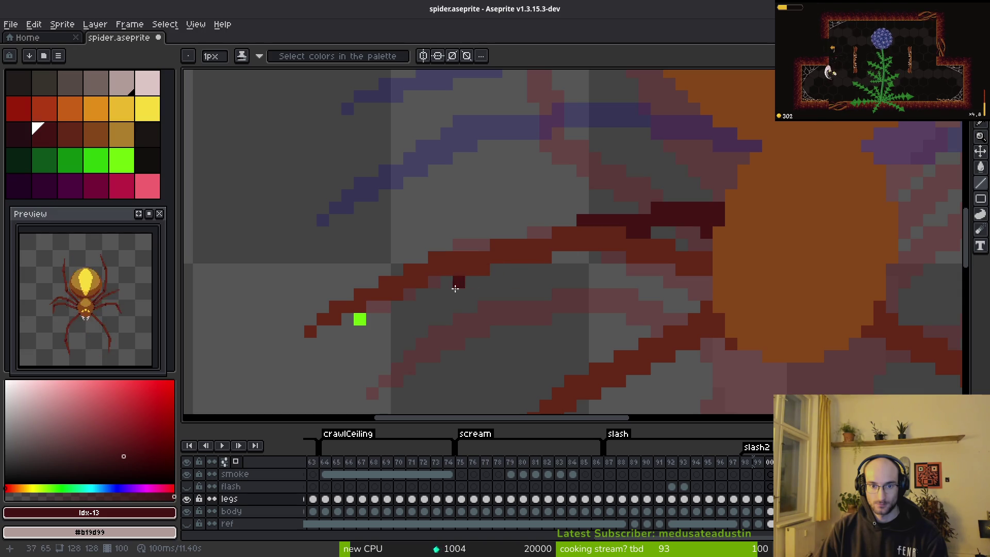
pyautogui.click(384, 306)
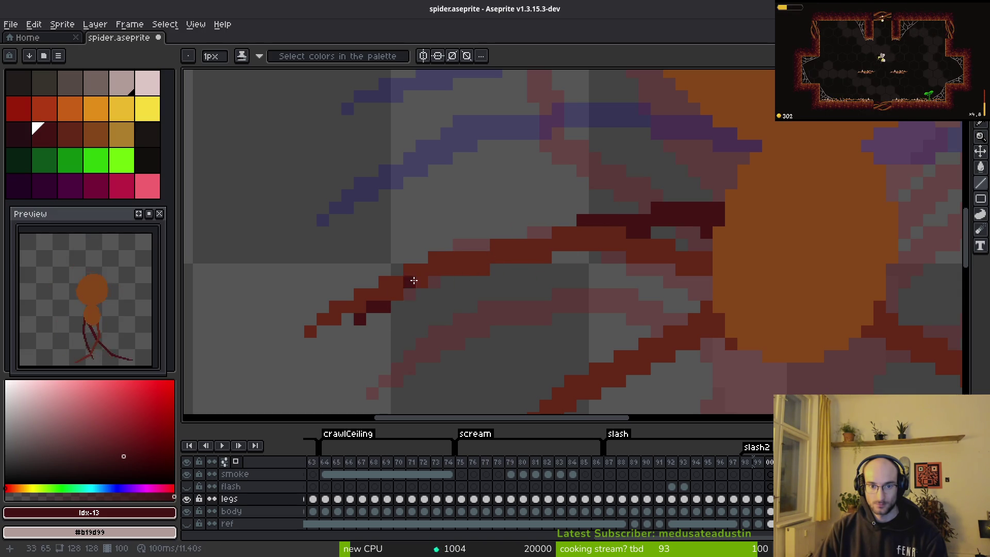
# Draw a straight dark red line along the leg and save spider.aseprite
pyautogui.scroll(-5, 598, 261)
pyautogui.scroll(5, 427, 296)
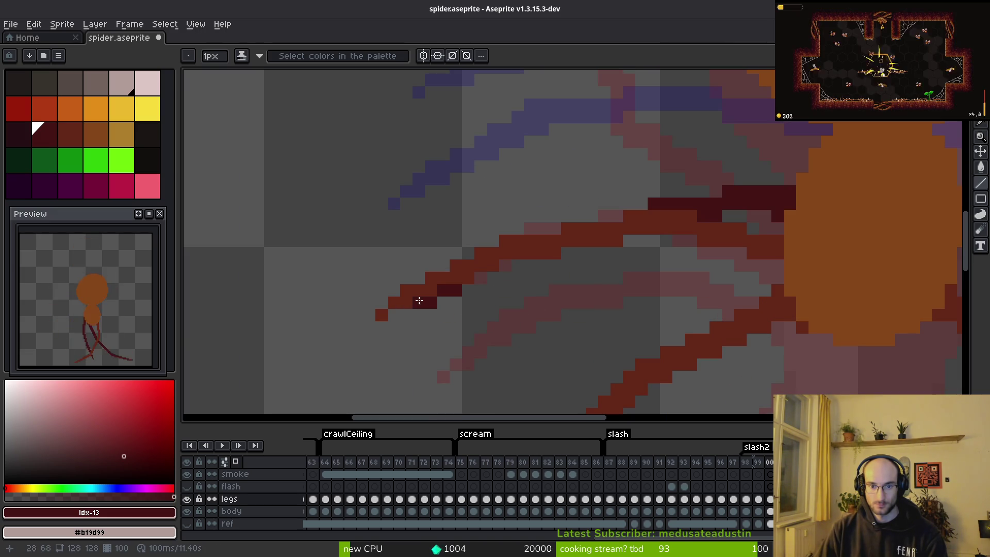
pyautogui.moveTo(430, 303)
pyautogui.mouseDown()
pyautogui.moveTo(548, 248)
pyautogui.moveTo(557, 227)
pyautogui.moveTo(462, 287)
pyautogui.moveTo(510, 283)
pyautogui.moveTo(469, 280)
pyautogui.moveTo(526, 245)
pyautogui.moveTo(490, 240)
pyautogui.moveTo(535, 237)
pyautogui.moveTo(506, 244)
pyautogui.moveTo(439, 293)
pyautogui.mouseUp()
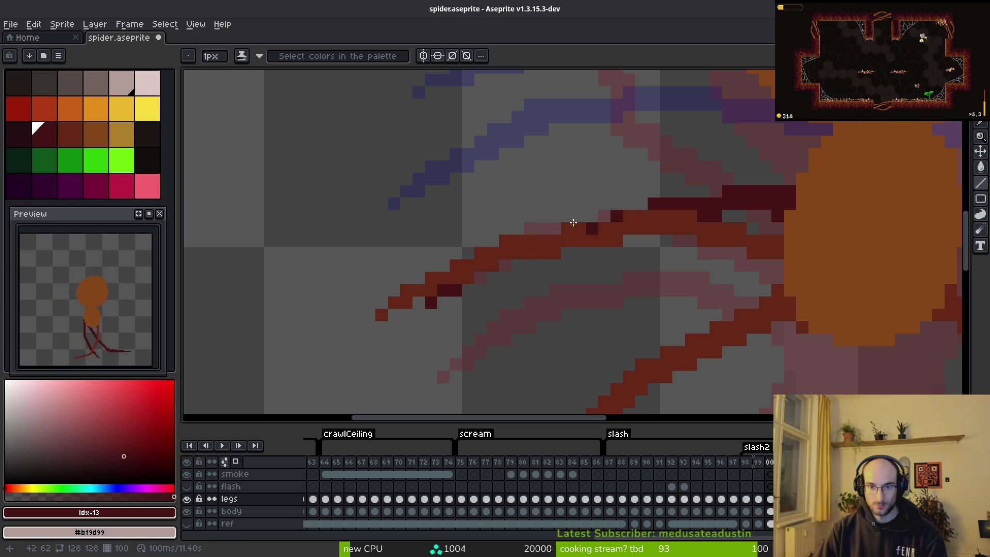
pyautogui.scroll(-2, 533, 262)
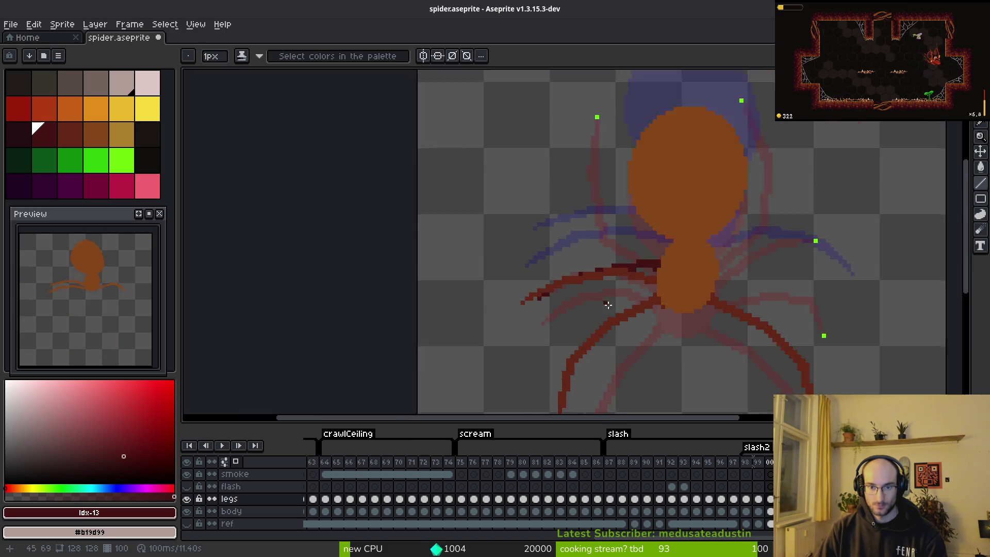
pyautogui.scroll(2, 527, 225)
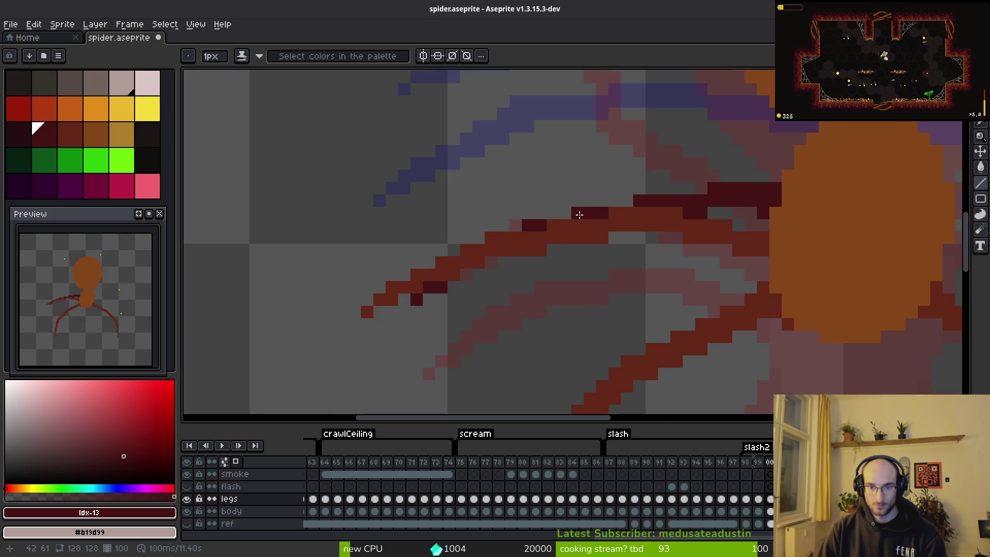
pyautogui.scroll(-3, 577, 214)
pyautogui.scroll(3, 639, 314)
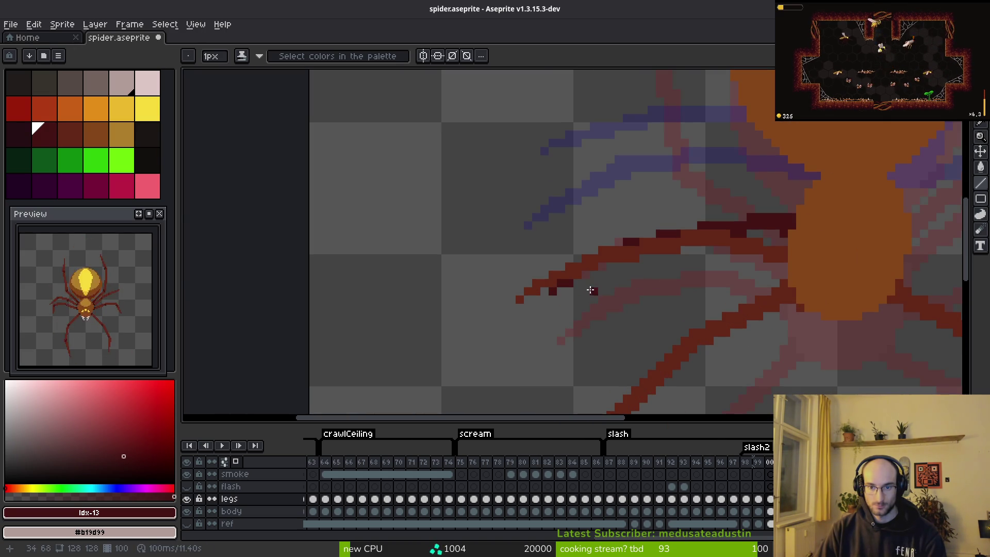
pyautogui.scroll(-3, 600, 264)
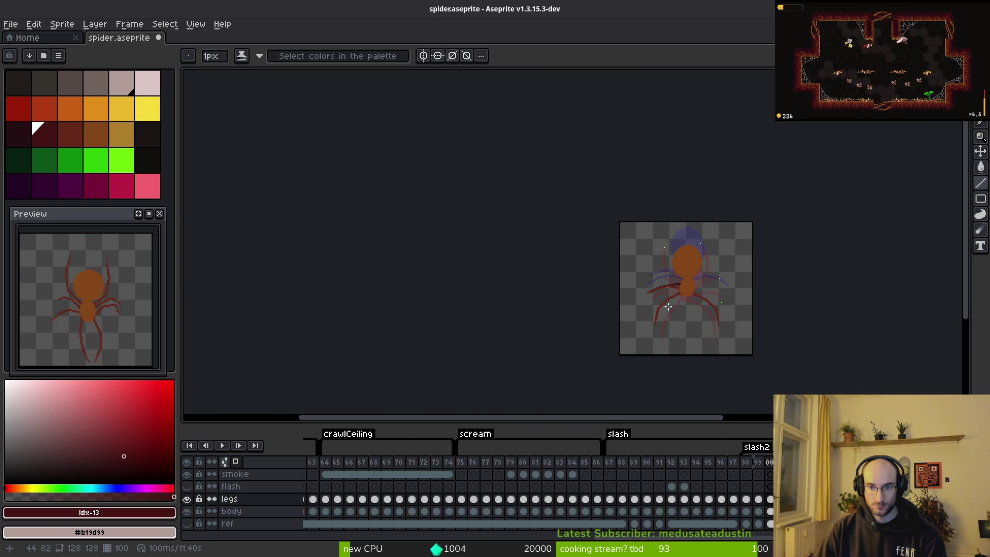
pyautogui.scroll(2, 663, 295)
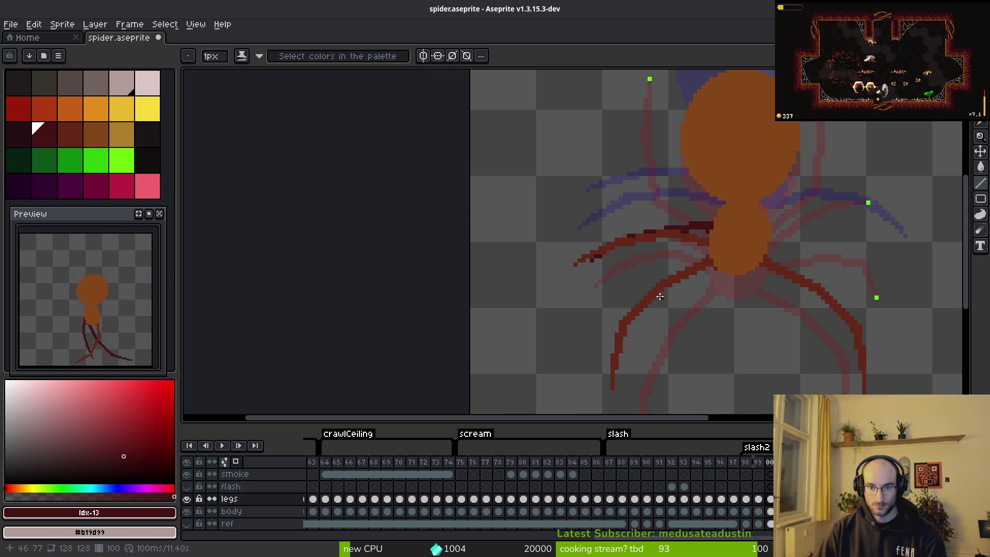
pyautogui.scroll(-1, 662, 297)
pyautogui.hotkey('ctrl', 's')
# Sample dark red #632718 and draw a straight line down the upper-left leg
pyautogui.scroll(3, 741, 338)
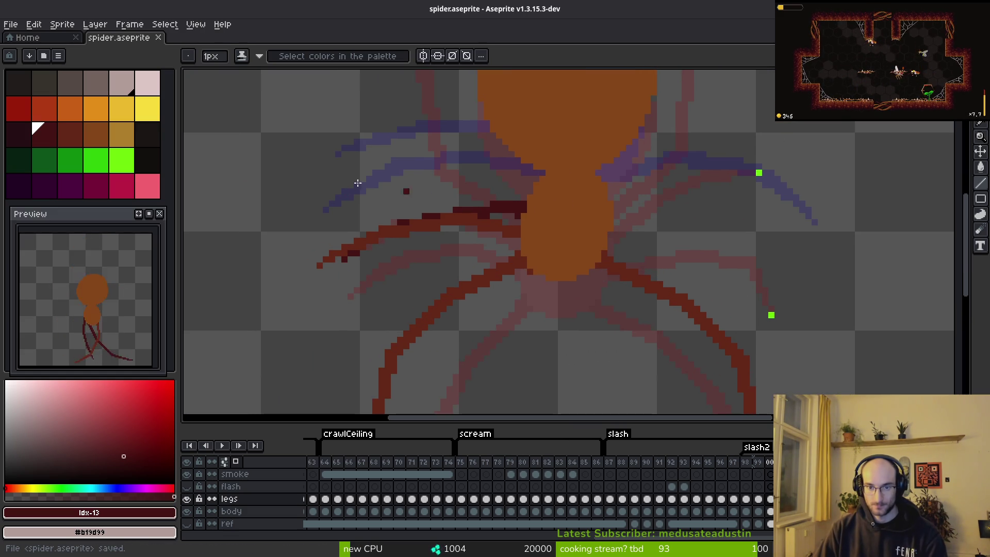
pyautogui.keyDown('alt'); pyautogui.click(519, 258); pyautogui.keyUp('alt')
pyautogui.moveTo(533, 217); pyautogui.dragTo(629, 320)
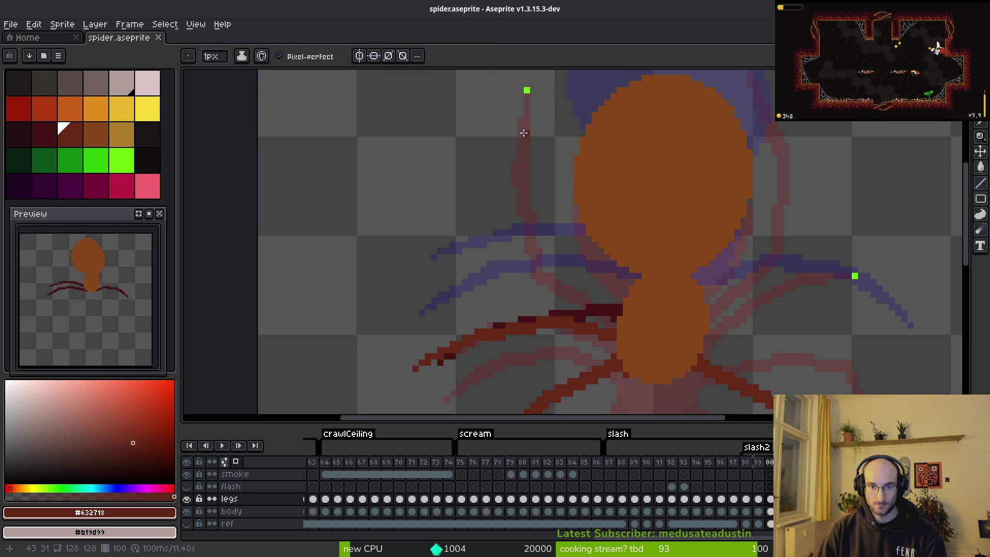
pyautogui.moveTo(527, 92); pyautogui.dragTo(513, 149)
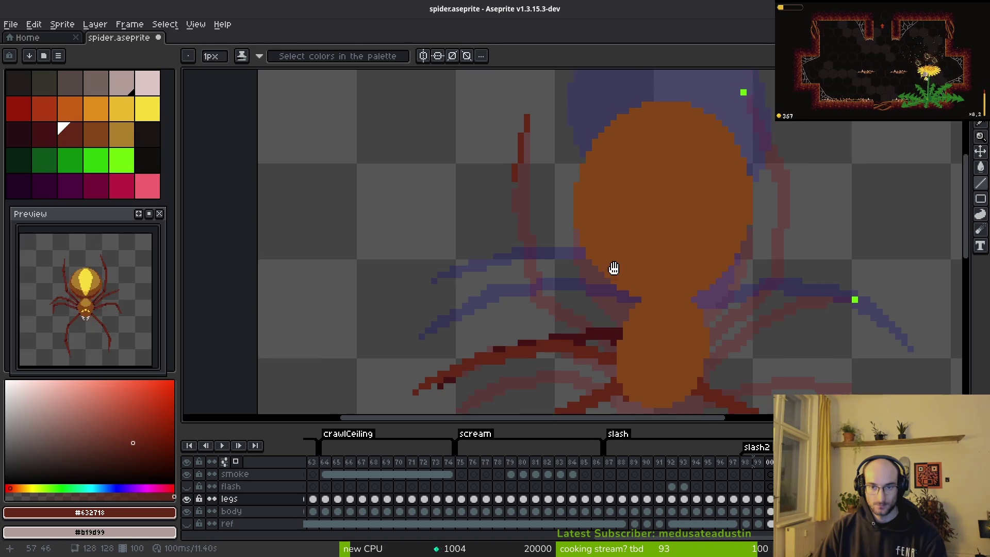
# Flip between neighbouring frames to compare the new leg against the other poses
pyautogui.press('Right')
pyautogui.press('Right')
pyautogui.press('Left')
pyautogui.press('Right')
pyautogui.press('Left')
pyautogui.press('Left')
pyautogui.press('Right')
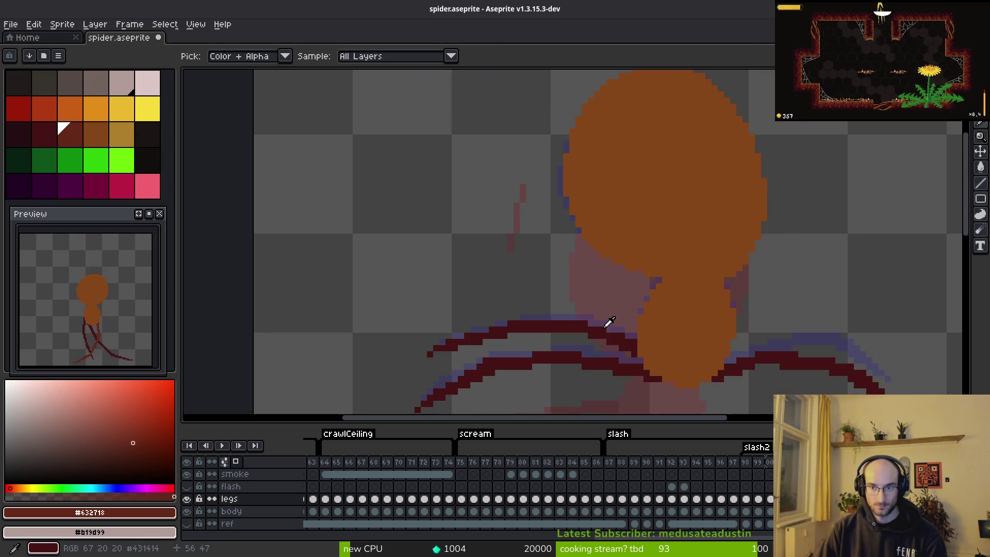
pyautogui.press('Right')
pyautogui.press('Left')
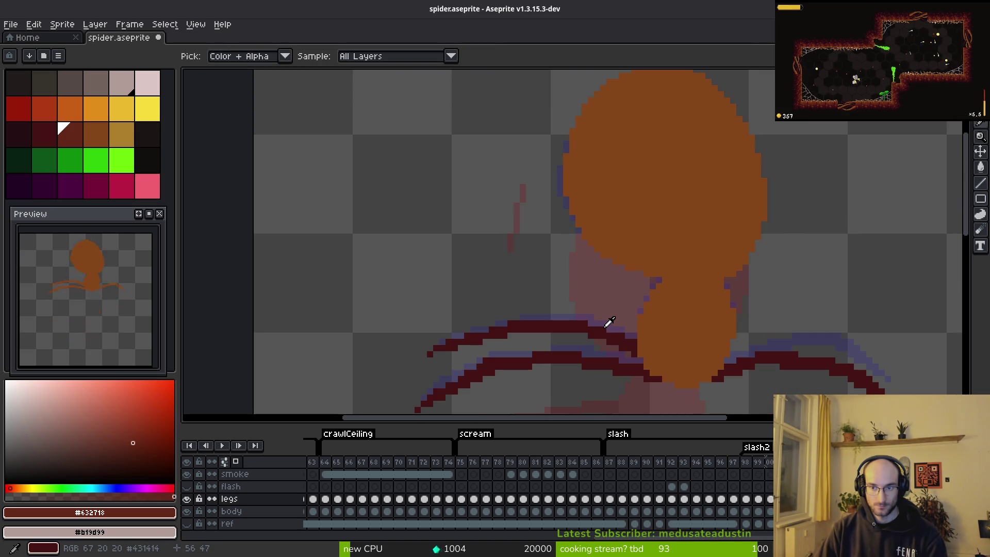
pyautogui.press('Right')
pyautogui.press('Right')
pyautogui.press('Left')
pyautogui.press('Left')
pyautogui.press('Right')
pyautogui.press('Right')
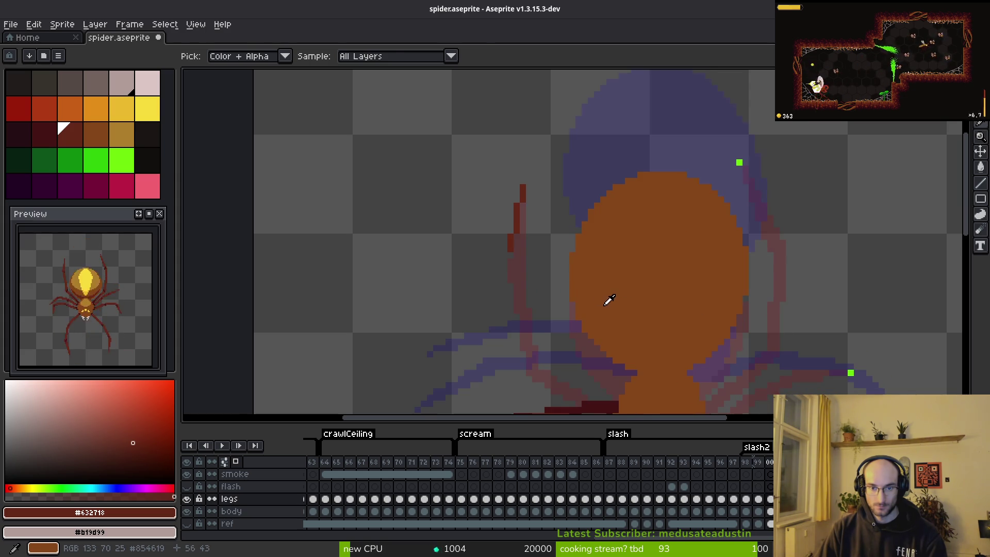
pyautogui.press('b')
pyautogui.press('Right')
pyautogui.press('Right')
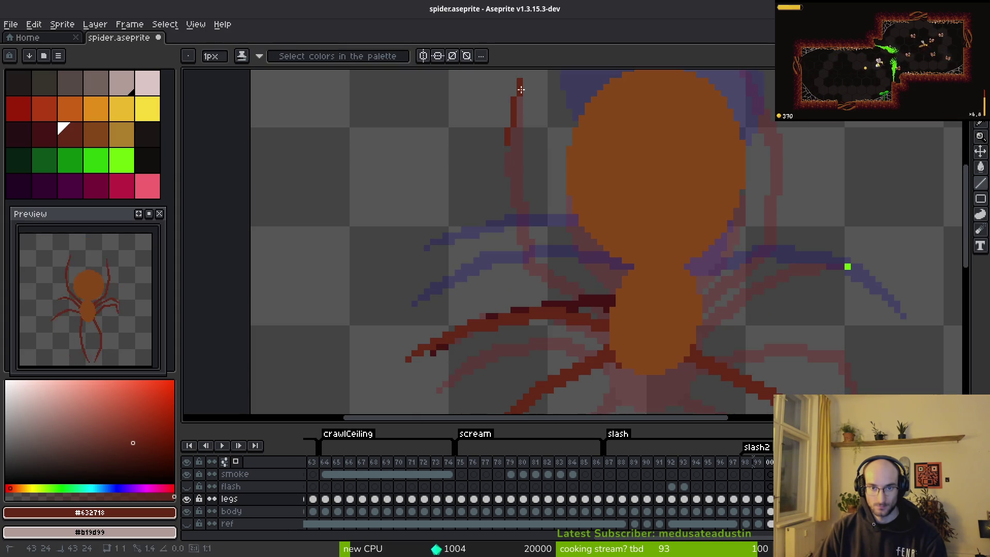
# Redraw the leg's bent segments as dark red lines and touch up single pixels
pyautogui.click(496, 157)
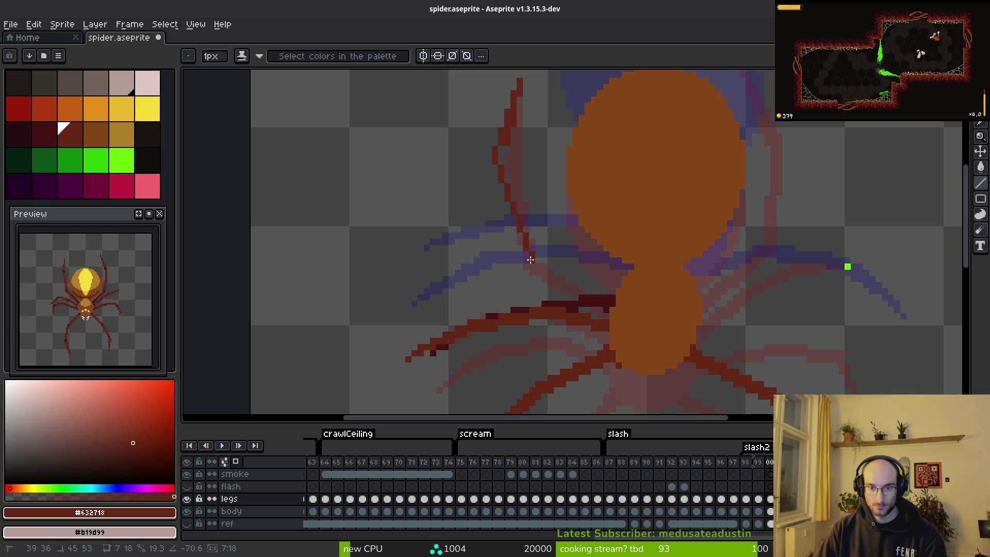
pyautogui.keyDown('shift'); pyautogui.click(526, 253); pyautogui.keyUp('shift')
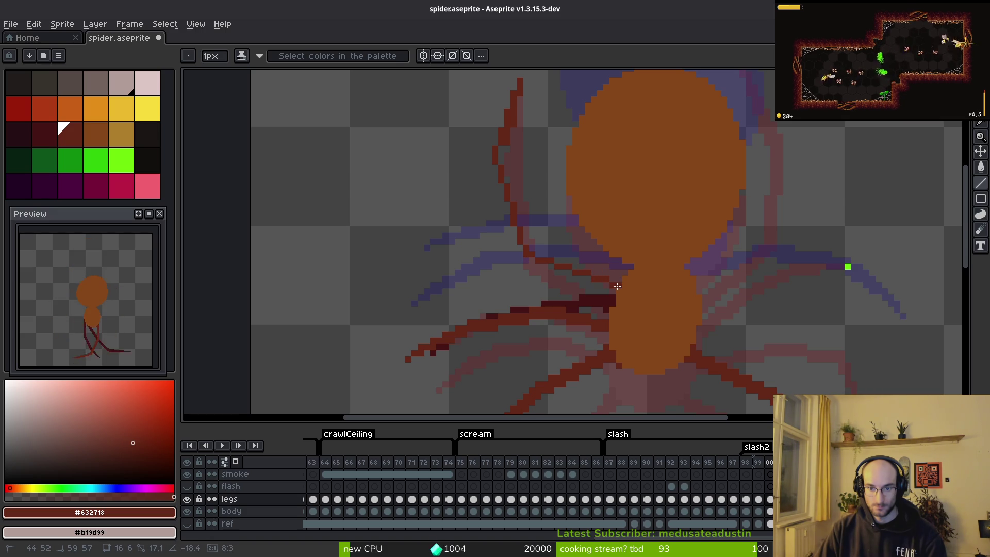
pyautogui.scroll(2, 619, 277)
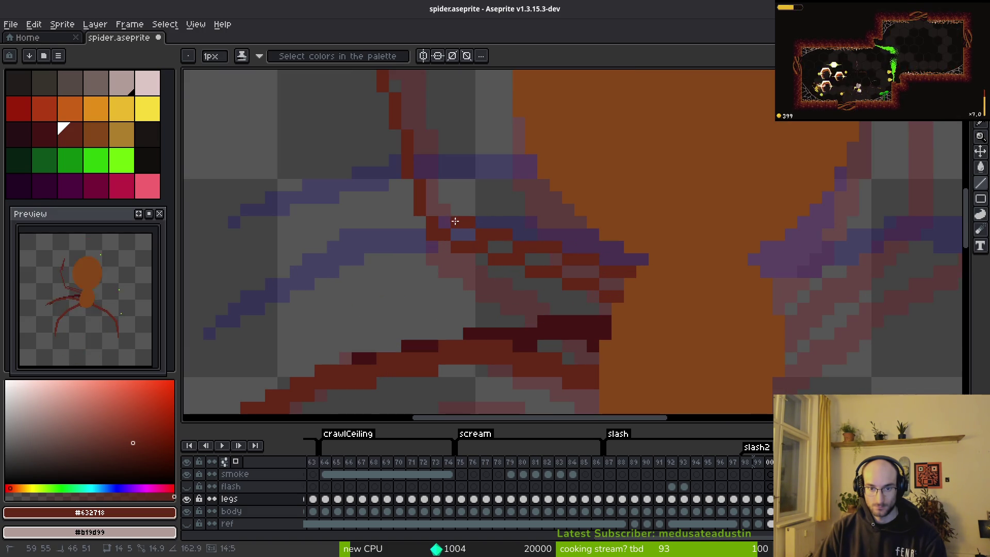
pyautogui.moveTo(609, 272); pyautogui.dragTo(441, 216)
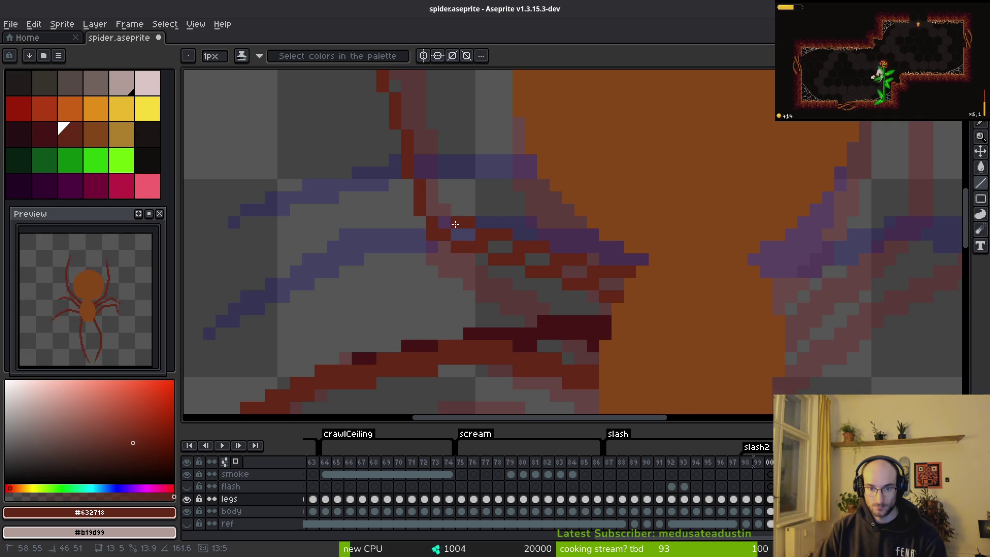
pyautogui.moveTo(443, 224); pyautogui.dragTo(442, 224)
pyautogui.moveTo(615, 285)
pyautogui.mouseDown()
pyautogui.moveTo(570, 263)
pyautogui.moveTo(519, 258)
pyautogui.mouseUp()
pyautogui.click(458, 235)
pyautogui.click(469, 197)
# Draw another dark red line from the leg's top point and extend it by a pixel
pyautogui.scroll(-1, 603, 276)
pyautogui.scroll(2, 602, 276)
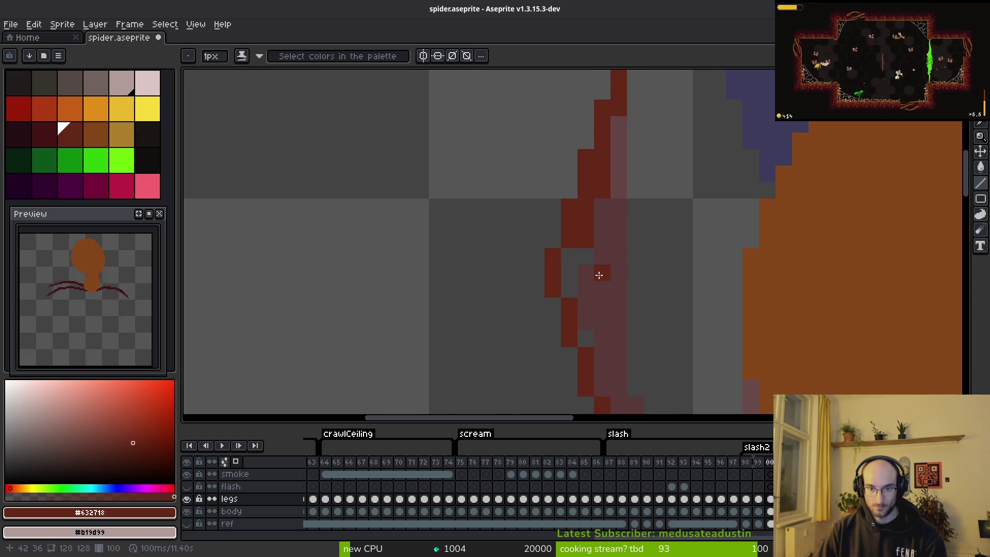
pyautogui.scroll(-1, 603, 275)
pyautogui.scroll(1, 505, 130)
pyautogui.scroll(-1, 505, 130)
pyautogui.scroll(1, 490, 137)
pyautogui.click(458, 84)
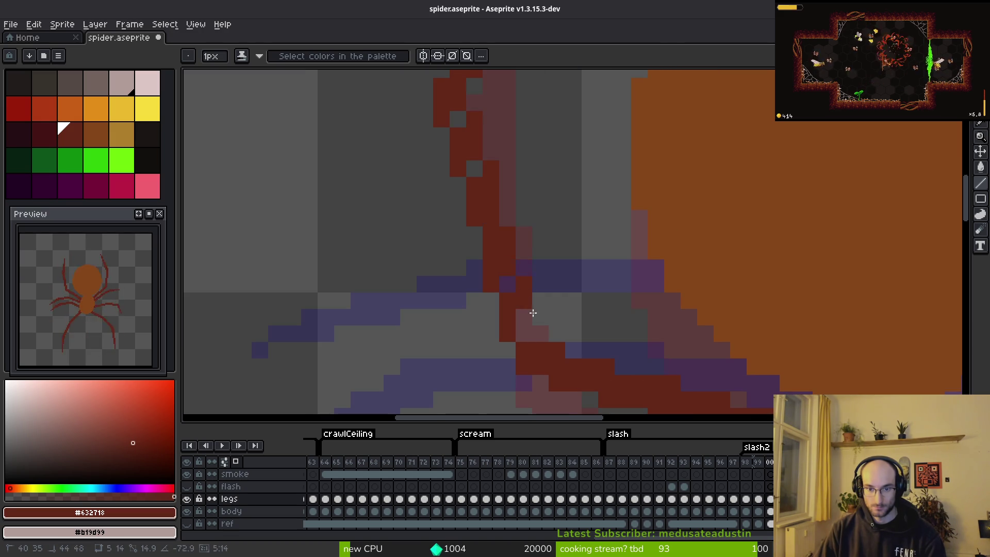
pyautogui.keyDown('shift'); pyautogui.click(530, 314); pyautogui.keyUp('shift')
pyautogui.click(503, 236)
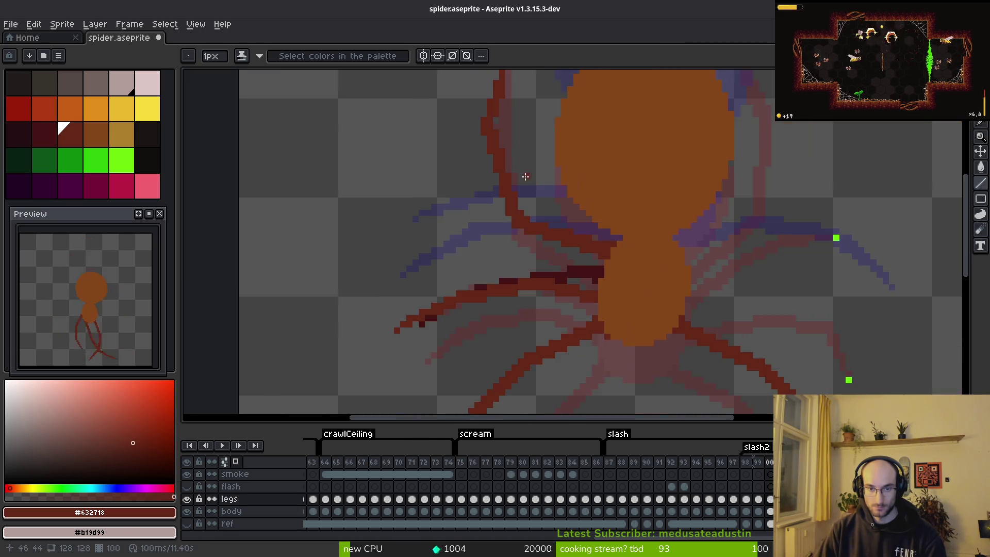
# Erase stray pixels along the upper-left leg
pyautogui.scroll(-4, 524, 170)
pyautogui.scroll(3, 508, 190)
pyautogui.press('e')
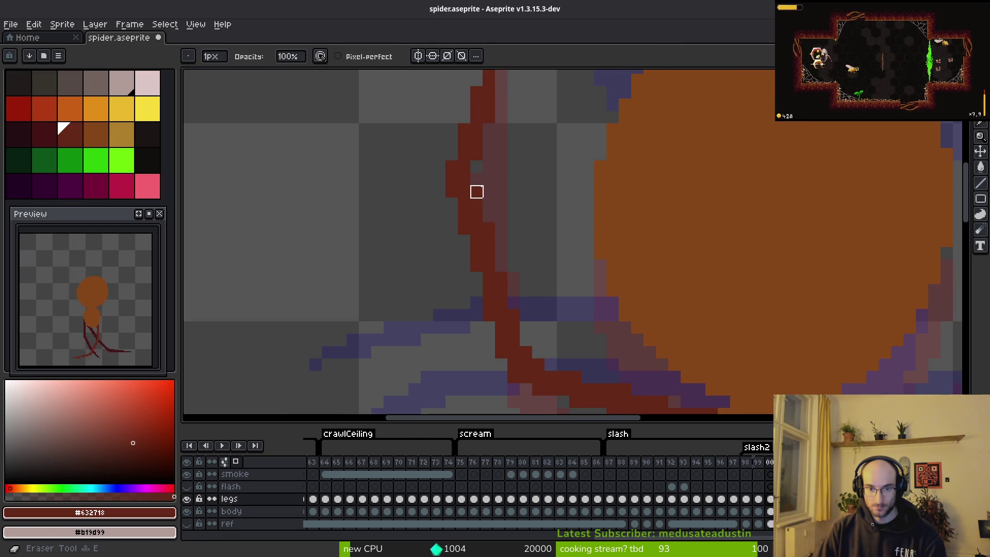
pyautogui.moveTo(501, 217); pyautogui.dragTo(489, 229)
pyautogui.scroll(-3, 526, 278)
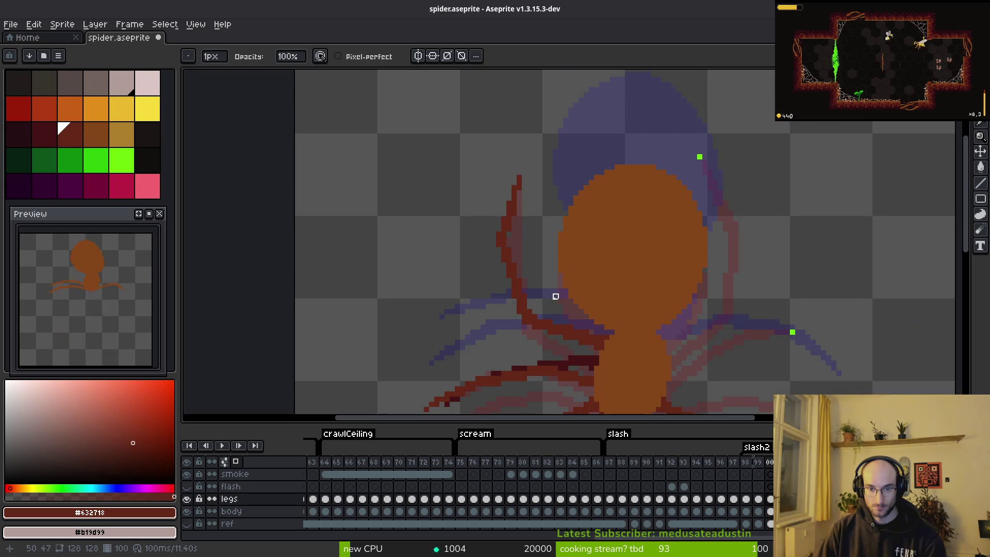
pyautogui.scroll(2, 552, 294)
pyautogui.press('b')
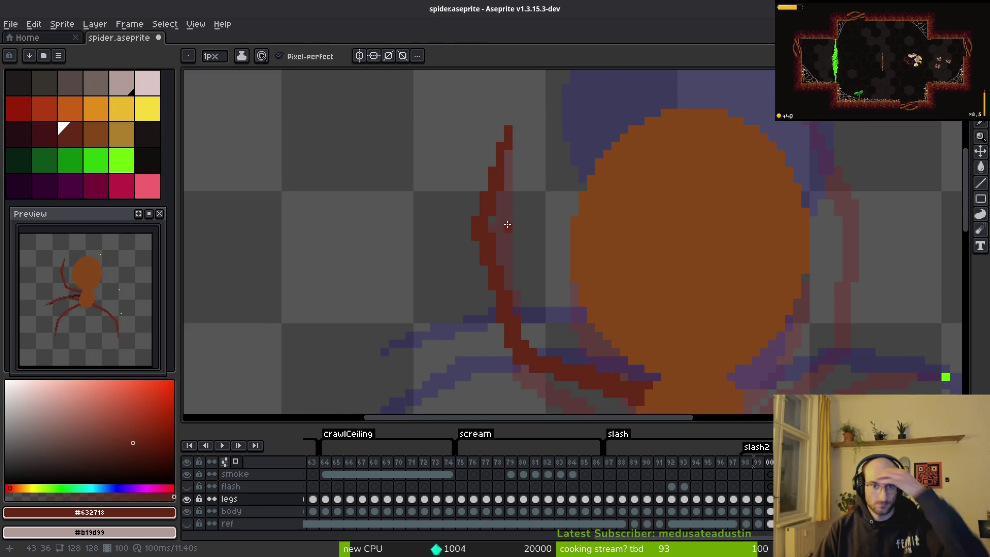
pyautogui.scroll(-3, 550, 253)
pyautogui.scroll(3, 537, 260)
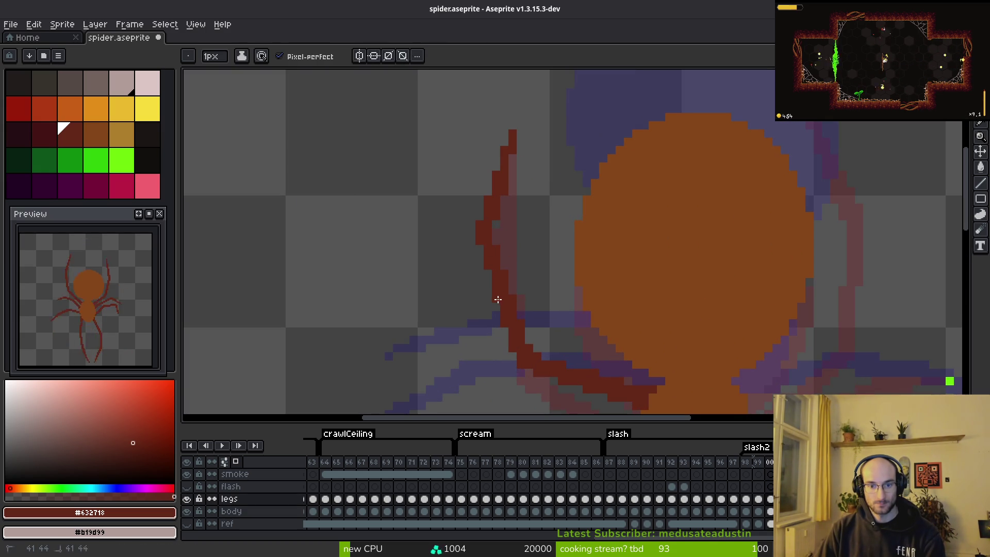
# Undo the last erasure on the leg
pyautogui.press('e')
pyautogui.scroll(2, 521, 299)
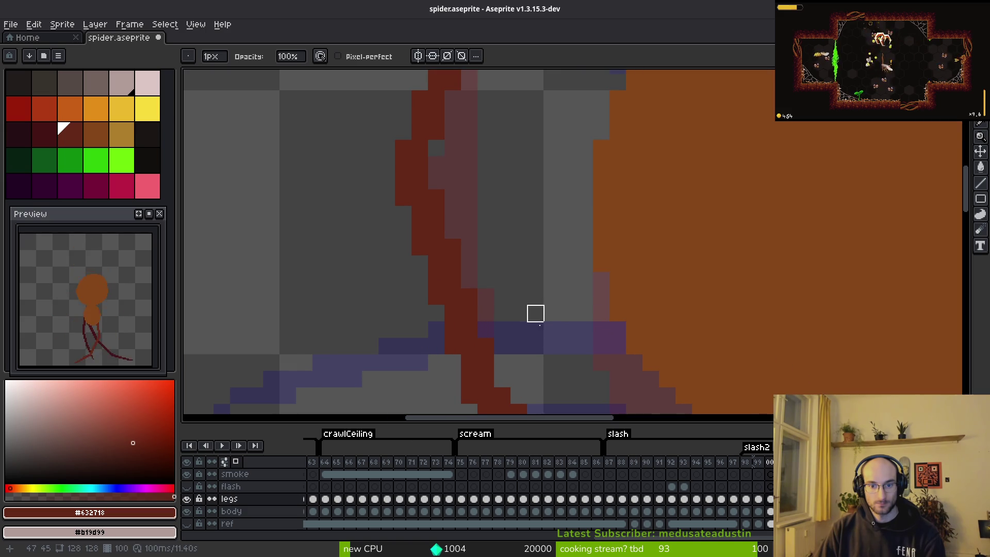
pyautogui.scroll(-4, 469, 247)
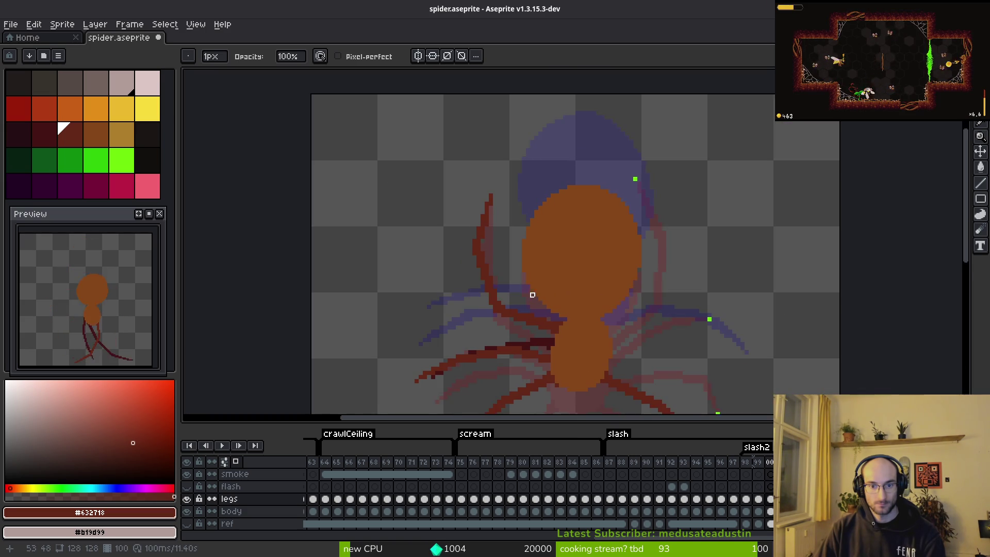
pyautogui.scroll(3, 479, 226)
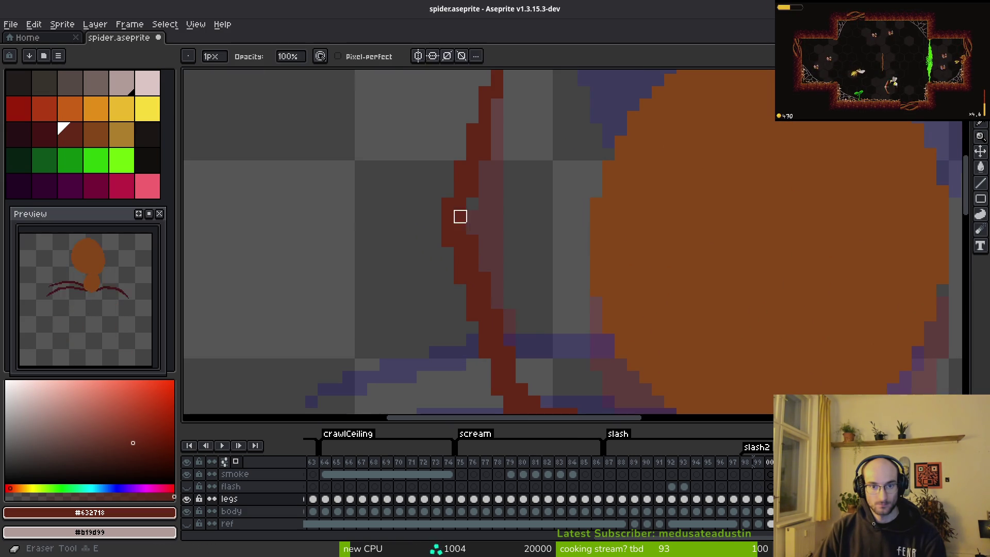
pyautogui.scroll(-3, 521, 227)
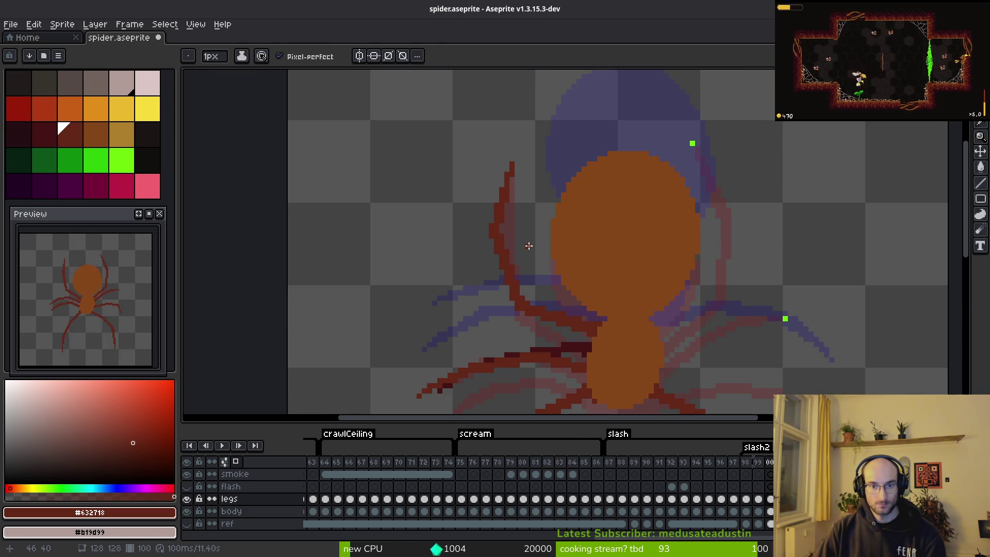
pyautogui.scroll(-2, 529, 246)
pyautogui.hotkey('ctrl', 'z')
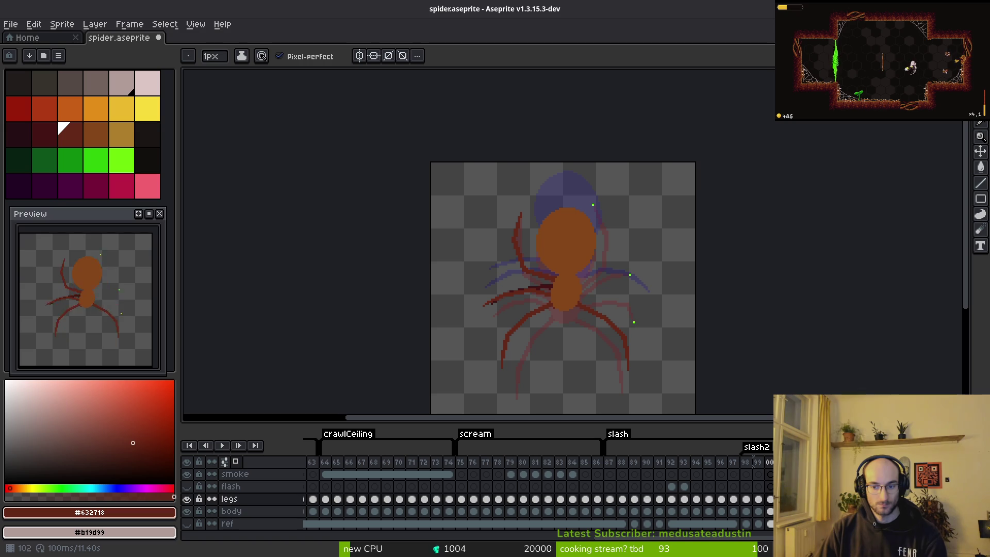
# Jump among frames 108, 87 and 100, then return to the orange draft spider frame
pyautogui.press('Right')
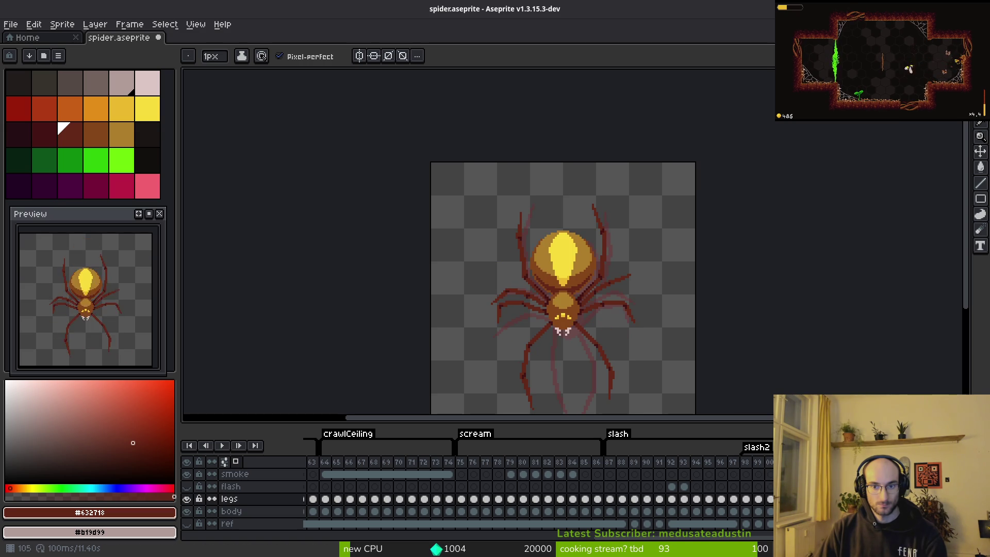
pyautogui.click(611, 463)
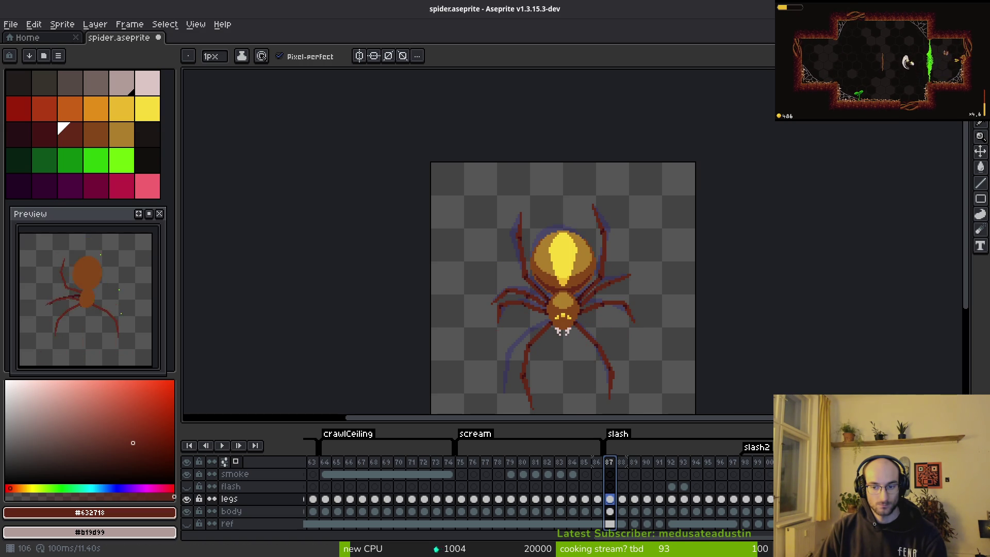
pyautogui.press('Escape')
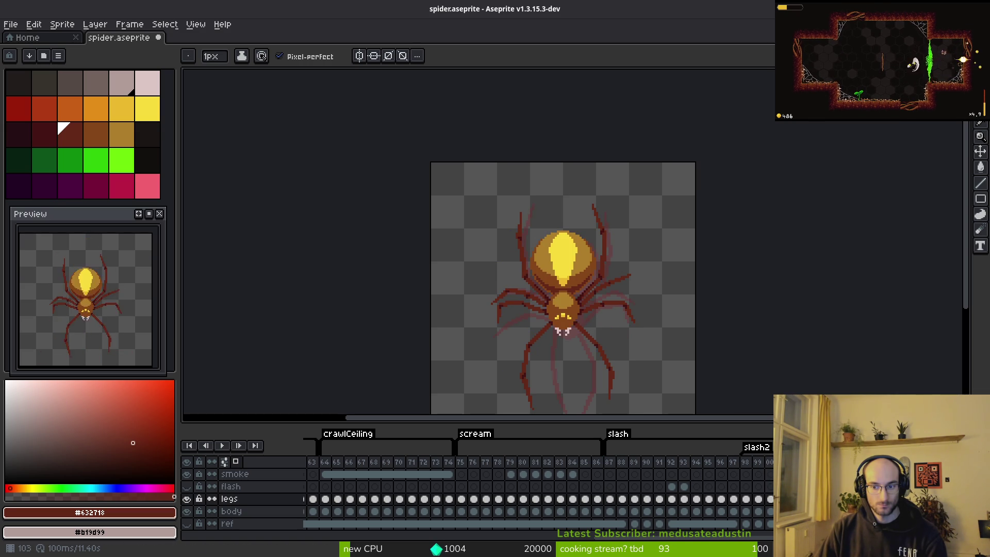
pyautogui.click(770, 470)
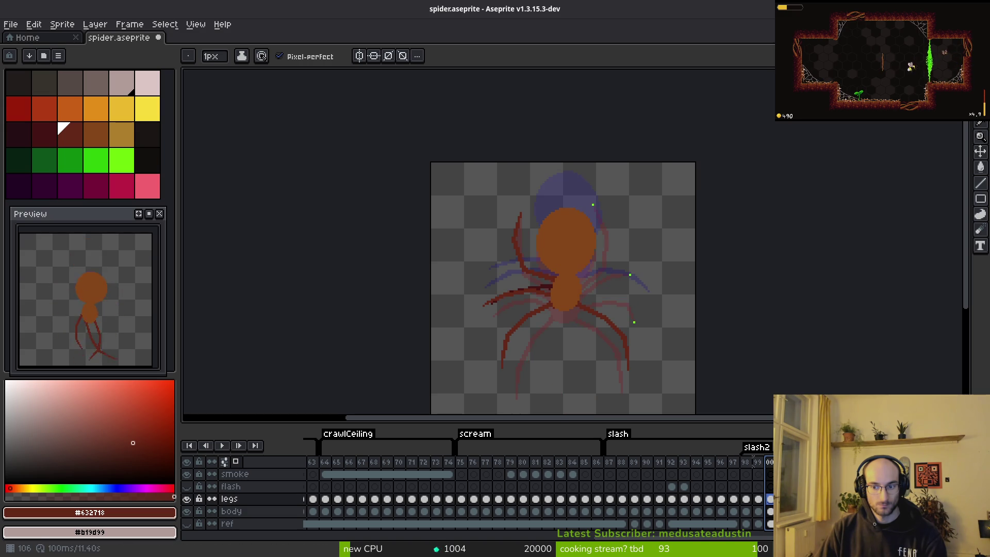
pyautogui.press('Escape')
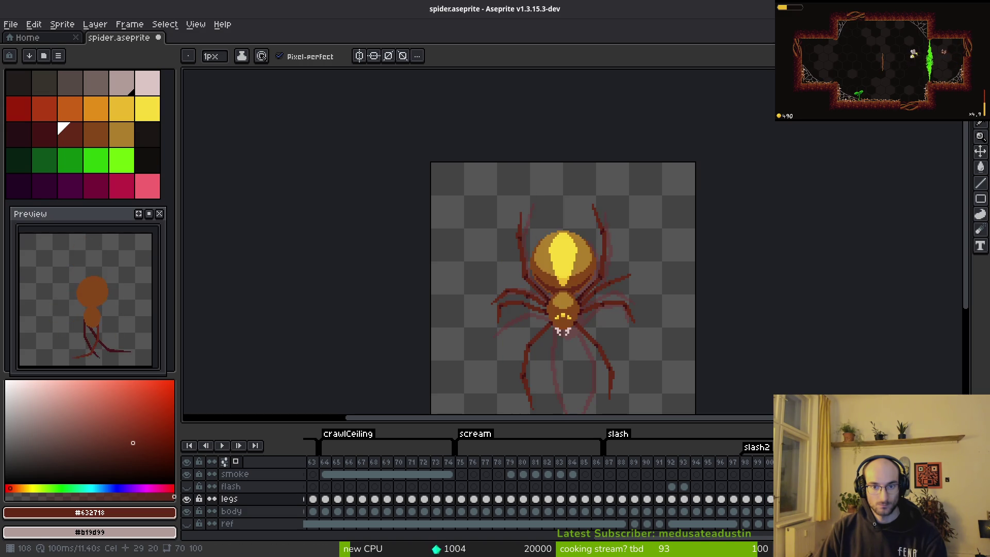
pyautogui.press(',')
pyautogui.moveTo(601, 323); pyautogui.dragTo(558, 274)
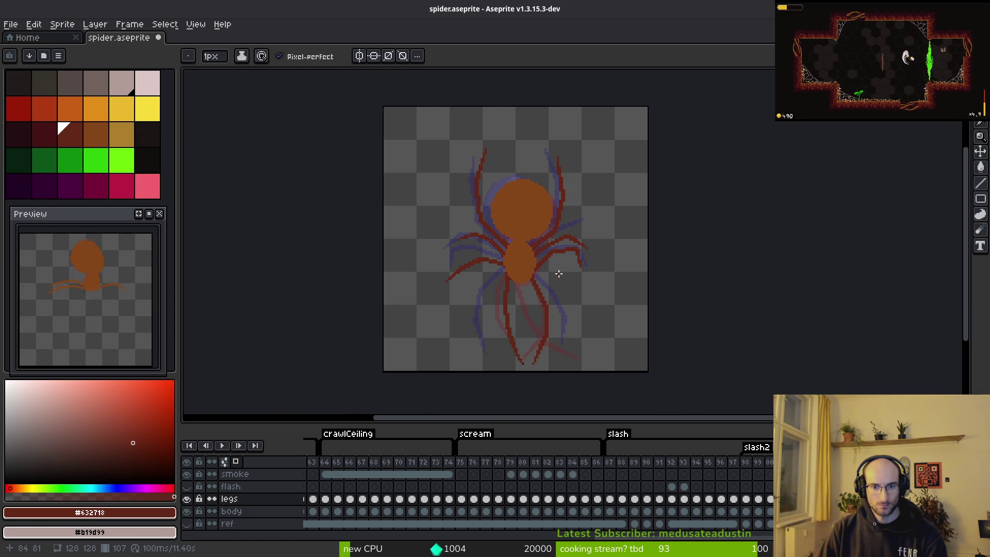
# Flip between the draft and the finished yellow spider frames to compare leg poses
pyautogui.press('i')
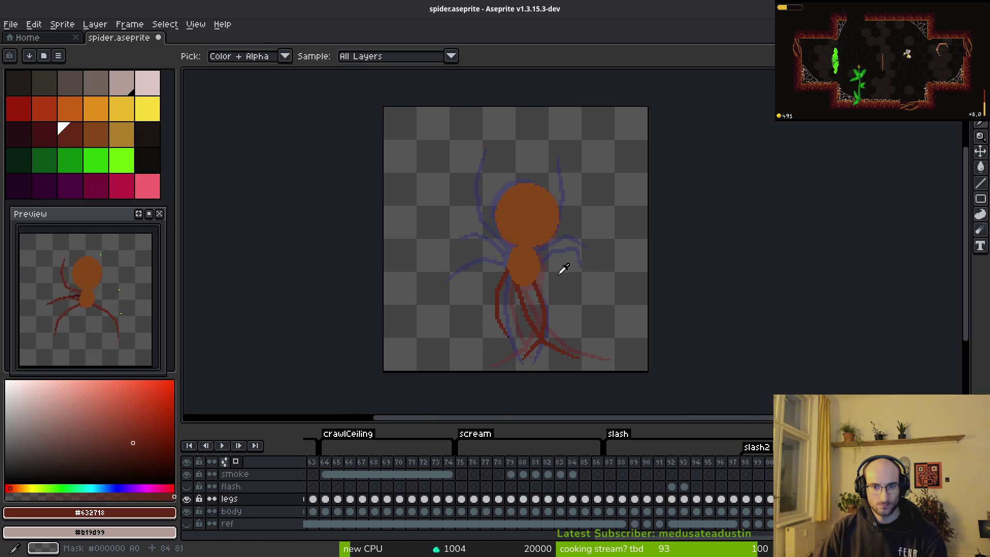
pyautogui.press('.')
pyautogui.press(',')
pyautogui.press('.')
pyautogui.press(',')
pyautogui.press(',')
pyautogui.press(',')
pyautogui.press('.')
pyautogui.press('.')
pyautogui.press(',')
pyautogui.press('.')
pyautogui.press('.')
pyautogui.press('.')
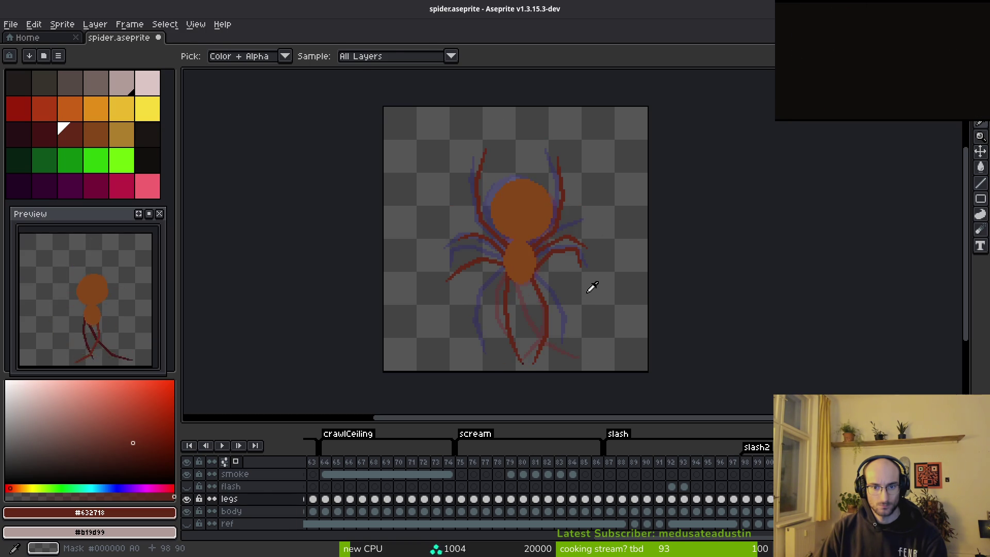
pyautogui.press('b')
pyautogui.scroll(3, 570, 283)
pyautogui.scroll(-1, 535, 284)
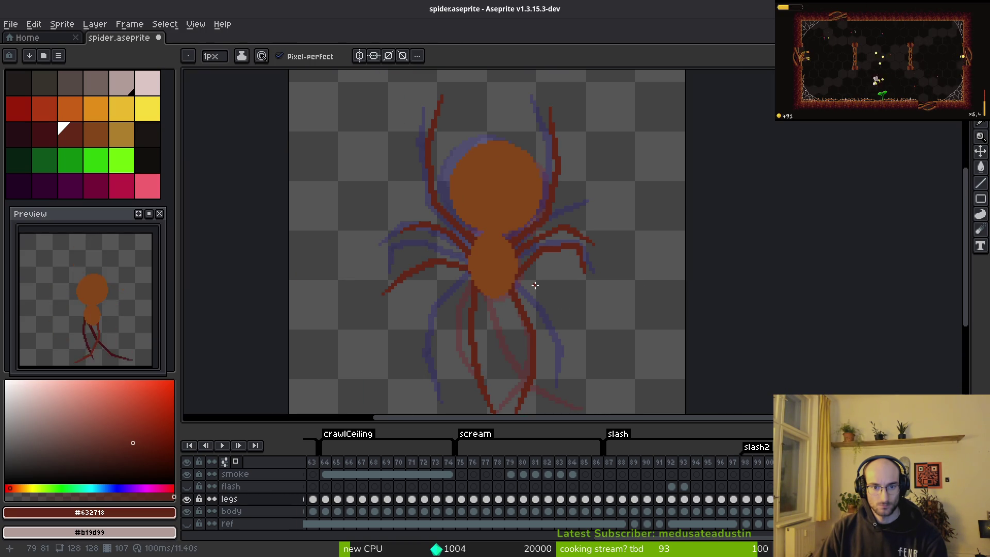
pyautogui.press('i')
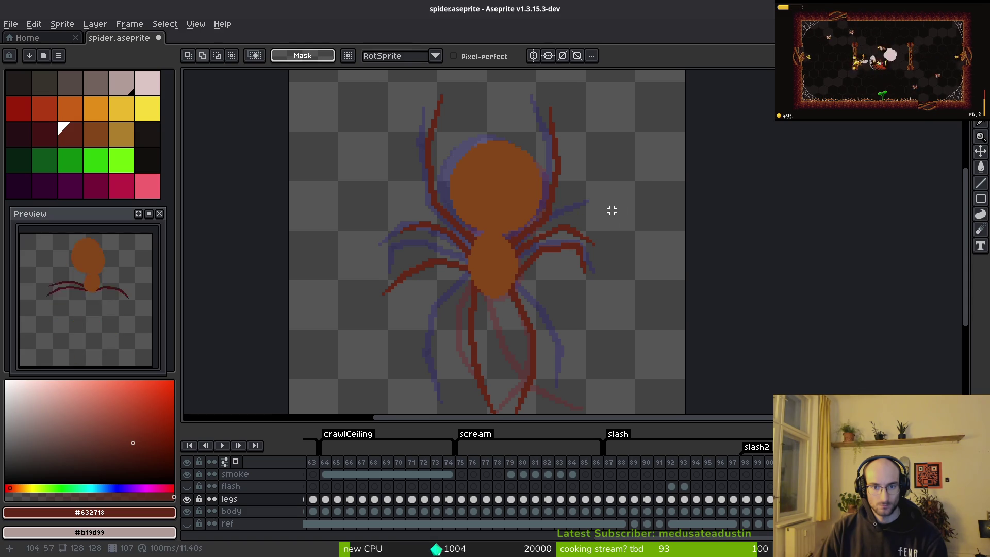
pyautogui.press('.')
pyautogui.press(',')
pyautogui.press('.')
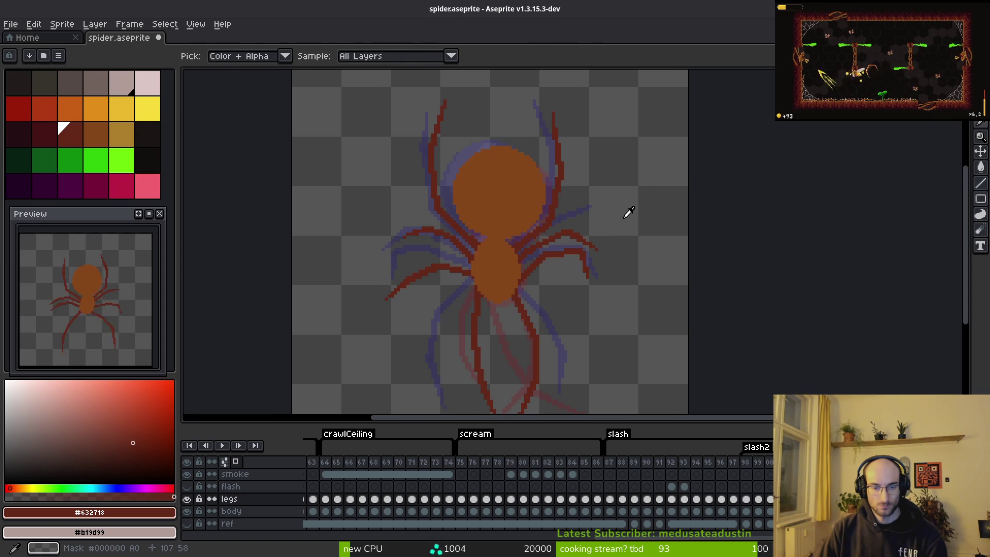
pyautogui.press(',')
# Lasso-select the unwanted upper legs and delete them
pyautogui.hotkey('shift', 'q')
pyautogui.moveTo(591, 113)
pyautogui.mouseDown()
pyautogui.moveTo(572, 95)
pyautogui.moveTo(397, 132)
pyautogui.moveTo(359, 219)
pyautogui.moveTo(401, 272)
pyautogui.moveTo(512, 266)
pyautogui.mouseUp()
pyautogui.moveTo(606, 255); pyautogui.dragTo(634, 150)
pyautogui.scroll(-2, 640, 187)
pyautogui.press('Delete')
pyautogui.press('i')
# Play through later frames and settle on frame 97, whose legs still need fixing
pyautogui.press('Return')
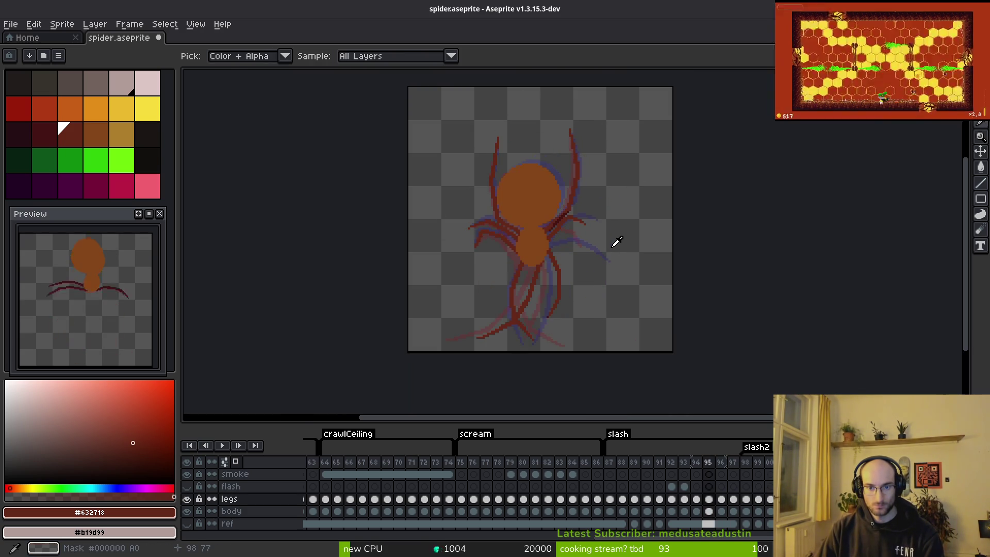
pyautogui.press('Right')
pyautogui.press('Right')
pyautogui.press('Right')
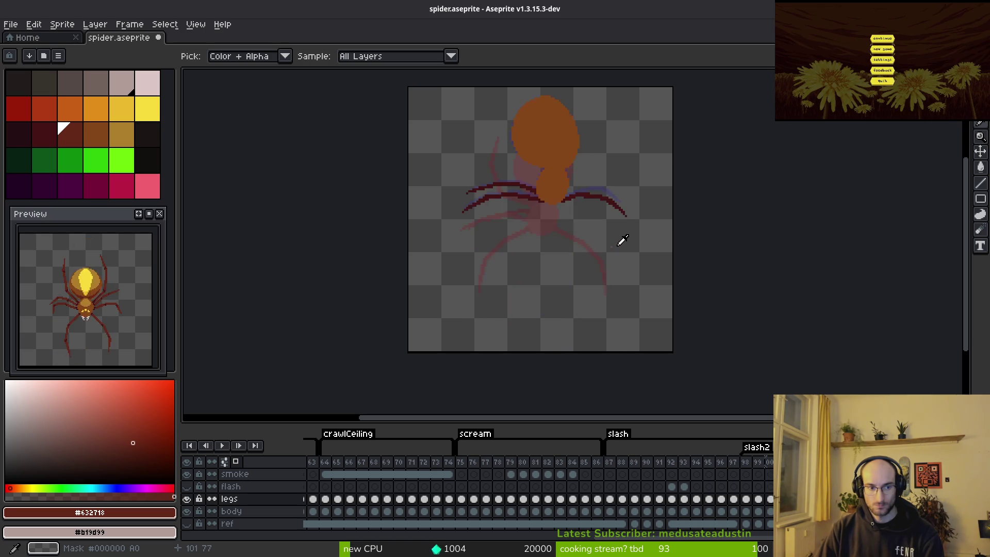
pyautogui.press('Left')
pyautogui.press('Left')
pyautogui.press('Left')
pyautogui.press('m')
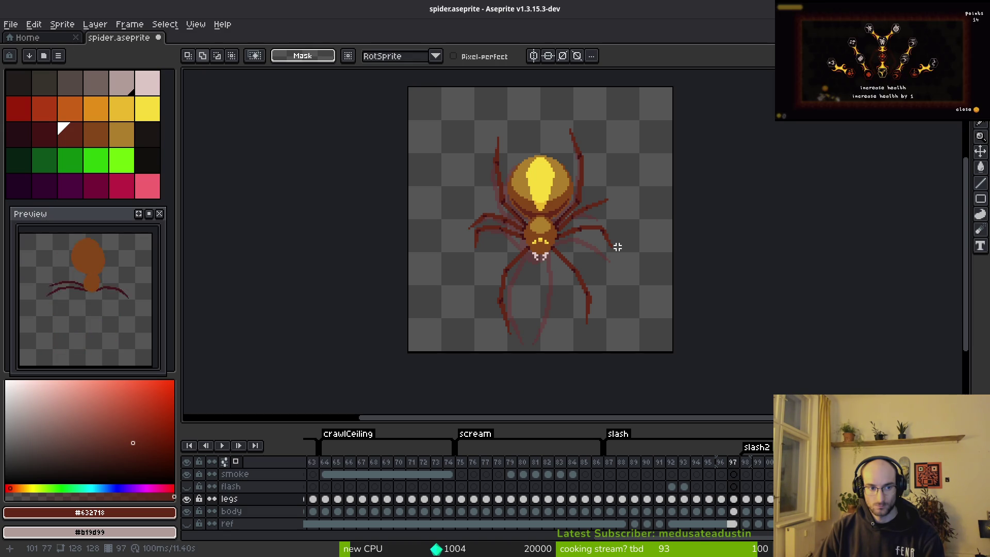
pyautogui.press('i')
pyautogui.press('Return')
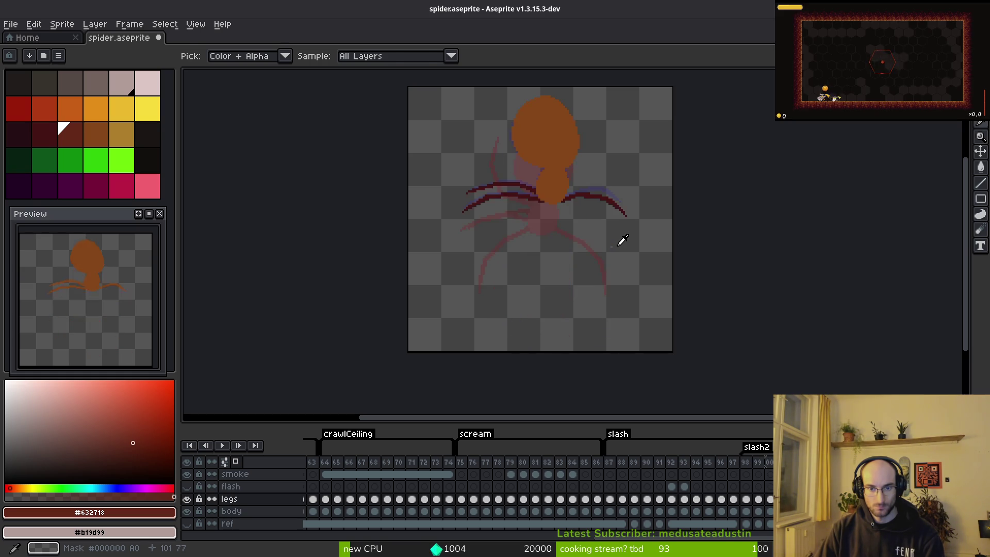
# Paint-bucket the upper-left, lower-left and upper-right orange legs with the dark red palette colour
pyautogui.press('m')
pyautogui.scroll(3, 563, 215)
pyautogui.click(53, 138)
pyautogui.click(72, 136)
pyautogui.press('g')
pyautogui.click(411, 185)
pyautogui.click(419, 219)
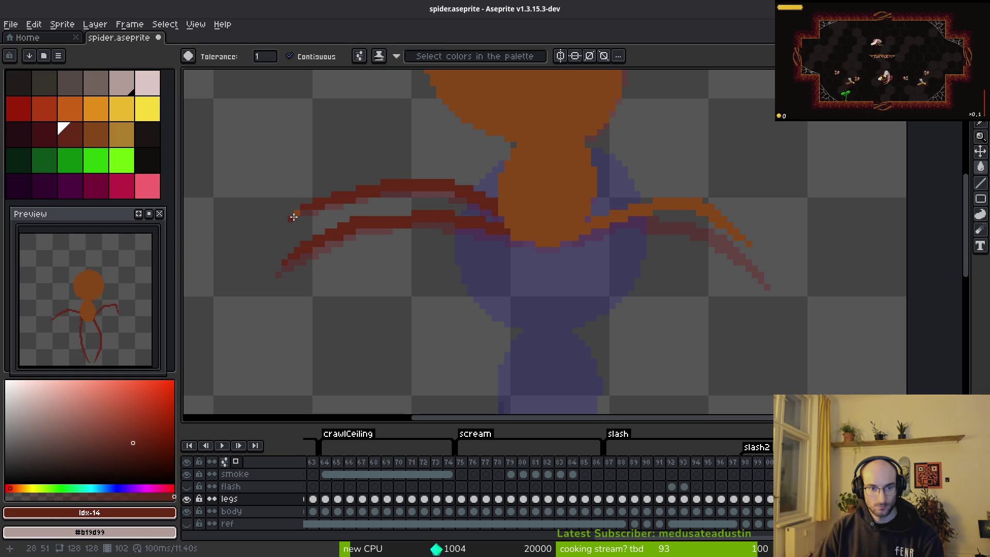
pyautogui.click(645, 209)
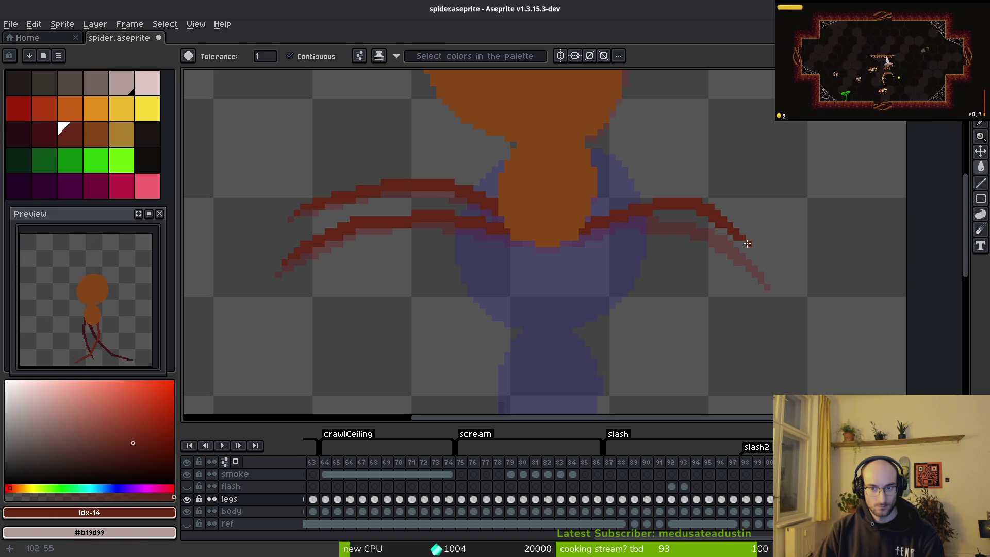
# Toggle the legs and body layer visibility to check the recoloured legs against the body
pyautogui.scroll(-4, 669, 262)
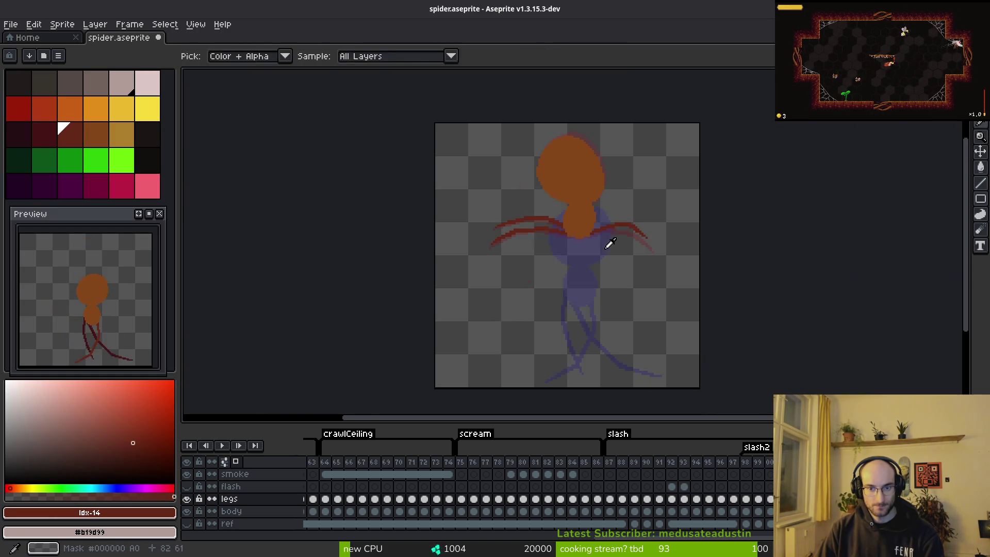
pyautogui.scroll(5, 609, 243)
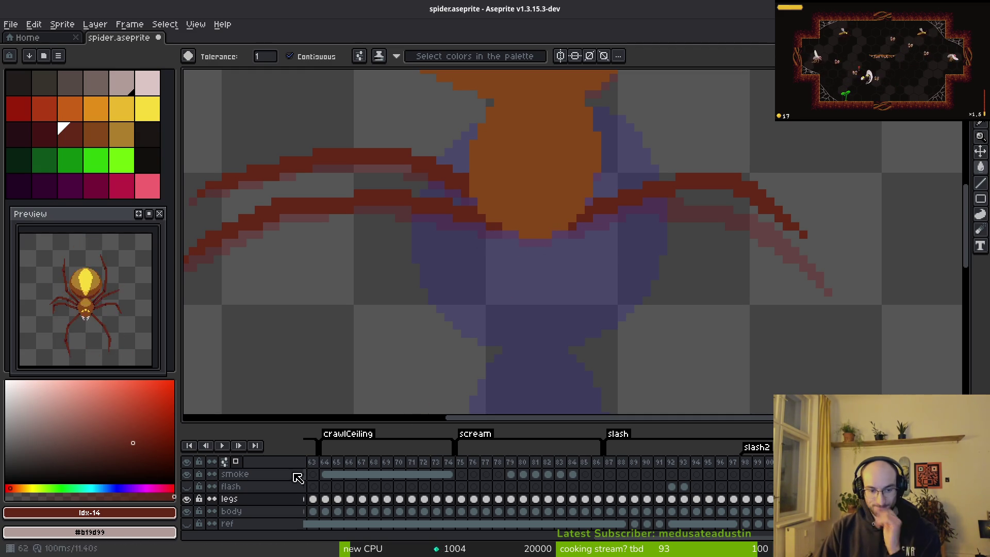
pyautogui.keyDown('alt'); pyautogui.click(187, 498); pyautogui.keyUp('alt')
pyautogui.keyDown('alt'); pyautogui.click(186, 499); pyautogui.keyUp('alt')
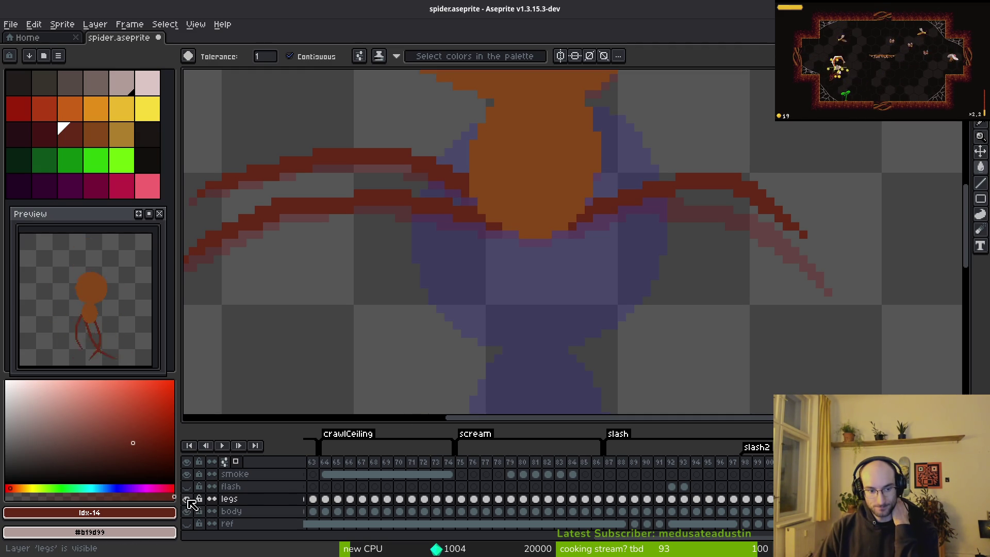
pyautogui.click(187, 499)
pyautogui.click(186, 511)
pyautogui.click(186, 510)
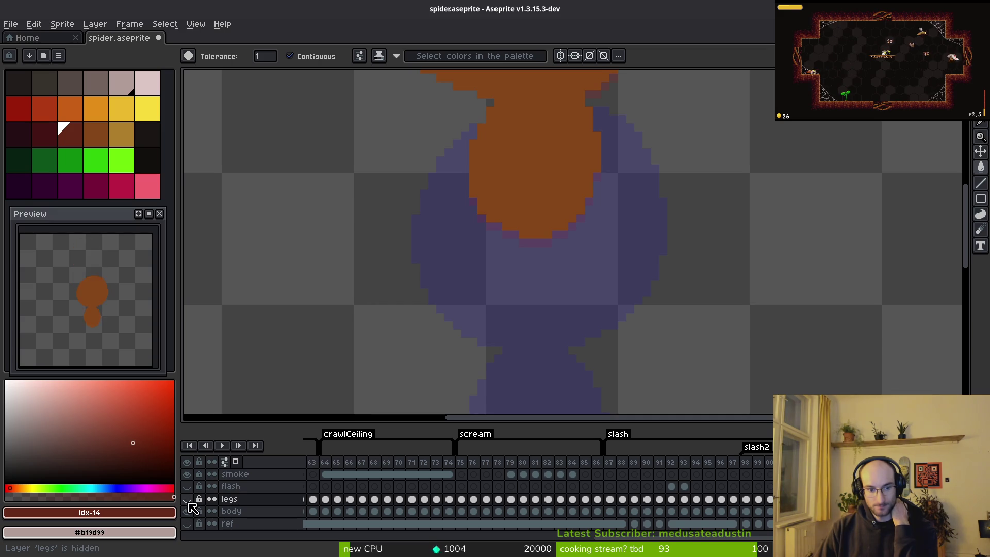
pyautogui.click(186, 498)
pyautogui.click(187, 499)
pyautogui.click(187, 499)
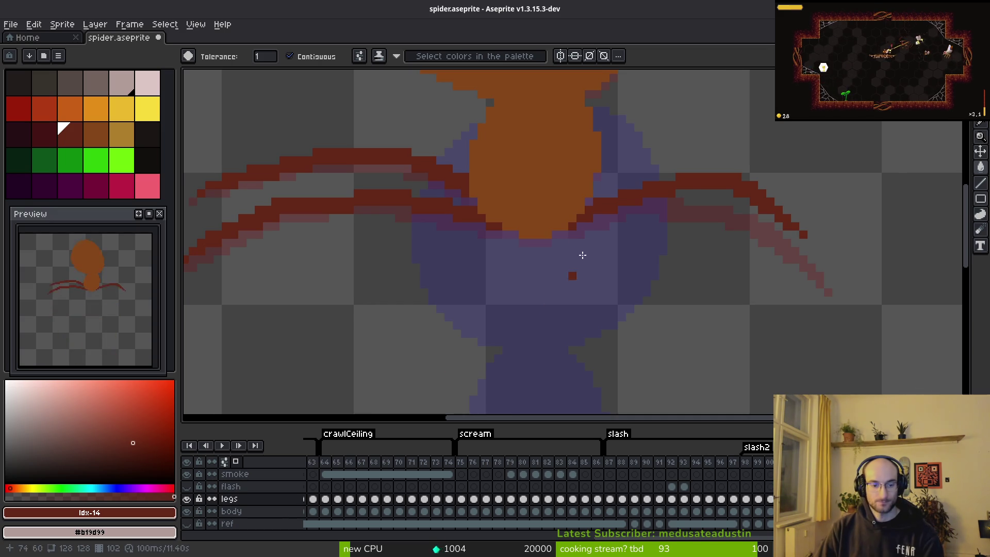
pyautogui.scroll(-2, 554, 230)
pyautogui.click(187, 511)
pyautogui.click(187, 511)
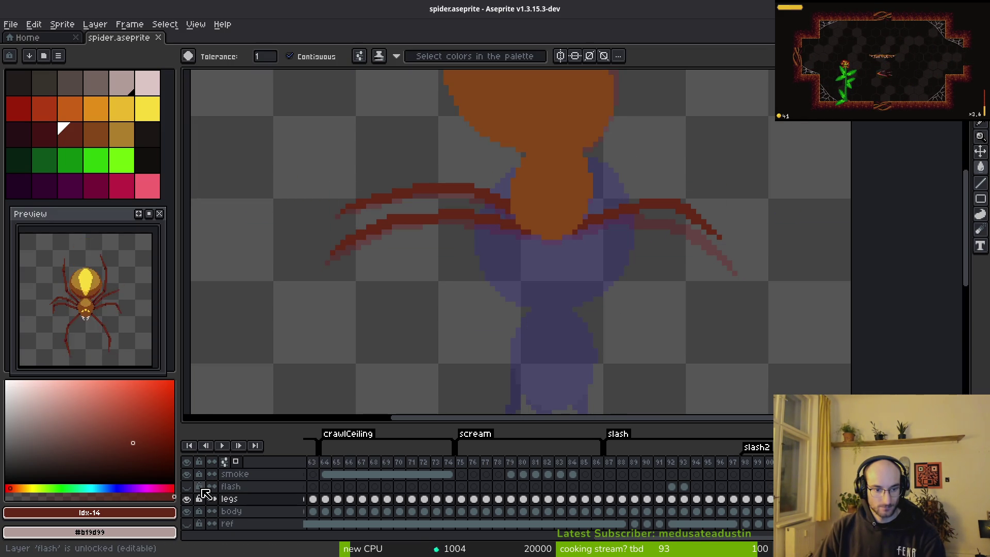
pyautogui.scroll(-3, 581, 294)
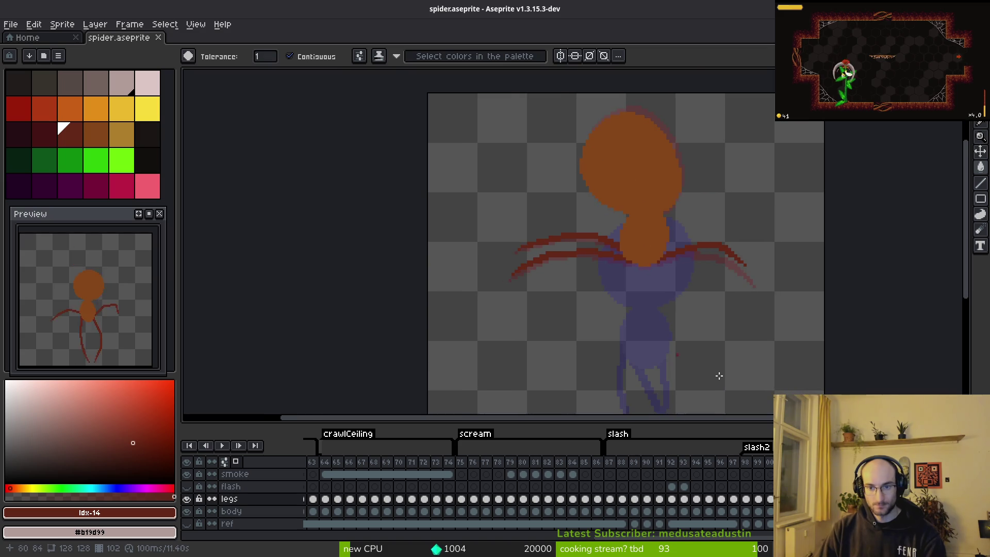
# Switch between the Eyedropper and Magic Wand while zooming in on the leg area
pyautogui.press('i')
pyautogui.press('w')
pyautogui.scroll(3, 574, 298)
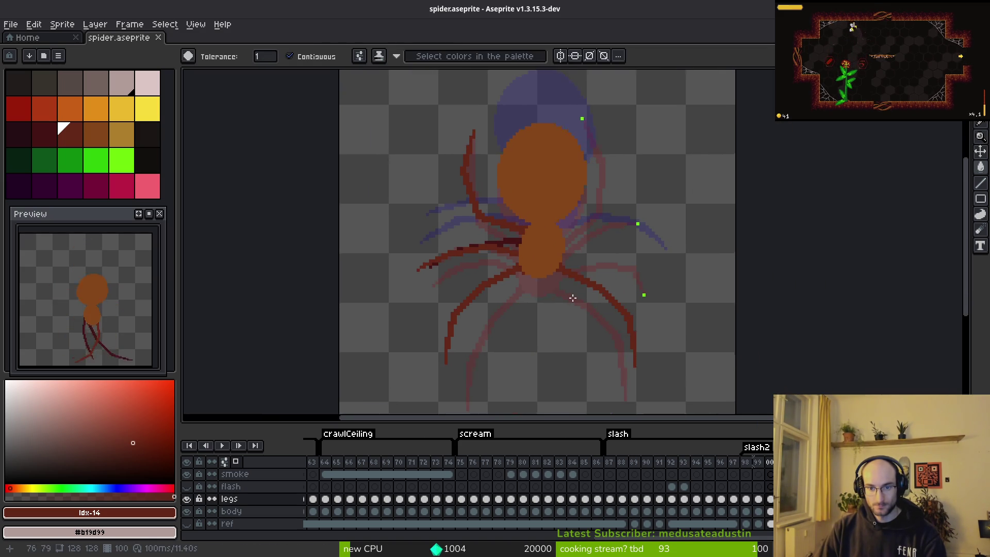
pyautogui.scroll(-3, 541, 260)
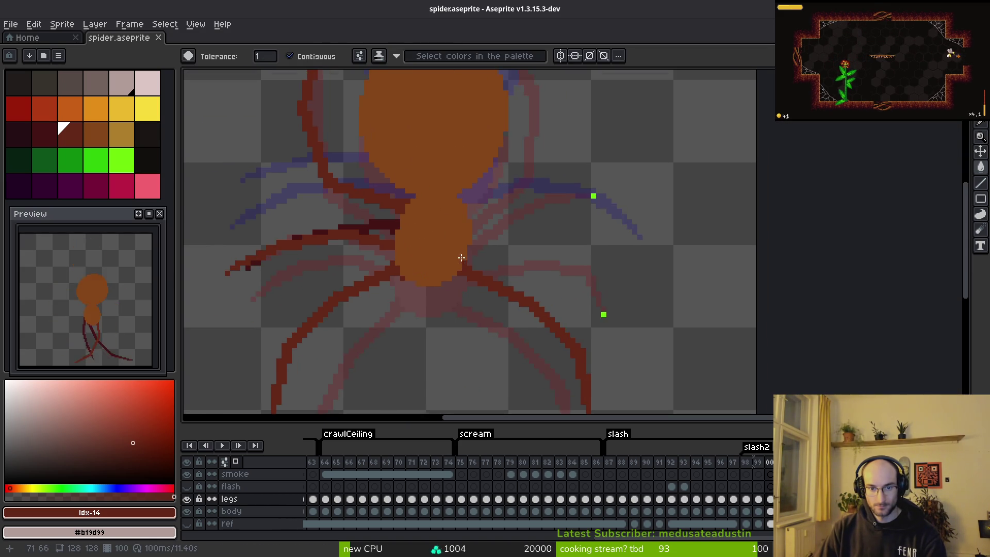
pyautogui.press('i')
pyautogui.scroll(2, 516, 259)
pyautogui.press('w')
pyautogui.scroll(2, 519, 261)
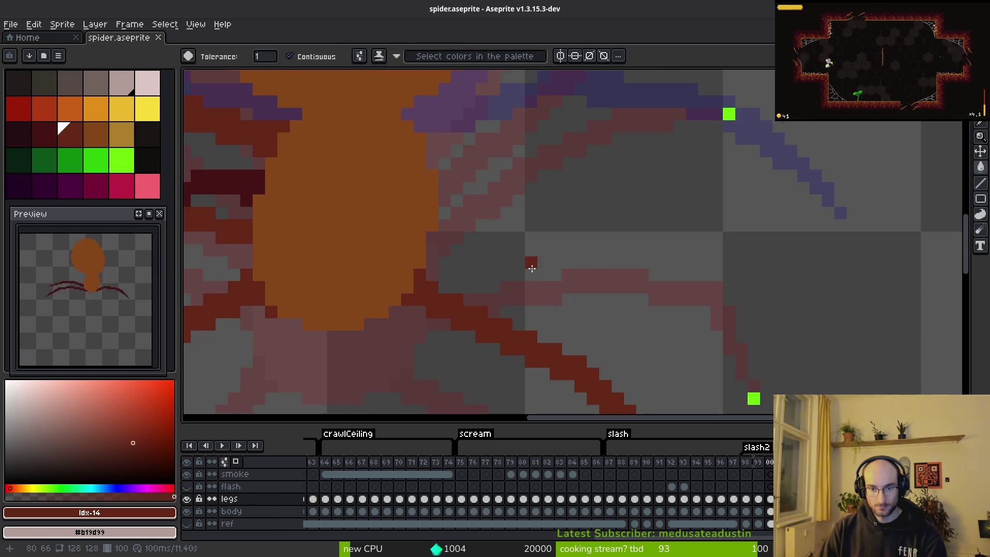
pyautogui.press('i')
pyautogui.scroll(1, 479, 239)
pyautogui.scroll(-1, 508, 275)
pyautogui.press('w')
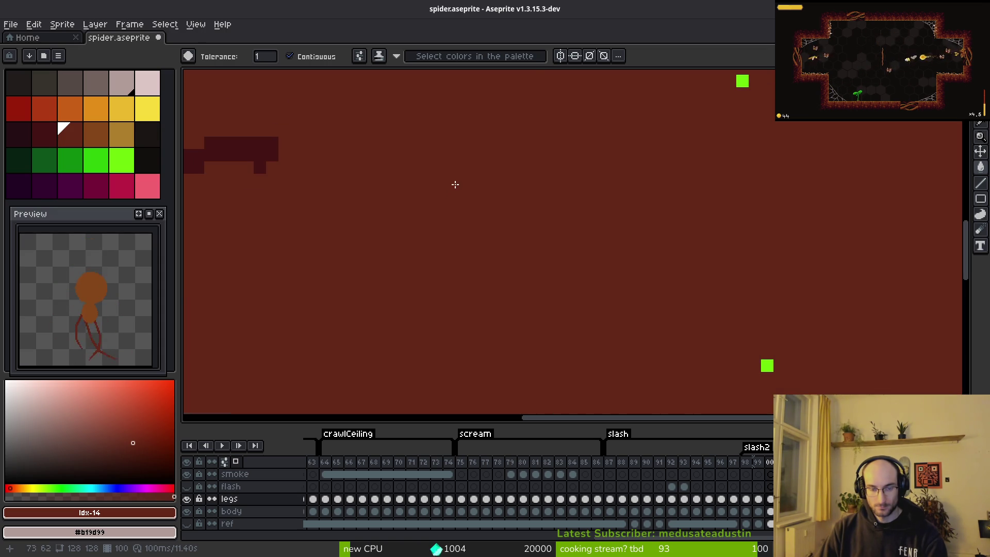
# Draw a dark red diagonal leg from the body to the lower right and thicken it
pyautogui.press('l')
pyautogui.moveTo(447, 203)
pyautogui.mouseDown()
pyautogui.moveTo(580, 216)
pyautogui.moveTo(568, 216)
pyautogui.moveTo(680, 270)
pyautogui.moveTo(773, 368)
pyautogui.moveTo(754, 353)
pyautogui.mouseUp()
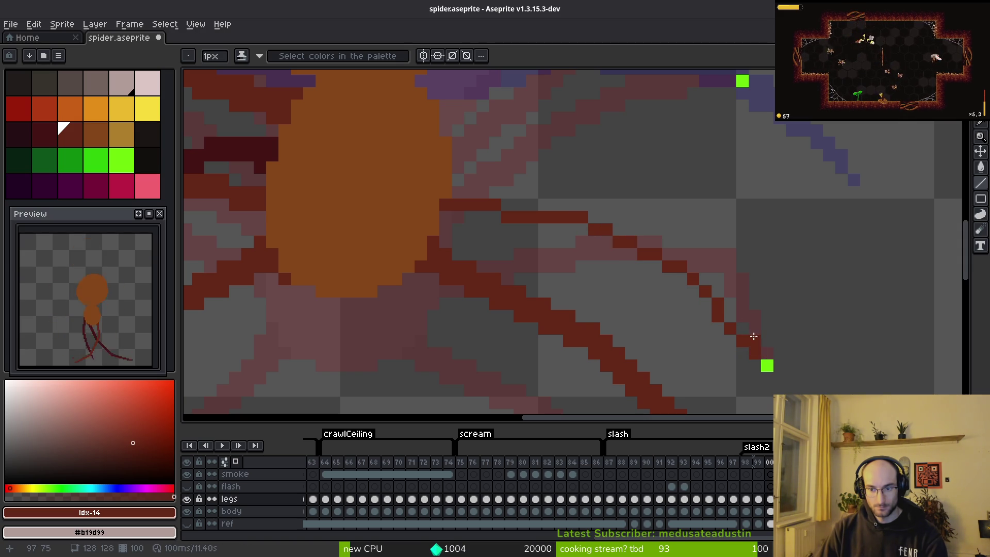
pyautogui.hotkey('ctrl', 'z')
pyautogui.click(762, 352)
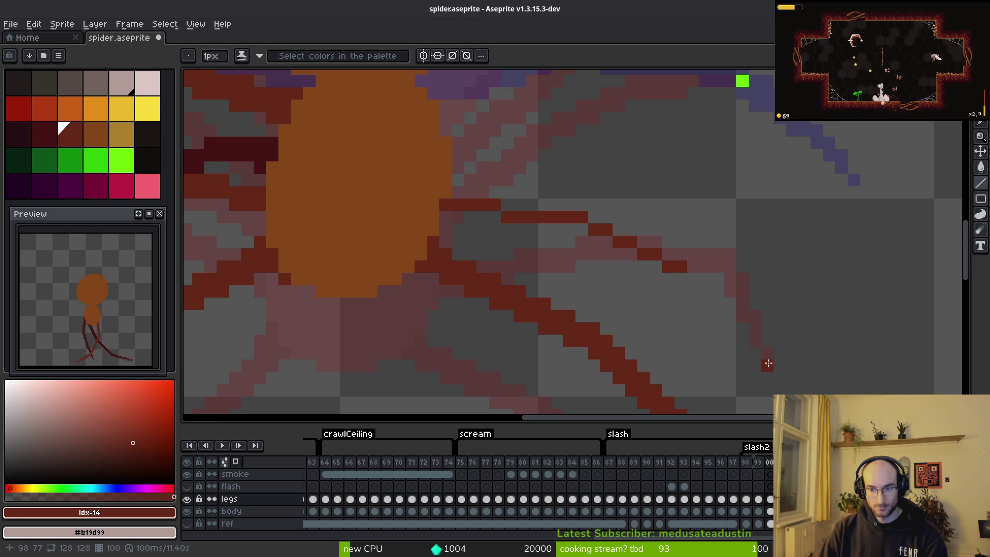
pyautogui.keyDown('shift'); pyautogui.click(680, 276); pyautogui.keyUp('shift')
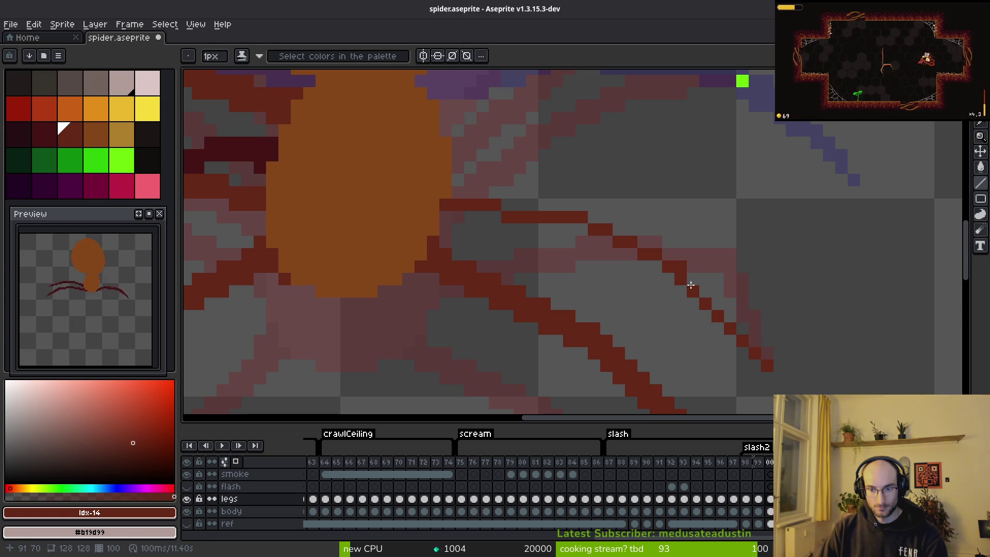
pyautogui.moveTo(736, 328)
pyautogui.mouseDown()
pyautogui.moveTo(688, 264)
pyautogui.moveTo(689, 276)
pyautogui.moveTo(701, 270)
pyautogui.moveTo(592, 212)
pyautogui.mouseUp()
pyautogui.moveTo(463, 198)
pyautogui.mouseDown()
pyautogui.moveTo(586, 214)
pyautogui.moveTo(536, 206)
pyautogui.moveTo(578, 208)
pyautogui.mouseUp()
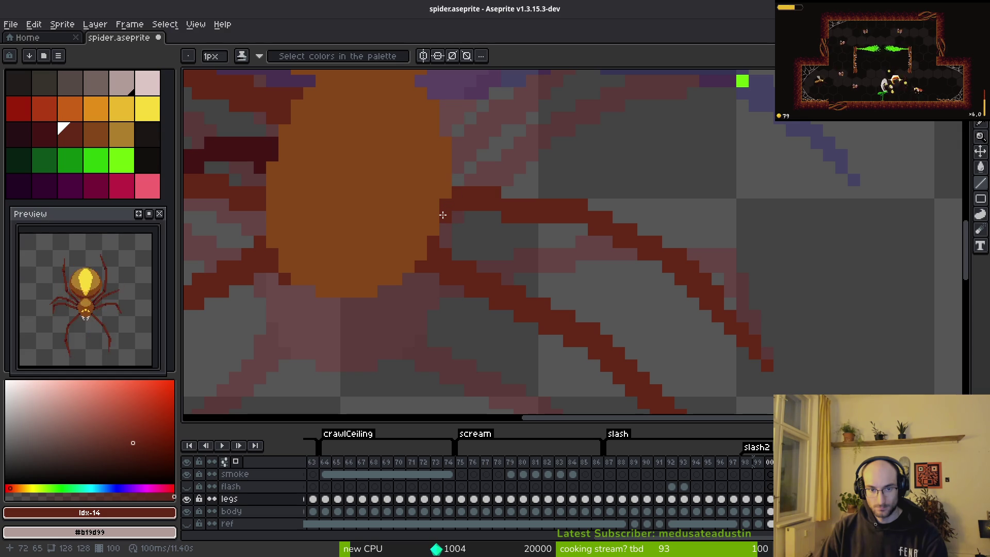
pyautogui.scroll(-3, 464, 215)
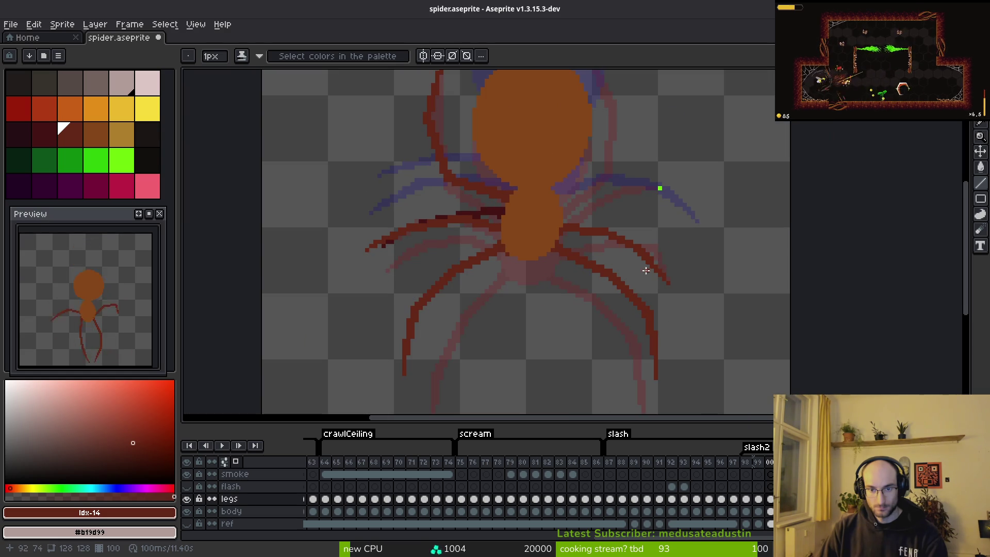
# Frame the spider's right legs and sample the dark red from the canvas
pyautogui.scroll(3, 644, 270)
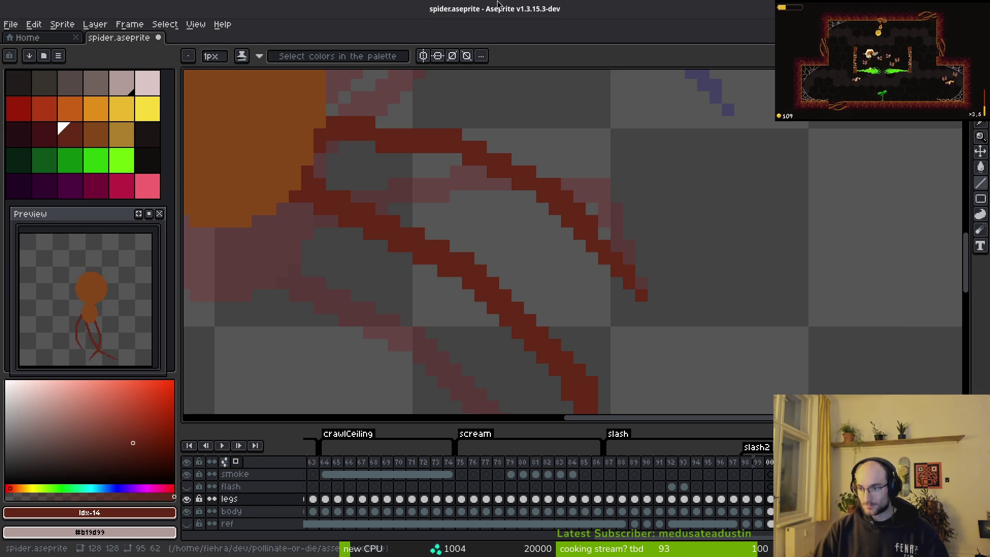
pyautogui.scroll(-3, 559, 266)
pyautogui.moveTo(560, 267)
pyautogui.mouseDown()
pyautogui.moveTo(534, 267)
pyautogui.moveTo(596, 315)
pyautogui.mouseUp()
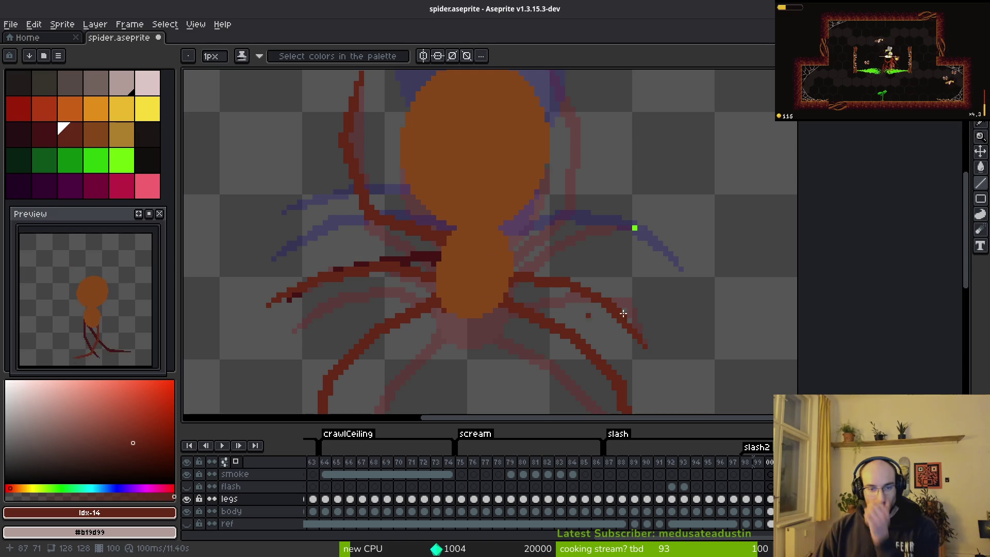
pyautogui.scroll(2, 462, 256)
pyautogui.hscroll(1, 463, 256)
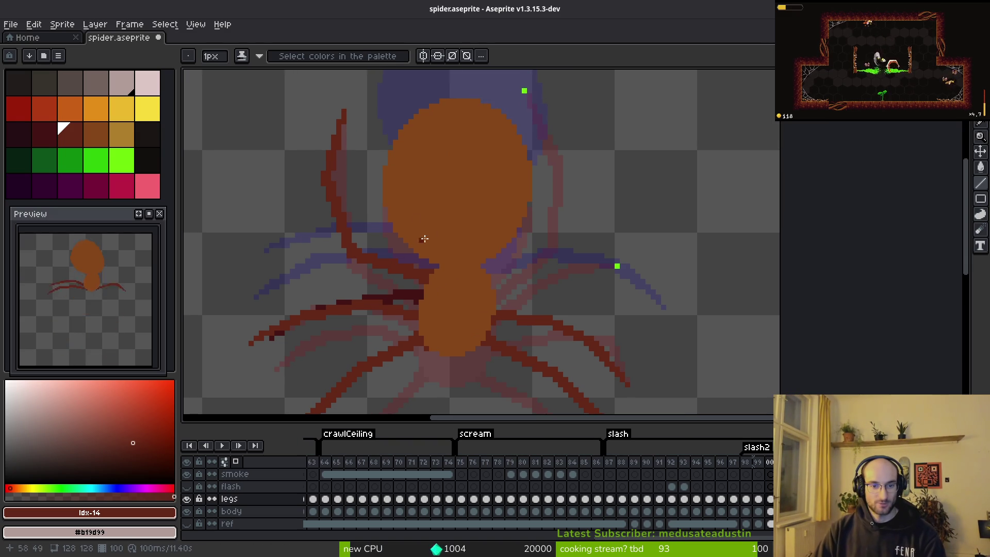
pyautogui.scroll(-1, 480, 241)
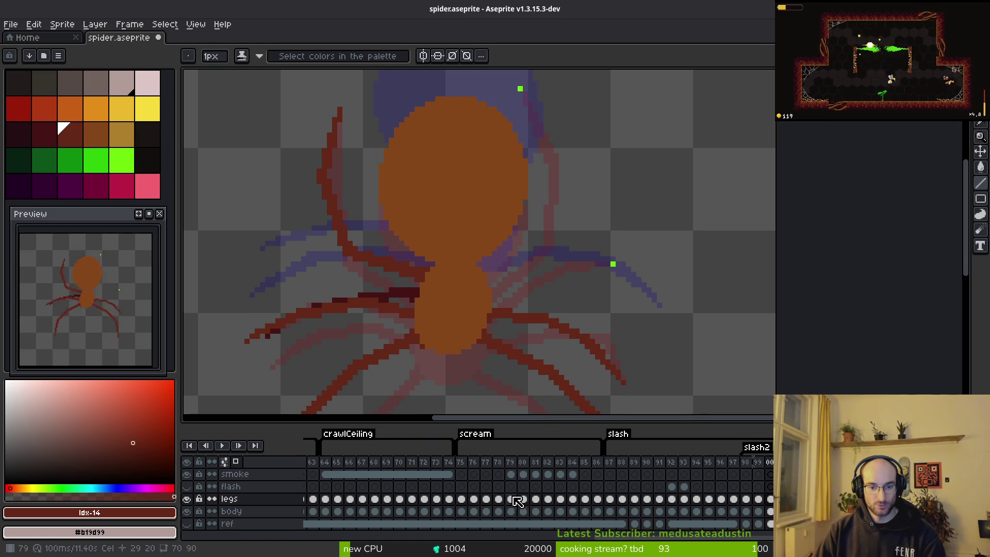
pyautogui.scroll(1, 603, 318)
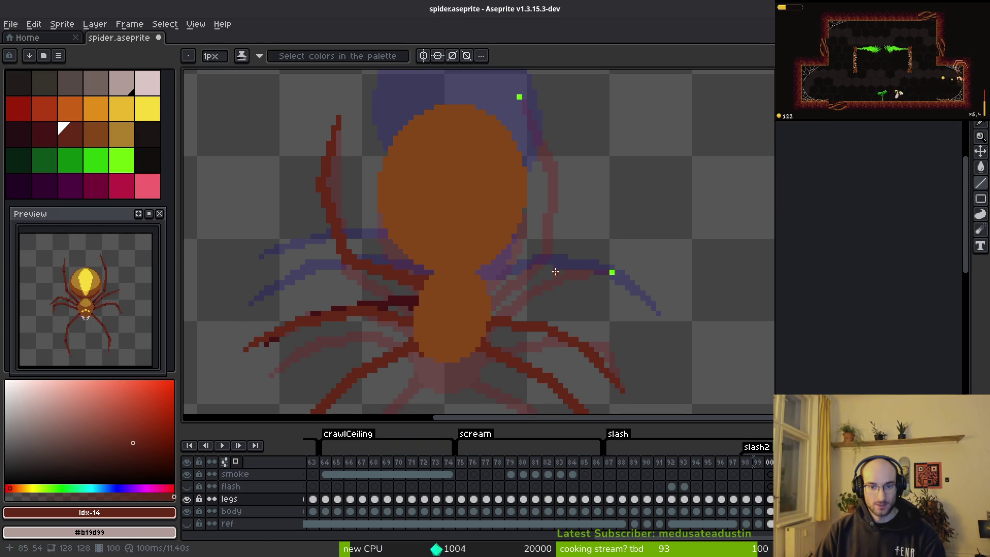
pyautogui.scroll(5, 567, 283)
pyautogui.hscroll(-1, 454, 322)
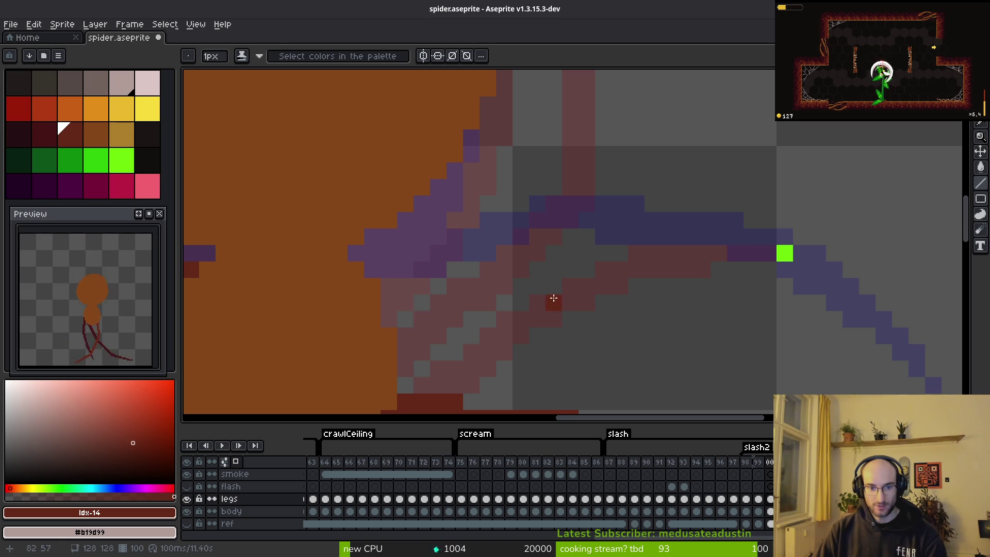
pyautogui.scroll(-3, 553, 300)
pyautogui.press('alt')
pyautogui.scroll(3, 560, 300)
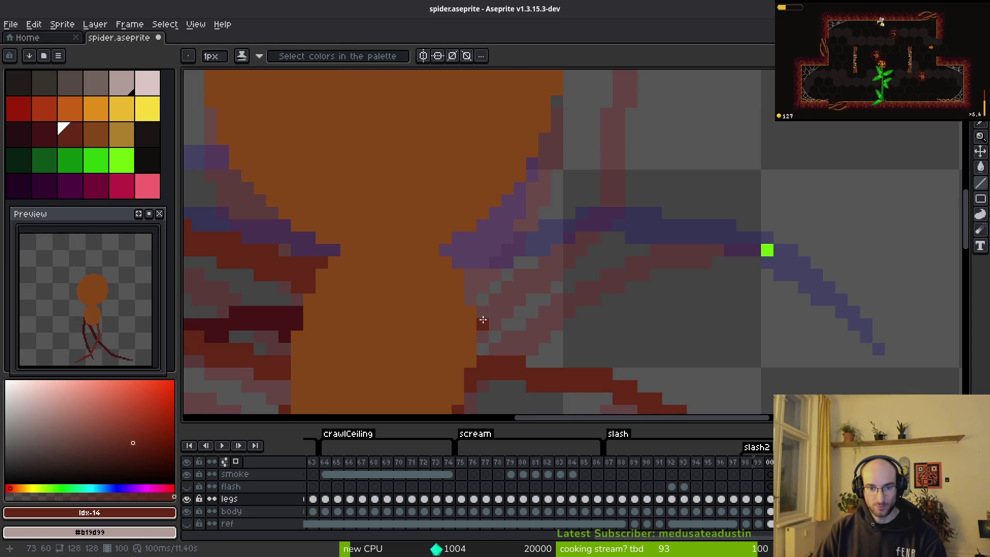
pyautogui.scroll(-2, 579, 287)
pyautogui.scroll(2, 485, 315)
# Draw straight dark red pixel lines extending the right leg toward the body
pyautogui.moveTo(468, 299)
pyautogui.mouseDown()
pyautogui.moveTo(561, 239)
pyautogui.moveTo(596, 247)
pyautogui.moveTo(557, 251)
pyautogui.moveTo(570, 250)
pyautogui.mouseUp()
pyautogui.scroll(-1, 673, 294)
pyautogui.scroll(1, 649, 302)
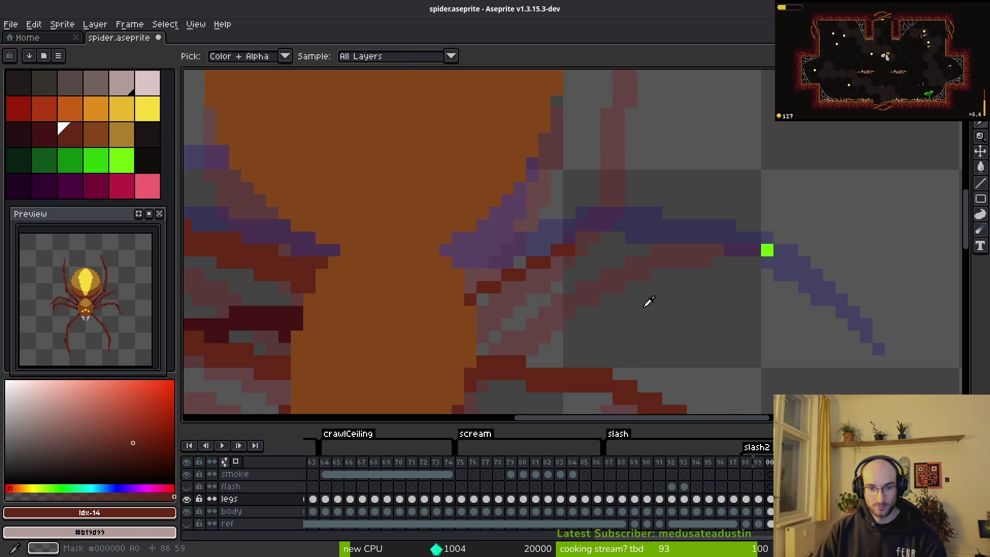
pyautogui.scroll(-2, 648, 302)
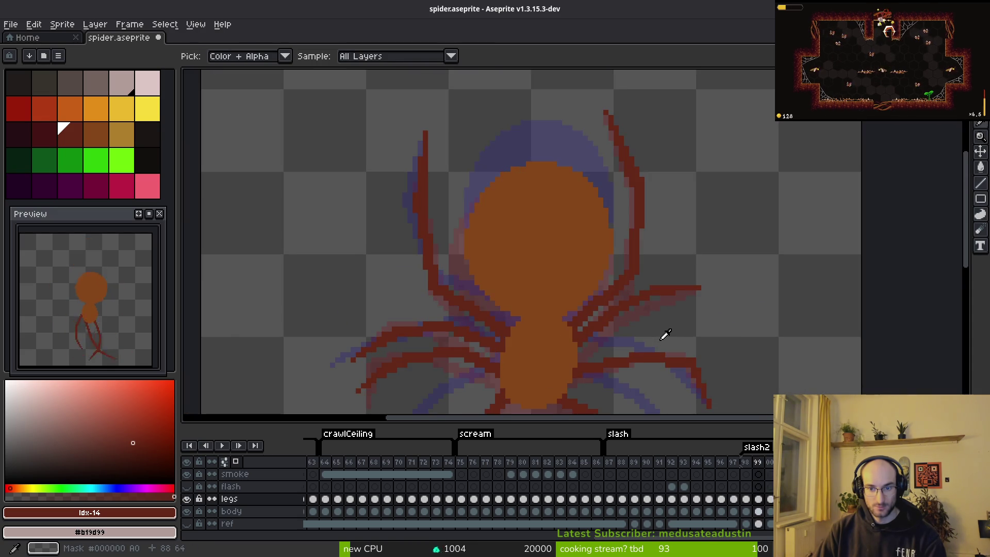
pyautogui.scroll(2, 693, 285)
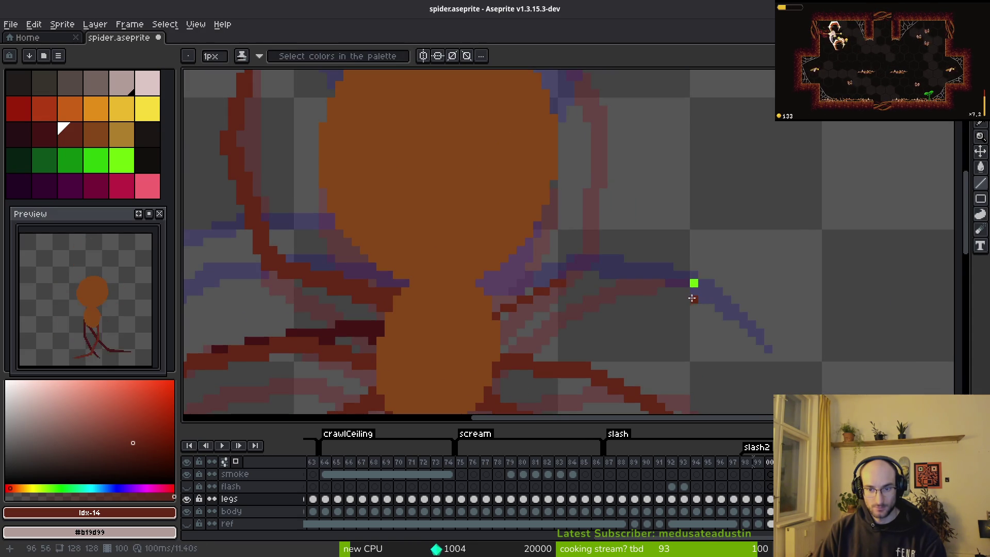
pyautogui.click(693, 284)
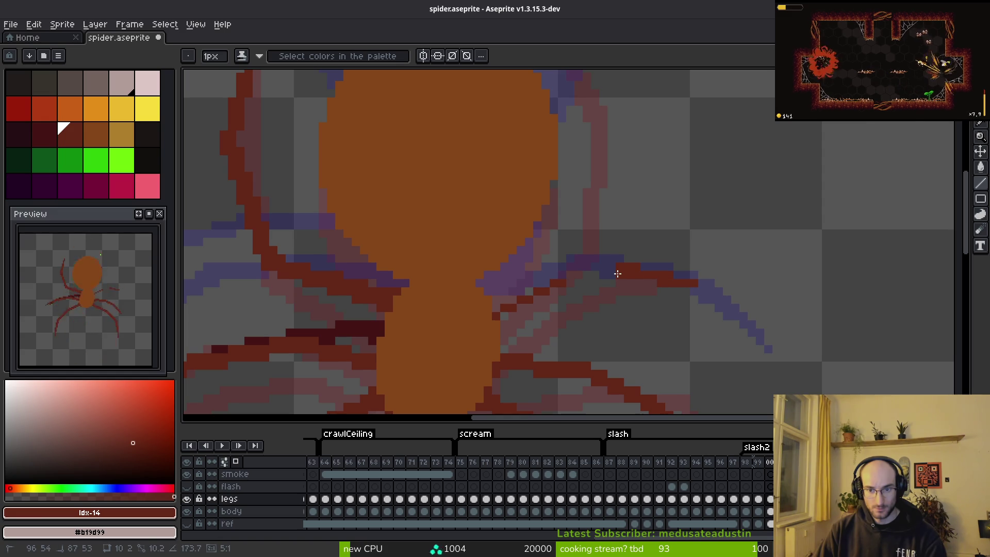
pyautogui.scroll(2, 568, 296)
pyautogui.moveTo(567, 296); pyautogui.dragTo(606, 237)
pyautogui.press('b')
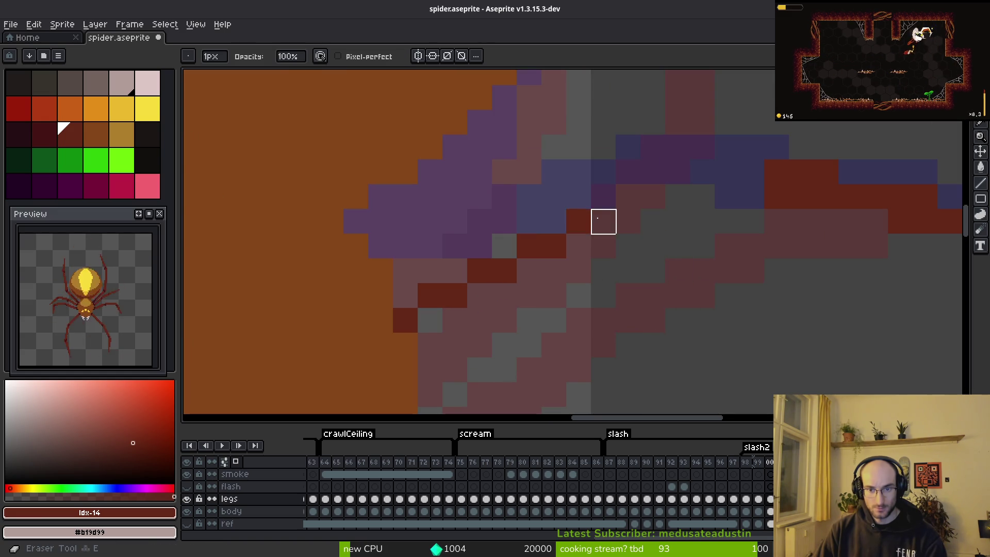
pyautogui.scroll(-5, 727, 214)
# Open spiderweb.aseprite from the assets/aseprite folder via the Home page
pyautogui.press('i')
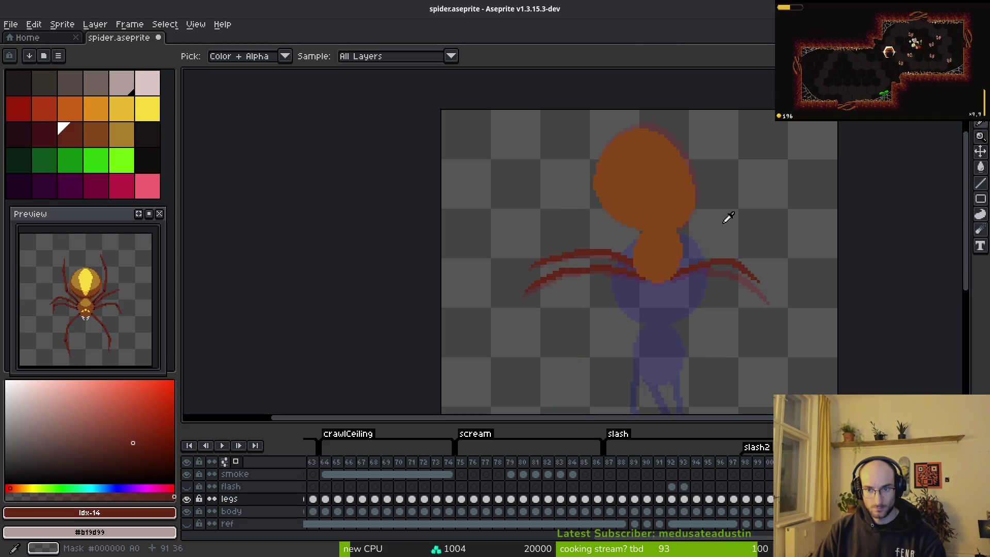
pyautogui.press('b')
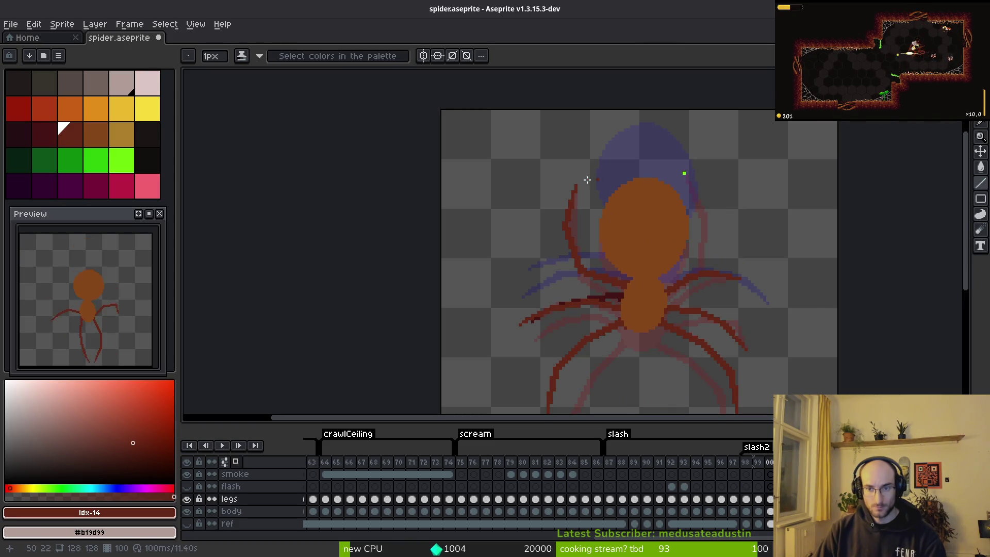
pyautogui.press('i')
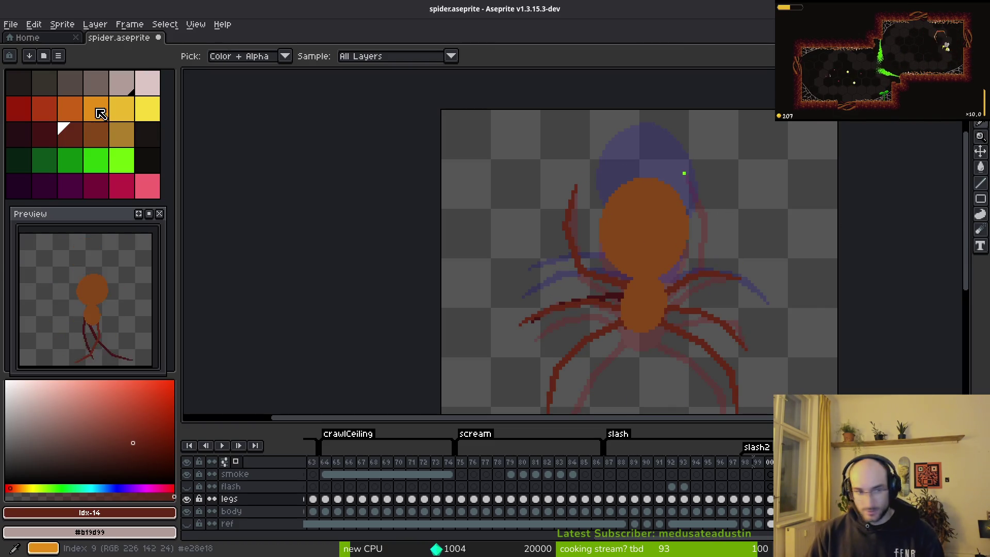
pyautogui.click(35, 41)
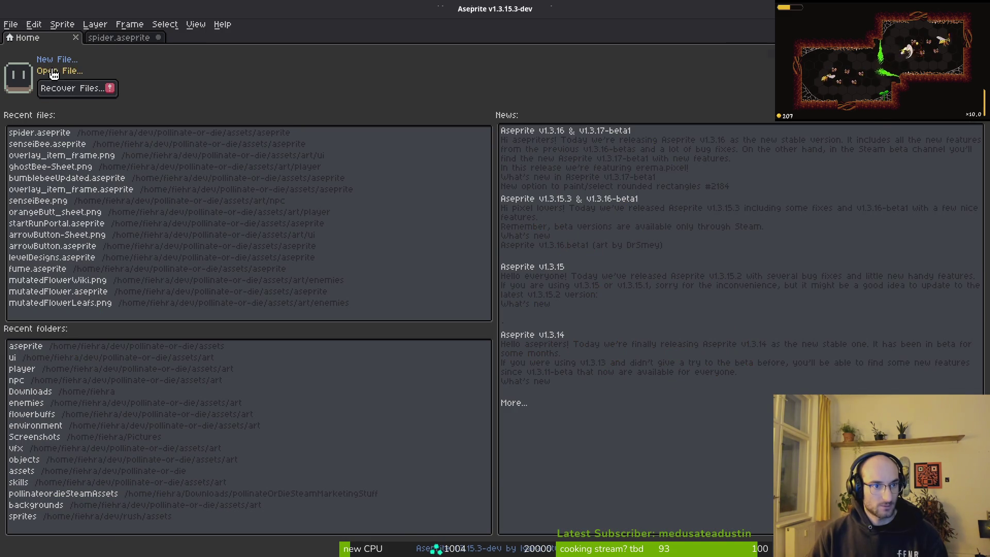
pyautogui.click(54, 72)
pyautogui.click(49, 45)
pyautogui.click(49, 45)
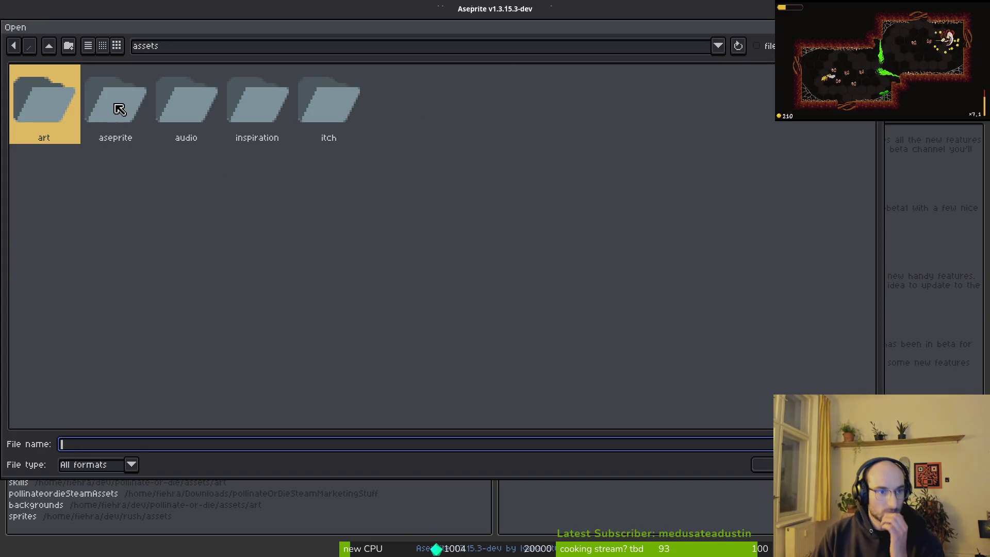
pyautogui.doubleClick(132, 112)
pyautogui.scroll(-5, 431, 287)
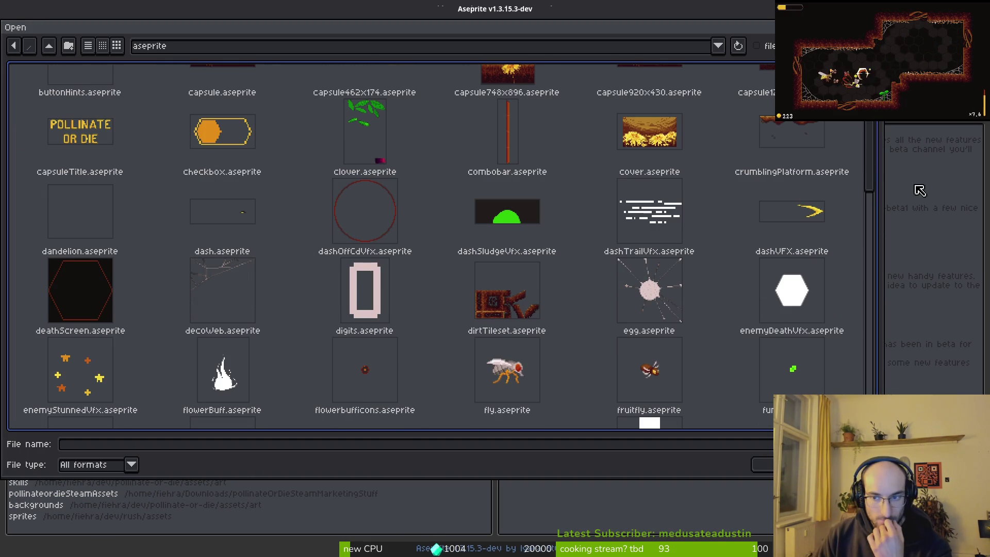
pyautogui.moveTo(871, 183); pyautogui.dragTo(870, 371)
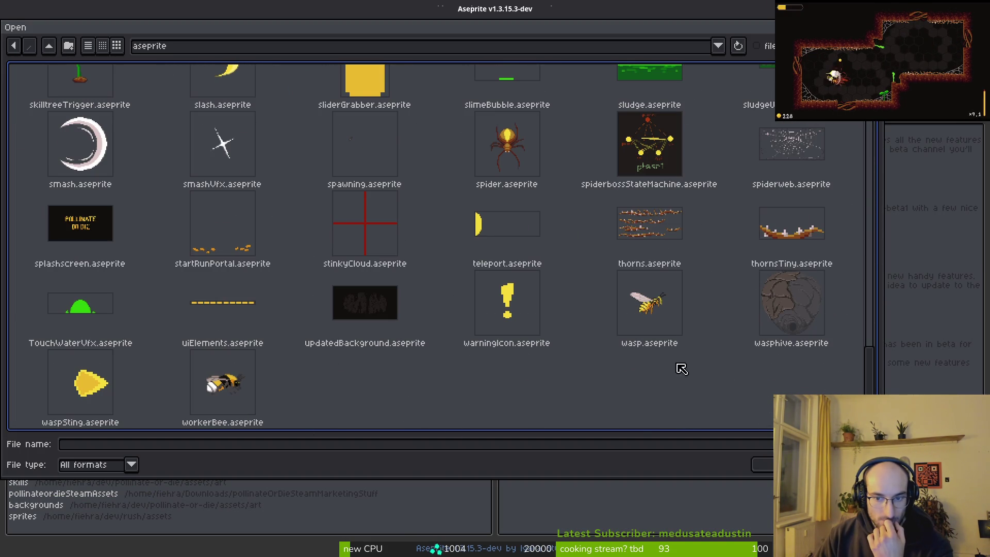
pyautogui.doubleClick(790, 163)
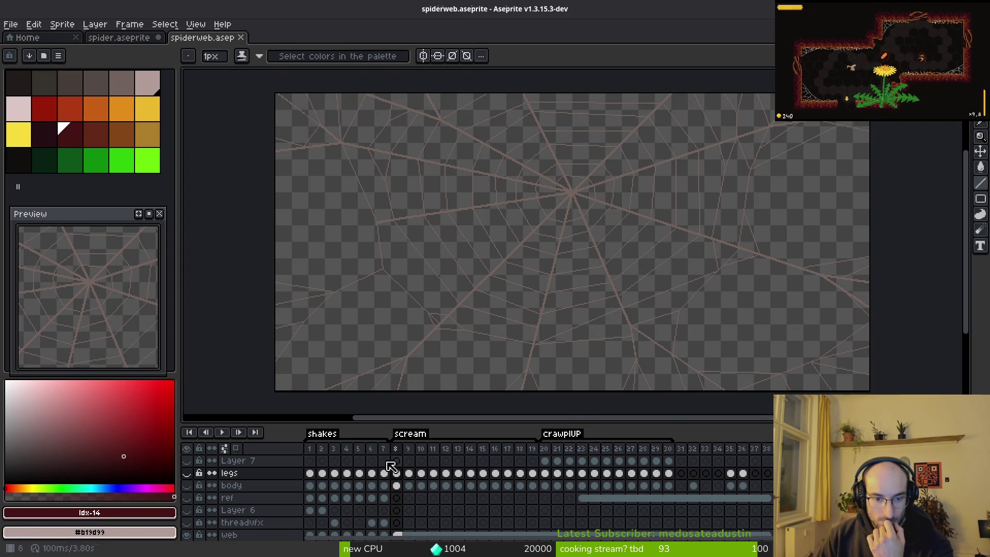
# Show the body and legs layers of spiderweb.aseprite and frame its spider
pyautogui.click(187, 485)
pyautogui.click(187, 472)
pyautogui.scroll(4, 609, 162)
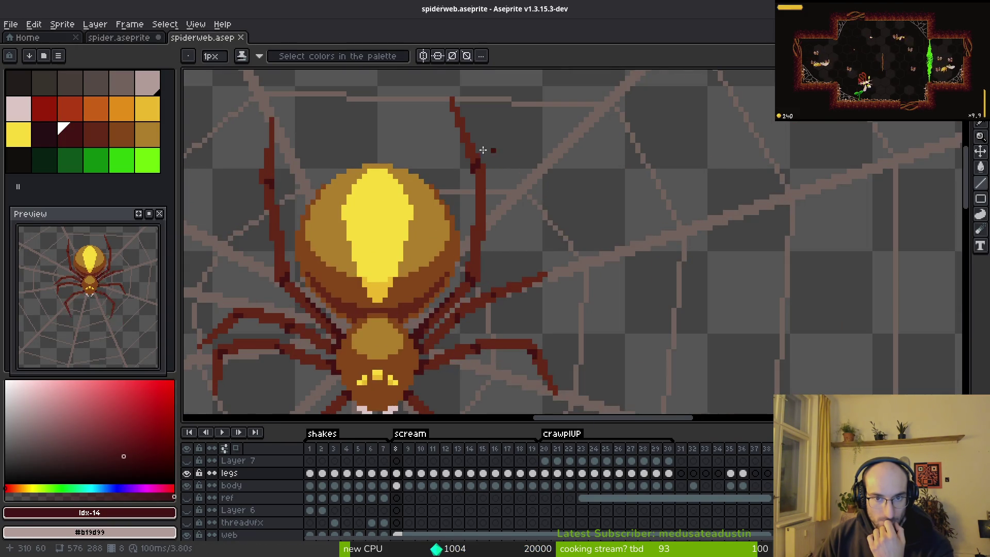
pyautogui.moveTo(498, 150); pyautogui.dragTo(505, 230)
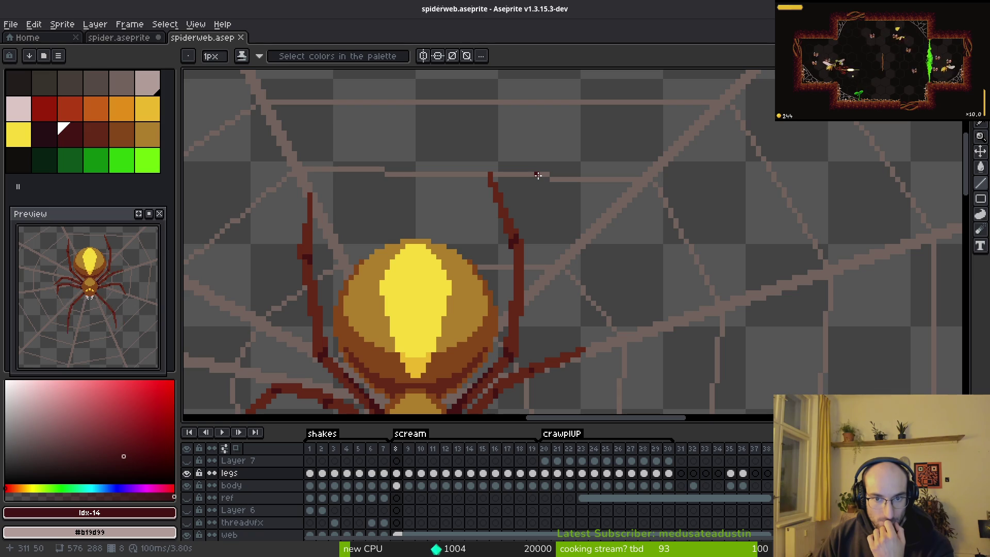
pyautogui.press('i')
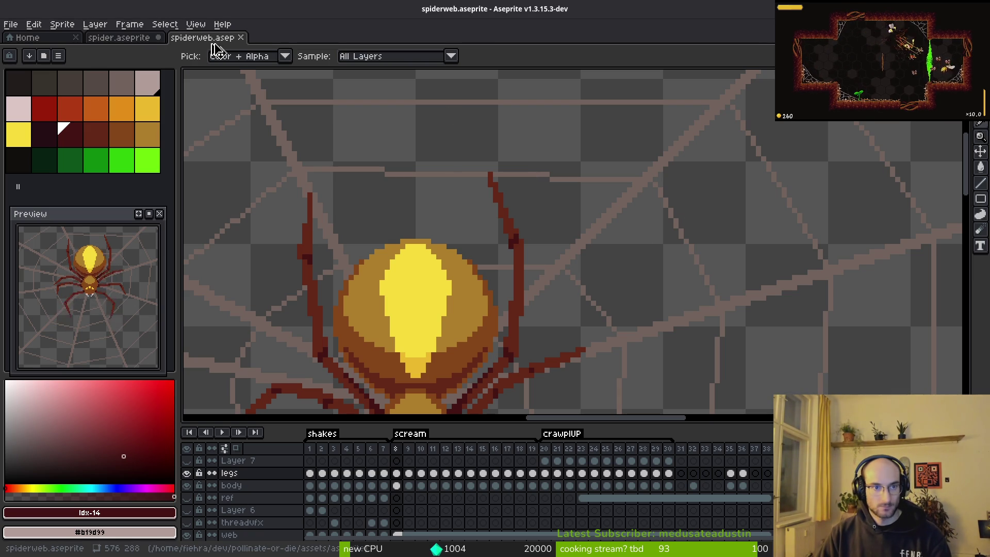
# In spider.aseprite, place a bright green #6cff0a marker pixel beside the spider's head
pyautogui.click(118, 37)
pyautogui.press('b')
pyautogui.scroll(3, 706, 232)
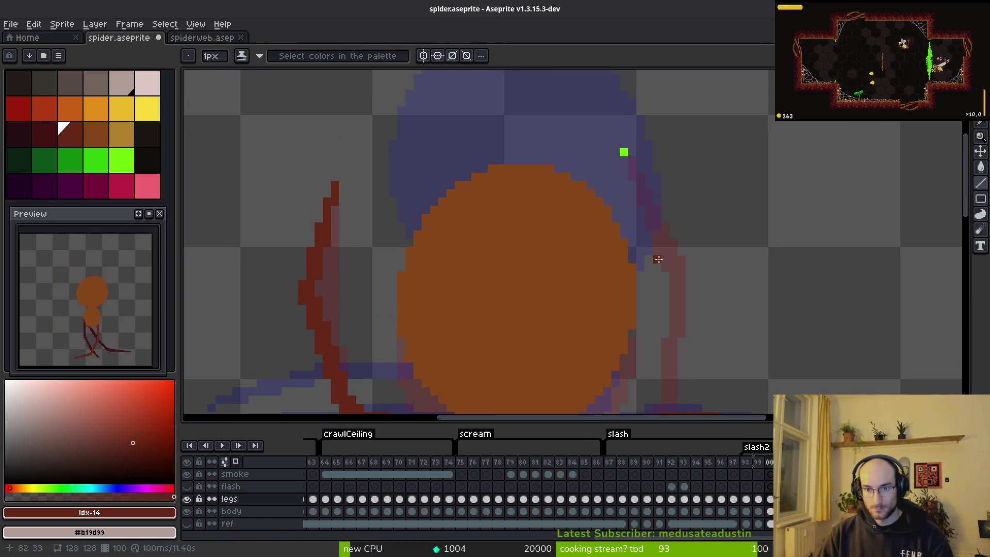
pyautogui.scroll(-1, 618, 204)
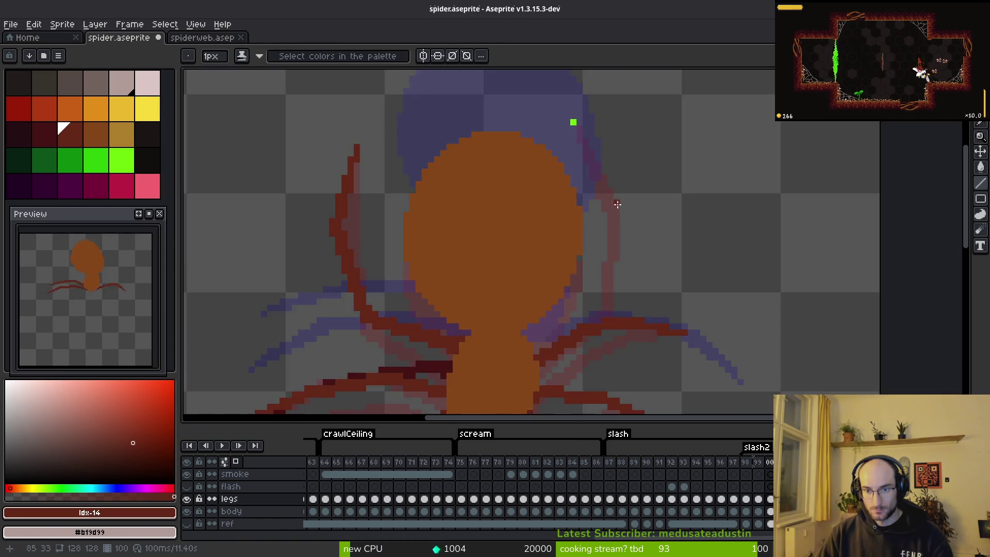
pyautogui.scroll(3, 617, 204)
pyautogui.moveTo(626, 194); pyautogui.dragTo(628, 269)
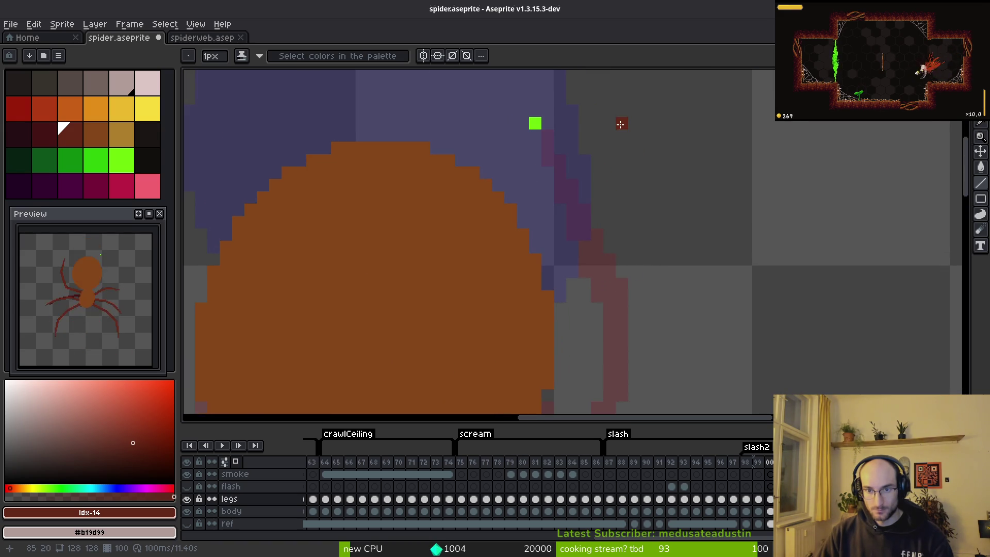
pyautogui.keyDown('alt'); pyautogui.click(535, 123); pyautogui.keyUp('alt')
pyautogui.click(622, 198)
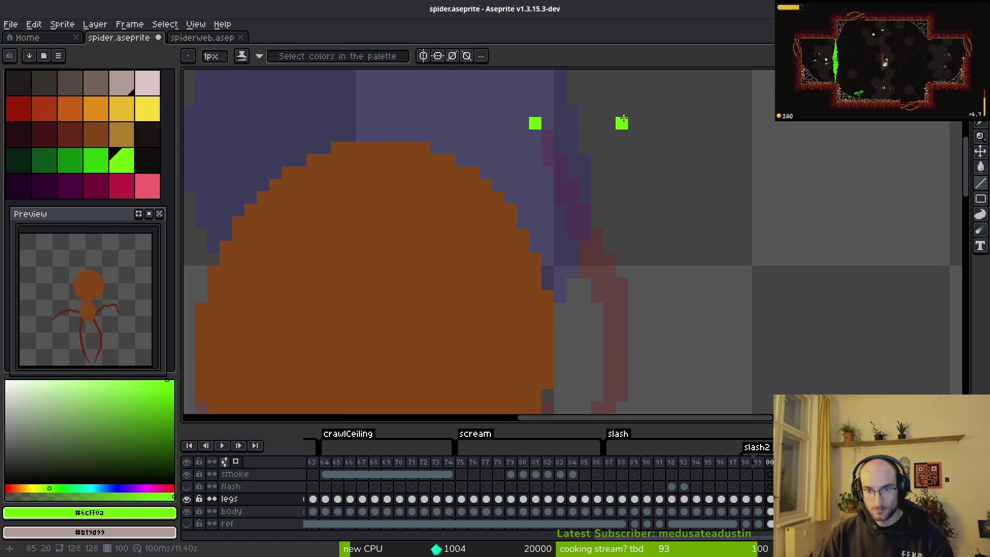
# Advance to frame 101, then switch back to the spiderweb.aseprite reference
pyautogui.press('Right')
pyautogui.scroll(-5, 685, 194)
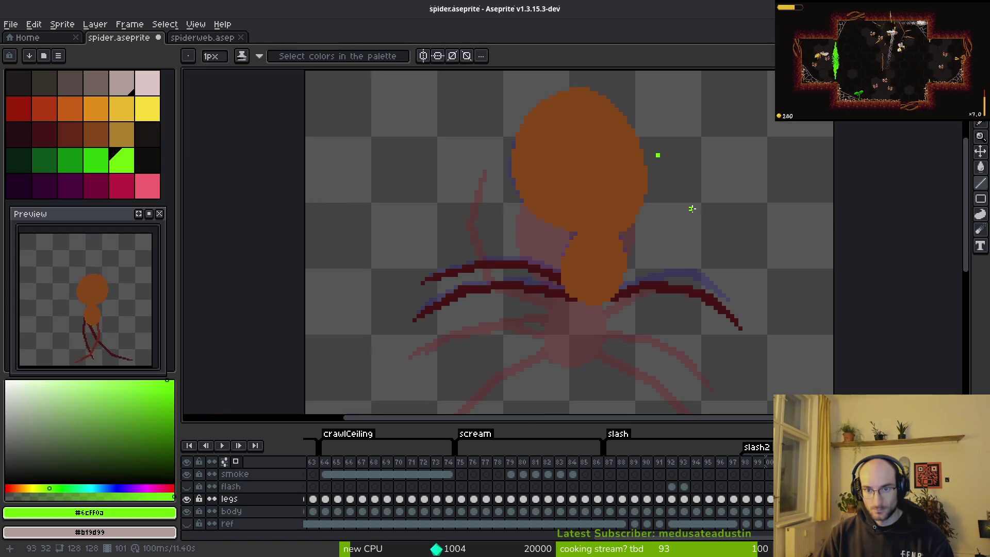
pyautogui.press('Right')
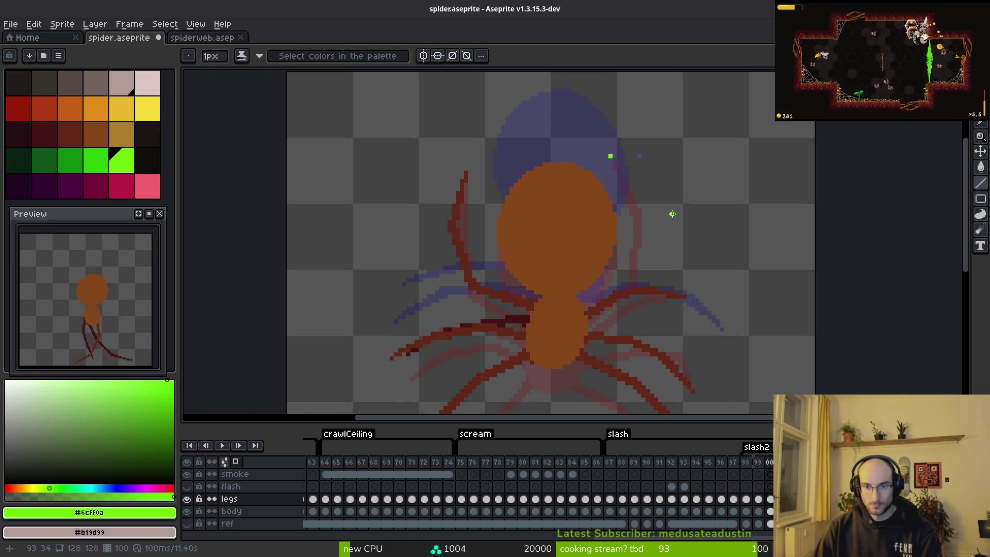
pyautogui.press('Left')
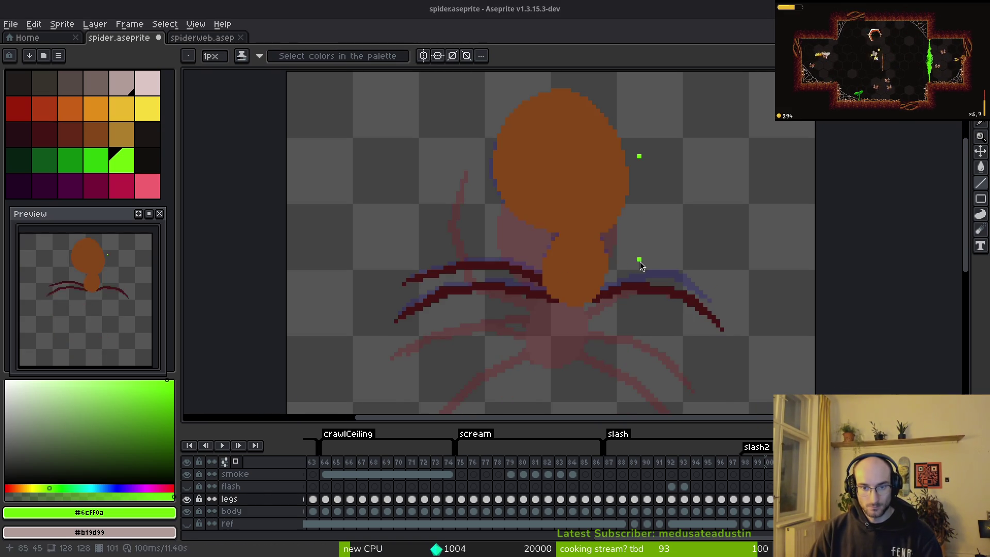
pyautogui.click(200, 37)
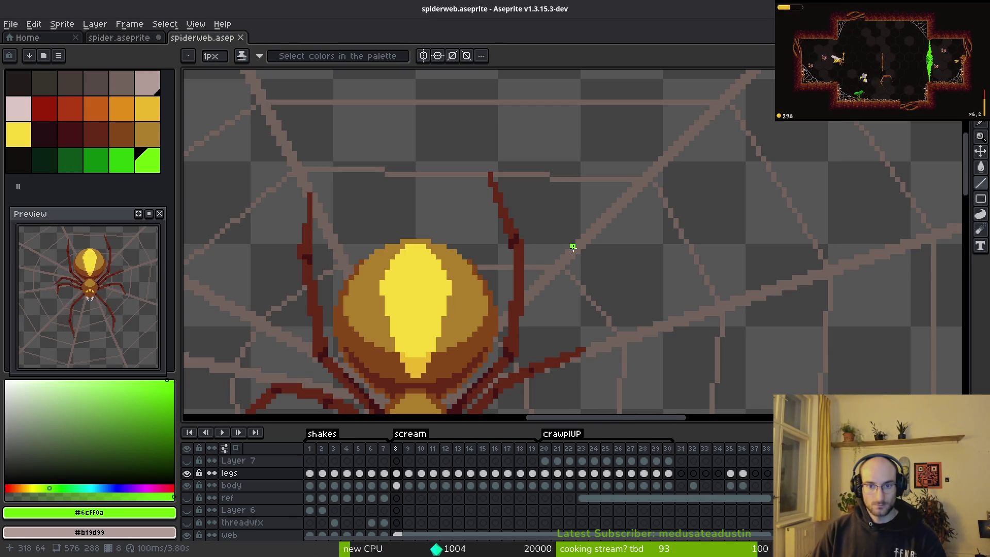
pyautogui.scroll(-2, 541, 266)
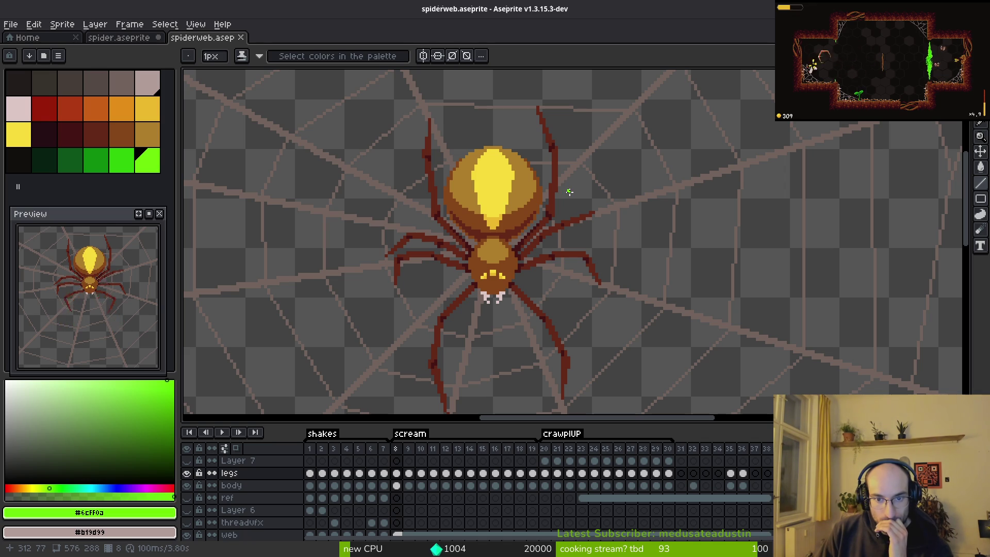
pyautogui.scroll(-3, 571, 191)
pyautogui.scroll(2, 570, 208)
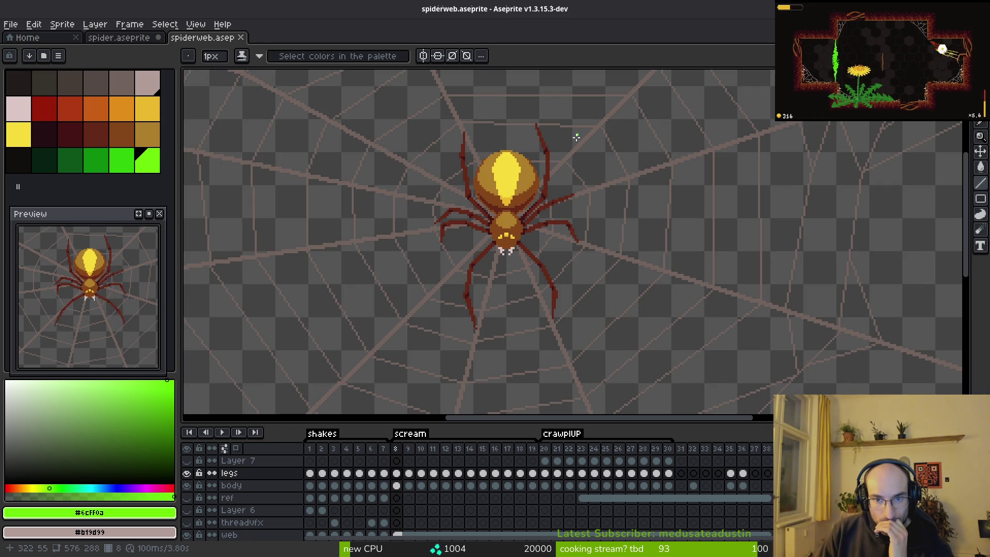
pyautogui.scroll(3, 572, 155)
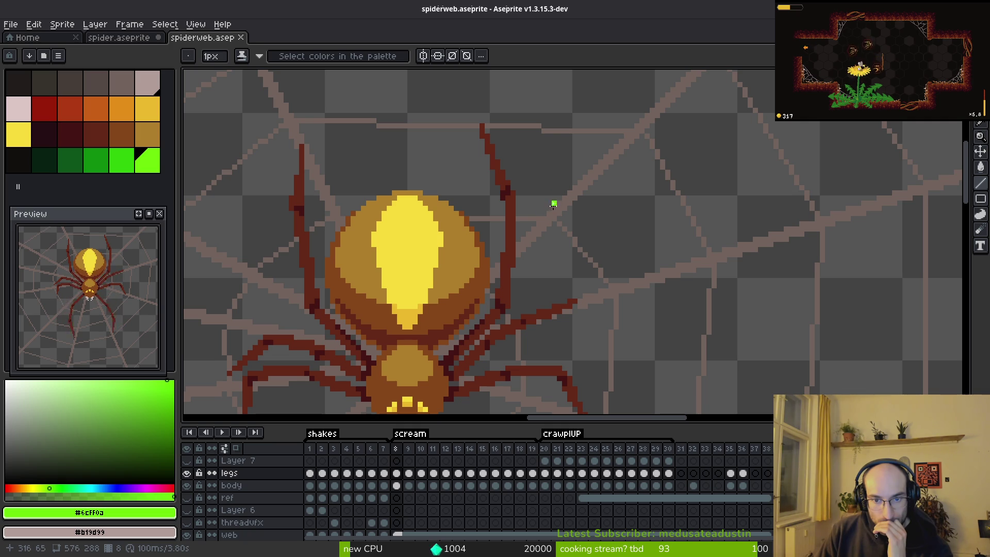
pyautogui.scroll(-1, 533, 270)
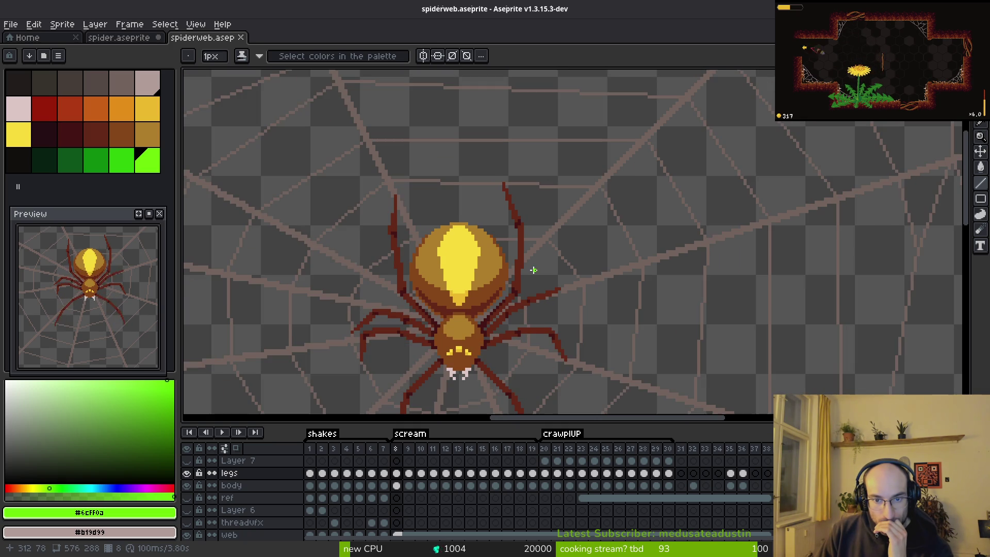
pyautogui.scroll(-1, 536, 258)
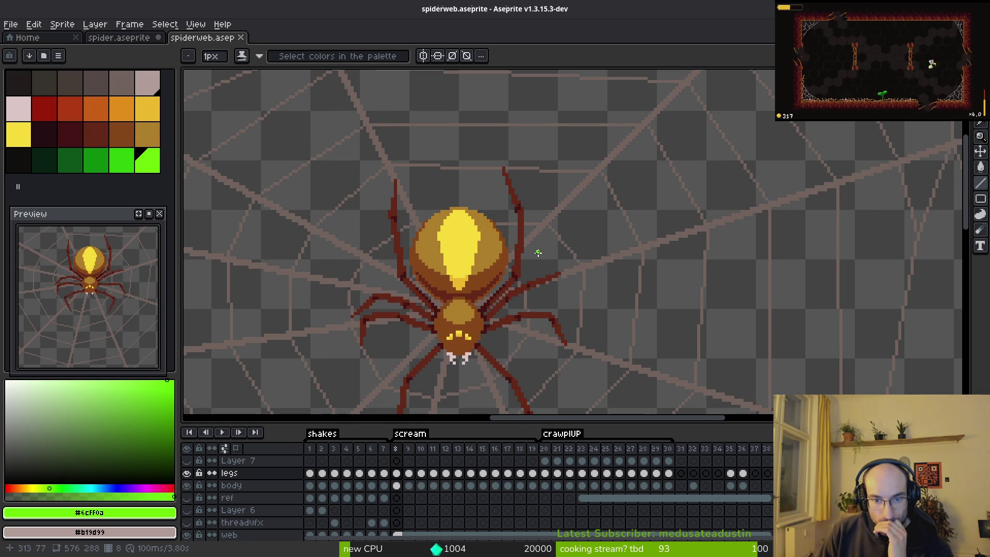
pyautogui.scroll(3, 536, 236)
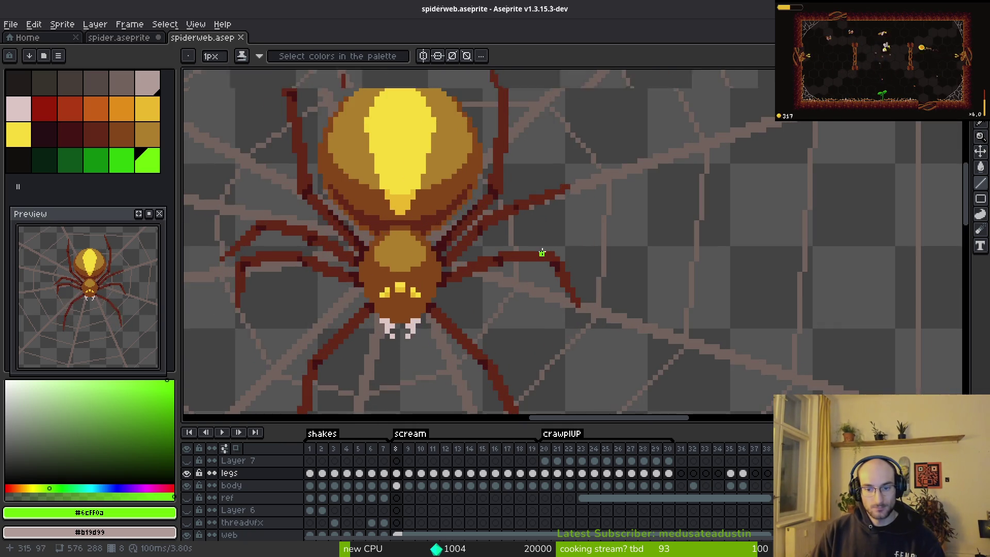
pyautogui.scroll(-3, 565, 272)
# Dock the spiderweb sprite as a left split and centre it beside the spider sprite
pyautogui.moveTo(203, 38); pyautogui.dragTo(222, 217)
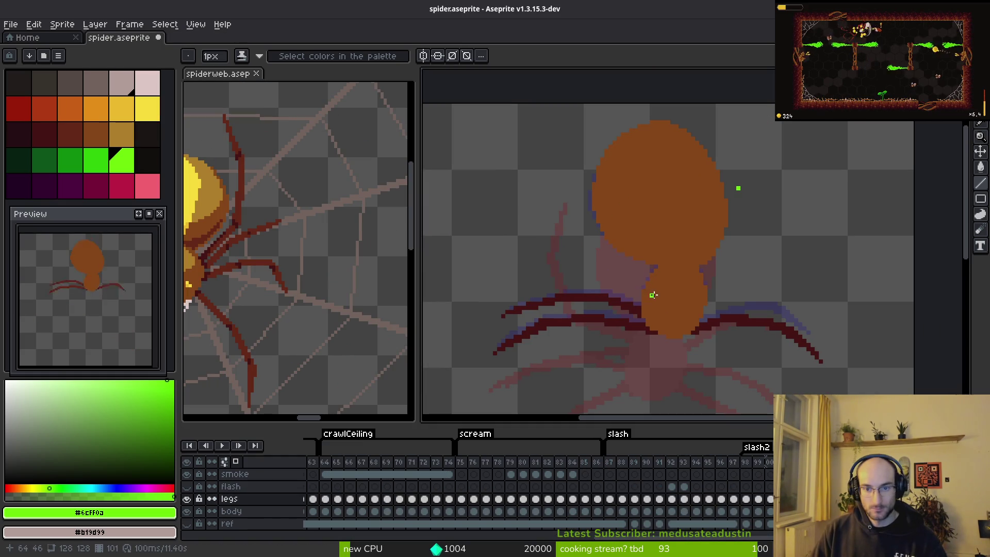
pyautogui.moveTo(278, 269)
pyautogui.mouseDown()
pyautogui.moveTo(328, 297)
pyautogui.moveTo(331, 273)
pyautogui.mouseUp()
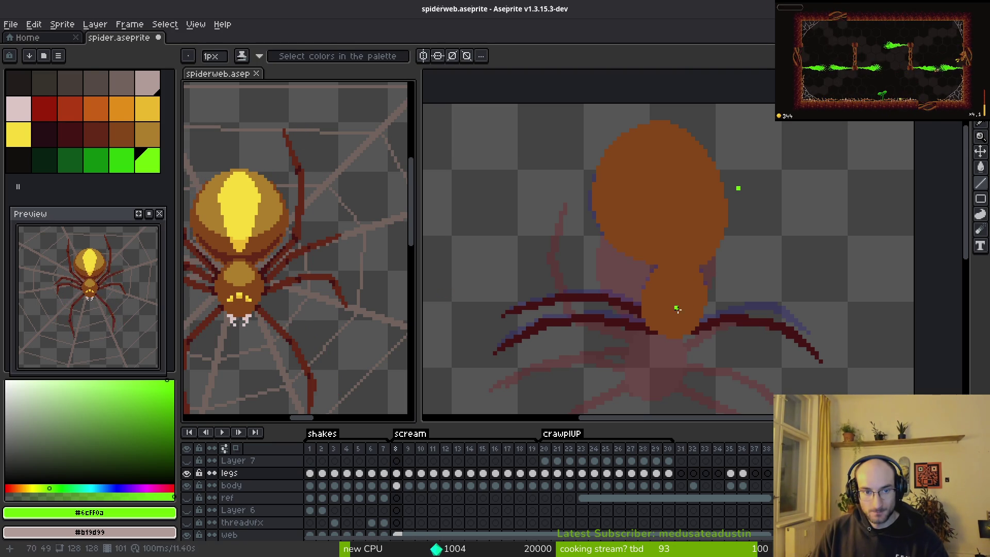
pyautogui.click(669, 282)
pyautogui.press('alt')
# Step through the spider's frames 100 to 106 to review the poses
pyautogui.scroll(-3, 665, 273)
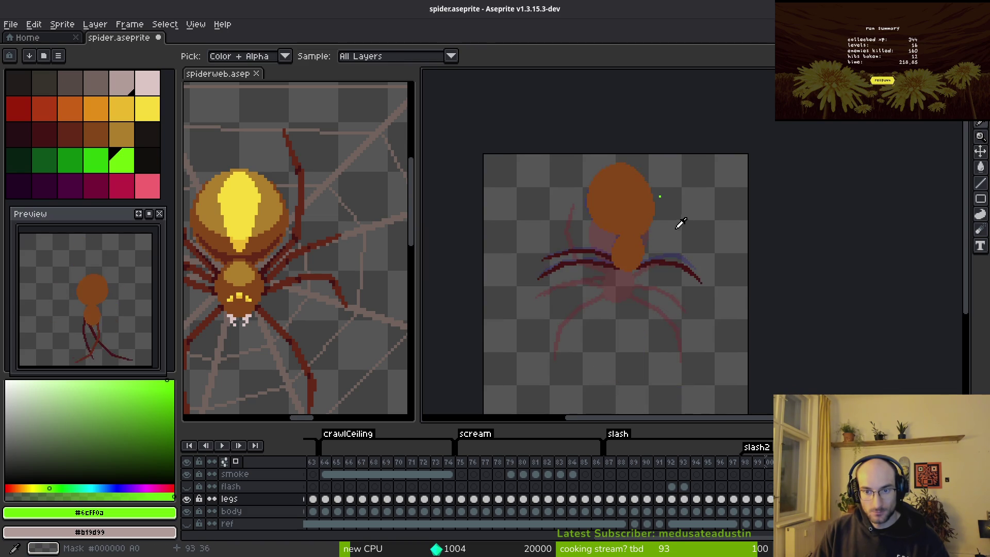
pyautogui.scroll(4, 661, 195)
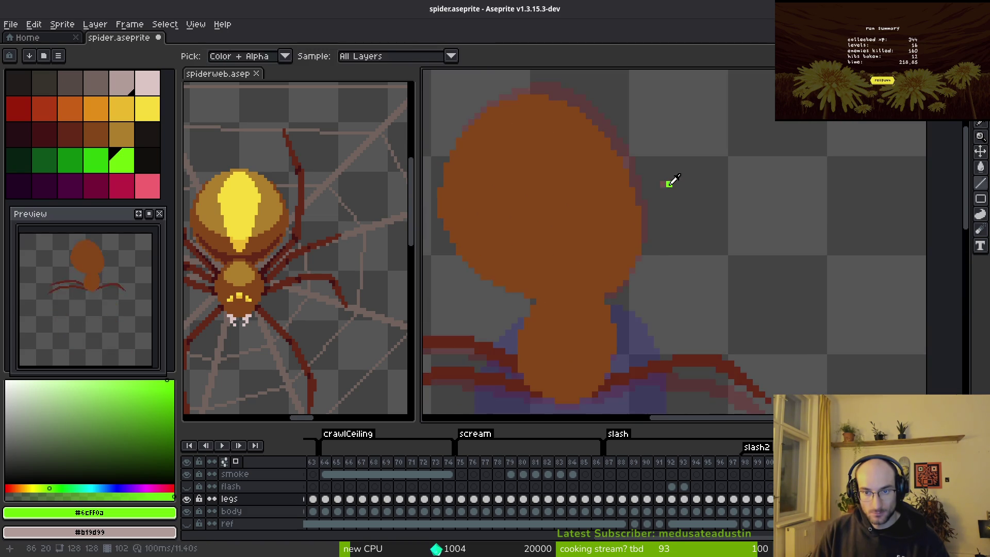
pyautogui.press('Left')
pyautogui.press('Right')
pyautogui.press('Right')
pyautogui.press('Right')
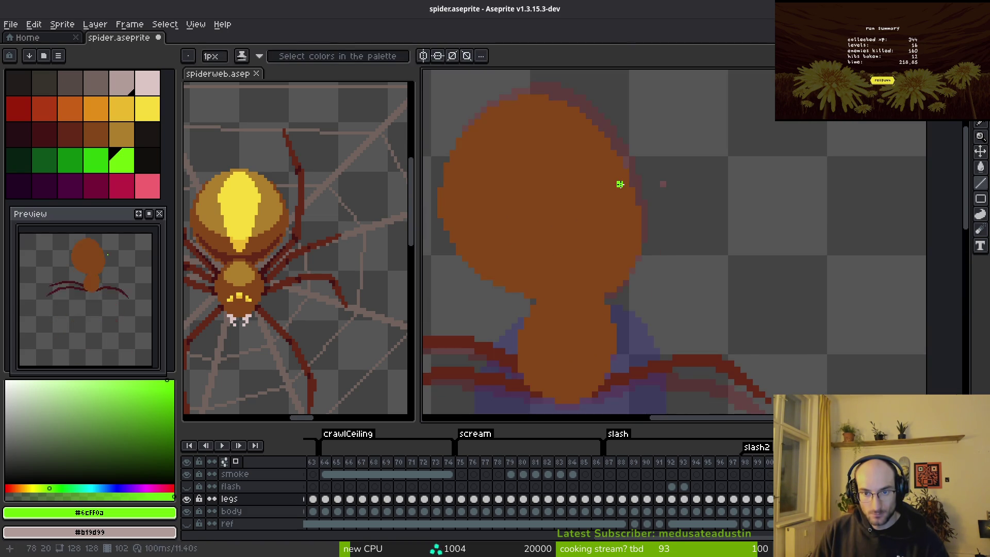
pyautogui.press('Right')
pyautogui.press('Right')
pyautogui.press('Right')
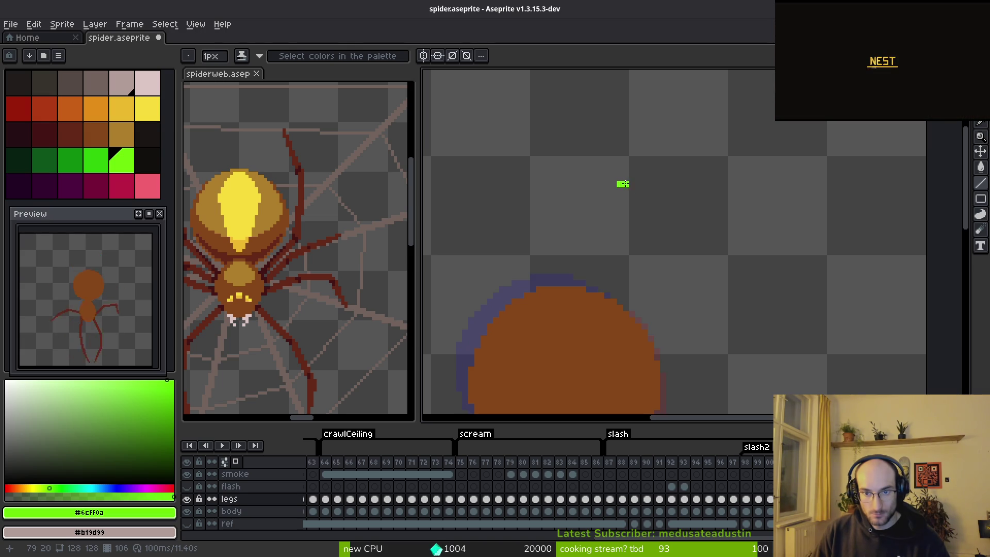
pyautogui.press('Left')
pyautogui.press('Left')
pyautogui.press('Left')
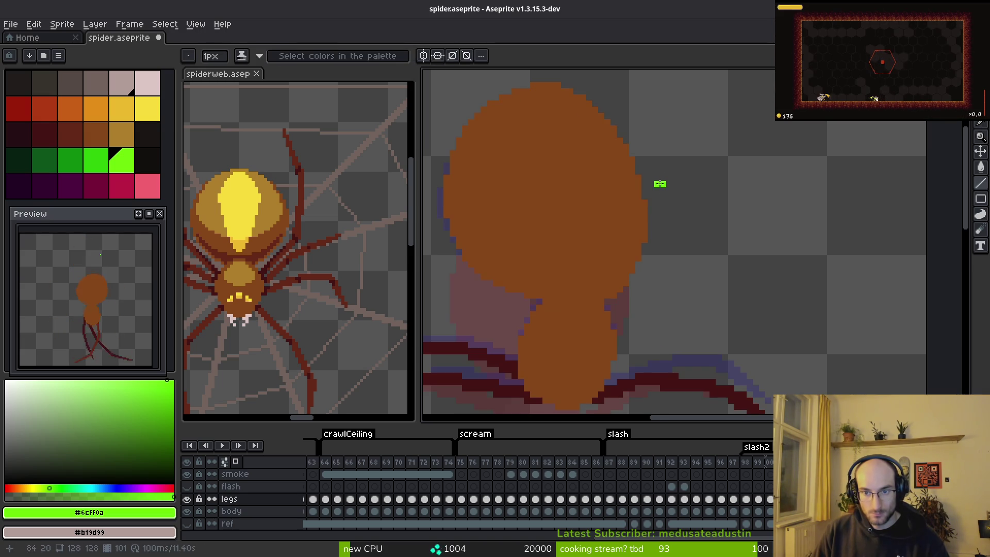
pyautogui.press('Right')
# Place small green guide pixels beside the spider's head while advancing through frames 103–106
pyautogui.press('Right')
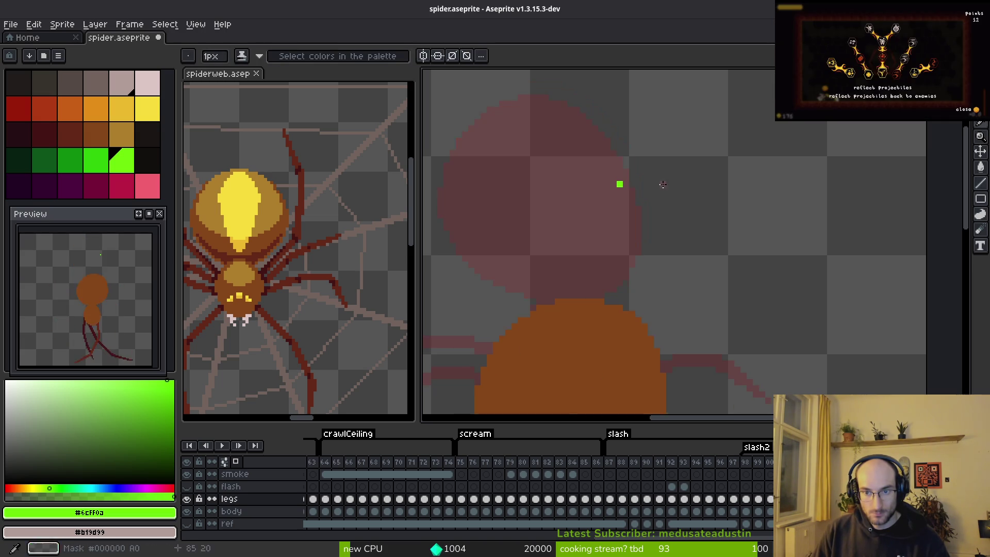
pyautogui.click(662, 184)
pyautogui.press('Right')
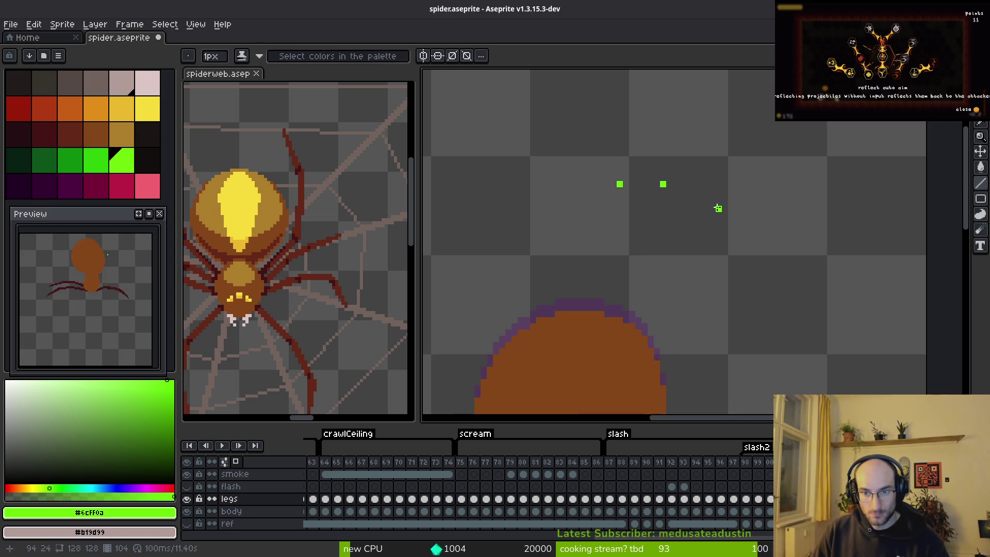
pyautogui.scroll(-4, 713, 203)
pyautogui.press('Right')
pyautogui.scroll(3, 724, 220)
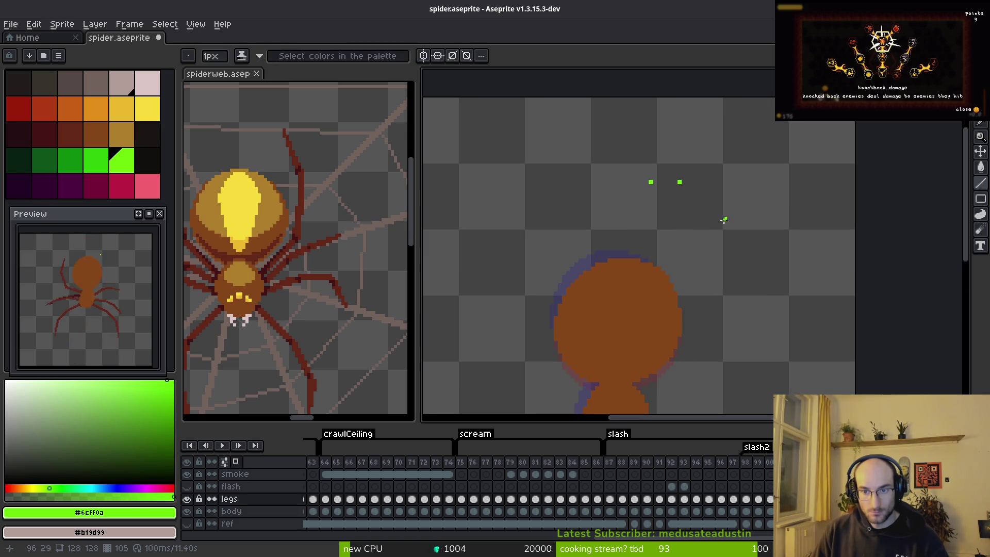
pyautogui.scroll(-4, 713, 205)
pyautogui.press('Right')
pyautogui.press('Right')
pyautogui.press('Right')
# Play the spider animation, then return to the pencil for drawing
pyautogui.press('alt')
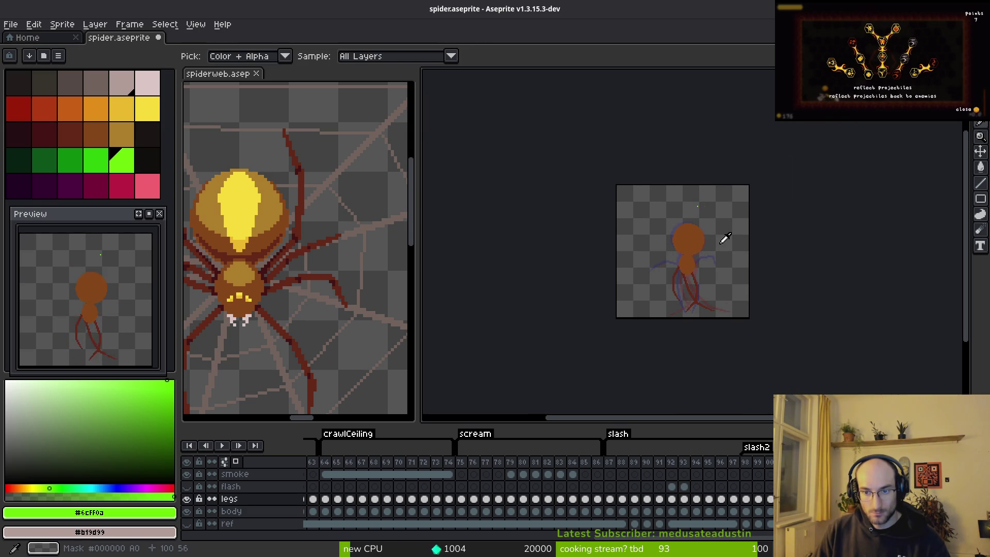
pyautogui.press('Return')
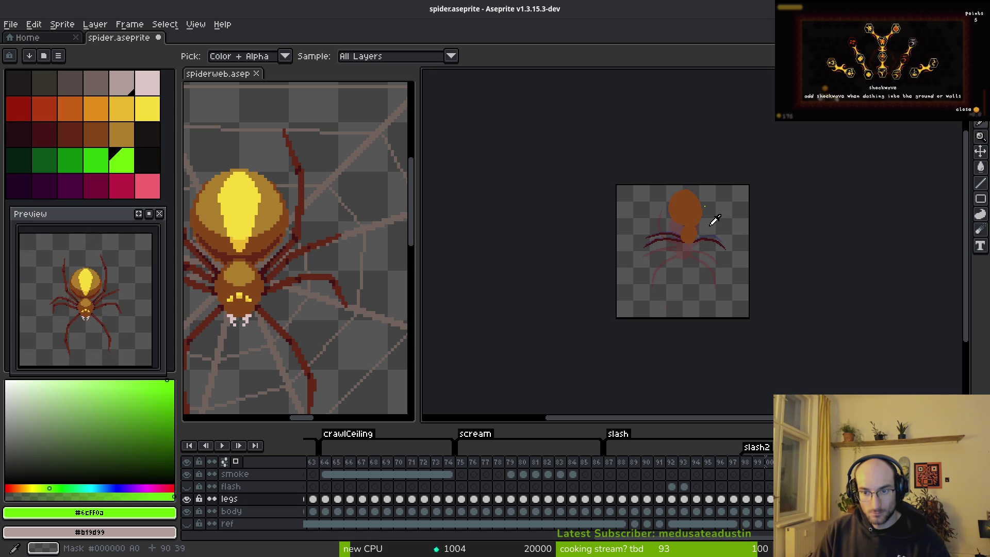
pyautogui.press('b')
pyautogui.scroll(4, 706, 238)
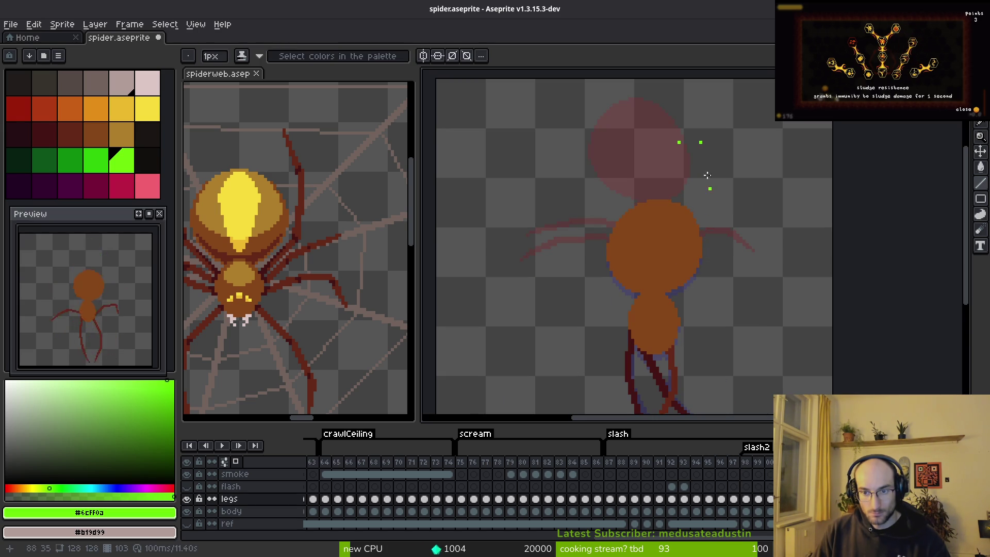
# Pick dark red swatch idx-14 and draw a downward leg line
pyautogui.click(70, 134)
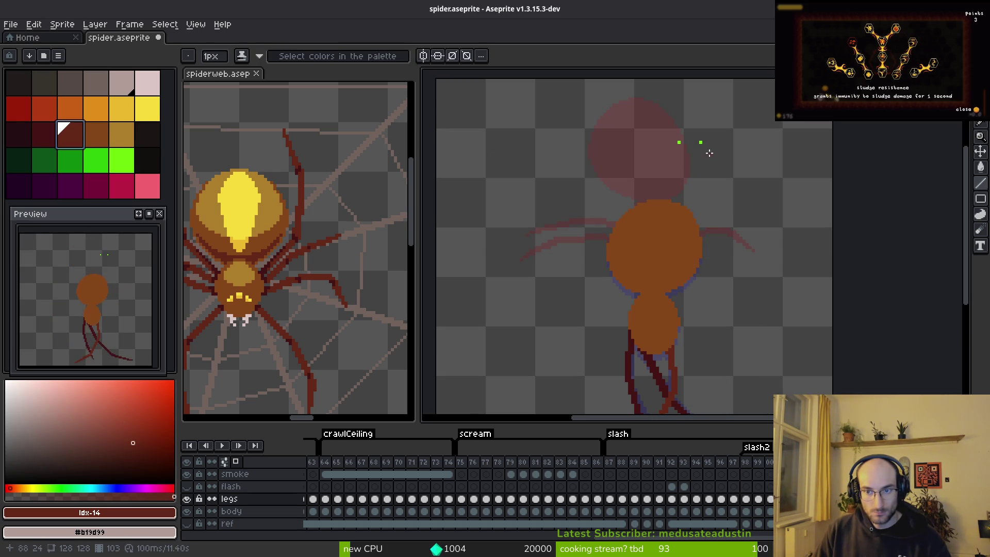
pyautogui.moveTo(701, 143)
pyautogui.mouseDown()
pyautogui.moveTo(720, 209)
pyautogui.moveTo(695, 297)
pyautogui.moveTo(679, 304)
pyautogui.mouseUp()
pyautogui.scroll(-3, 766, 299)
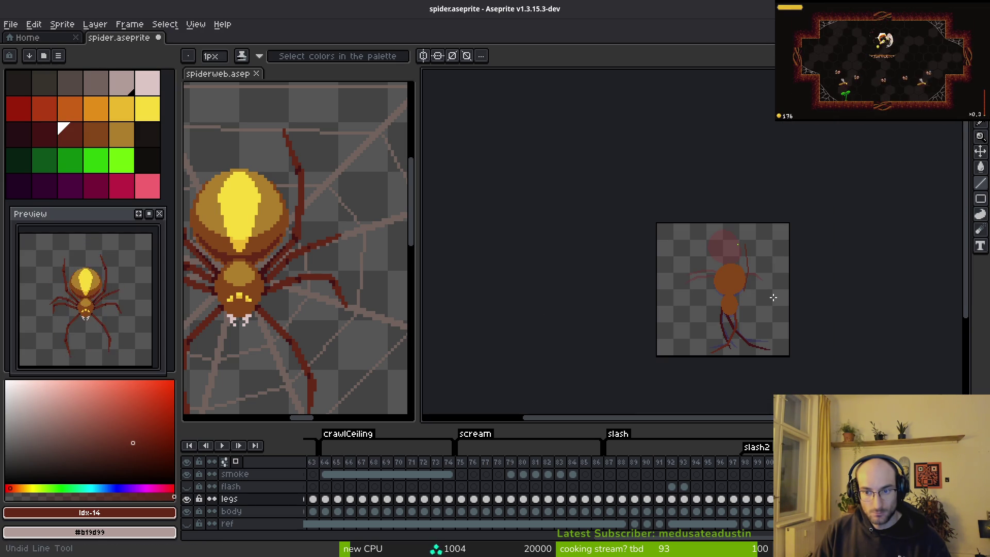
pyautogui.scroll(5, 745, 281)
pyautogui.scroll(-1, 737, 254)
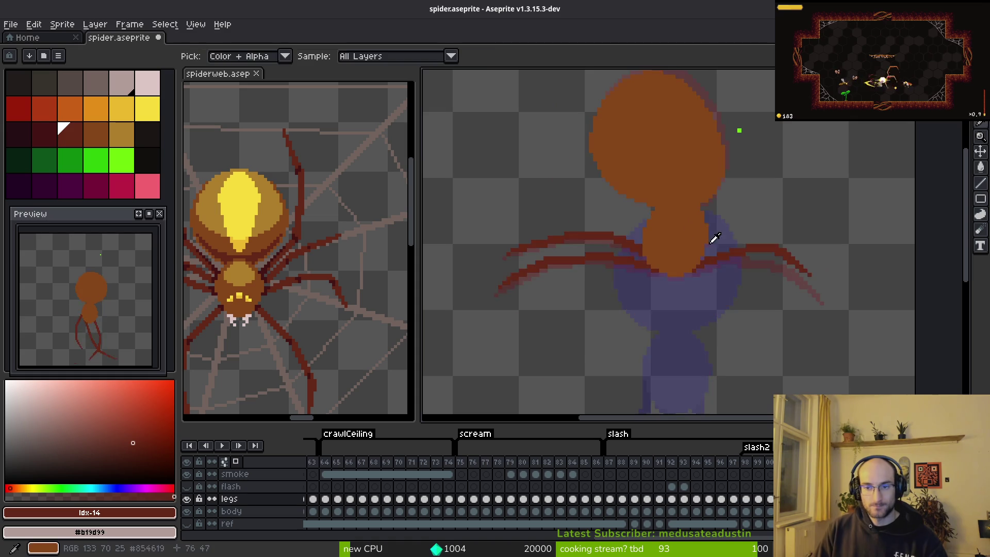
# Flip between frame 100 and its neighbours to compare the leg poses
pyautogui.press('Left')
pyautogui.press('Left')
pyautogui.press('Left')
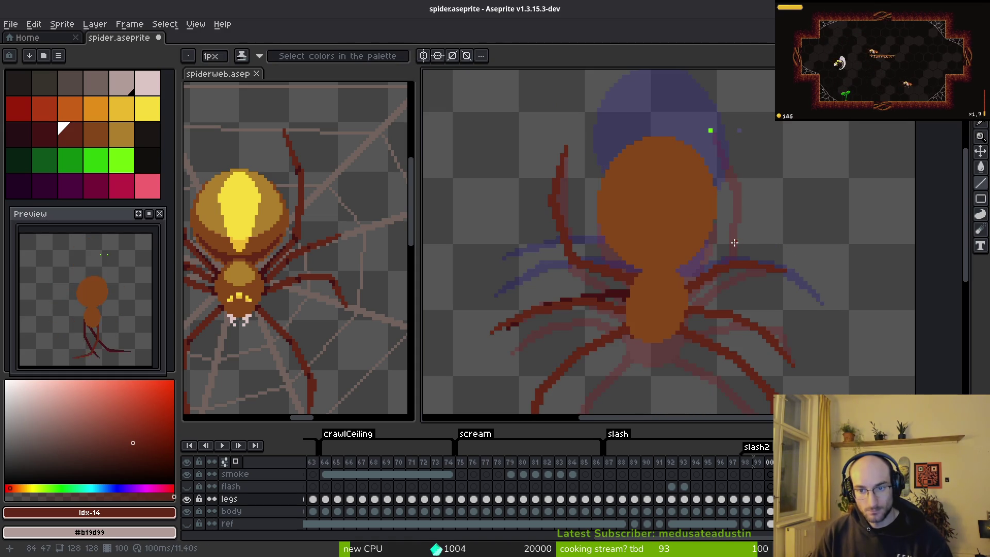
pyautogui.scroll(1, 727, 179)
pyautogui.press('Right')
pyautogui.press('Left')
pyautogui.press('Right')
pyautogui.press('Right')
pyautogui.press('Left')
pyautogui.press('Left')
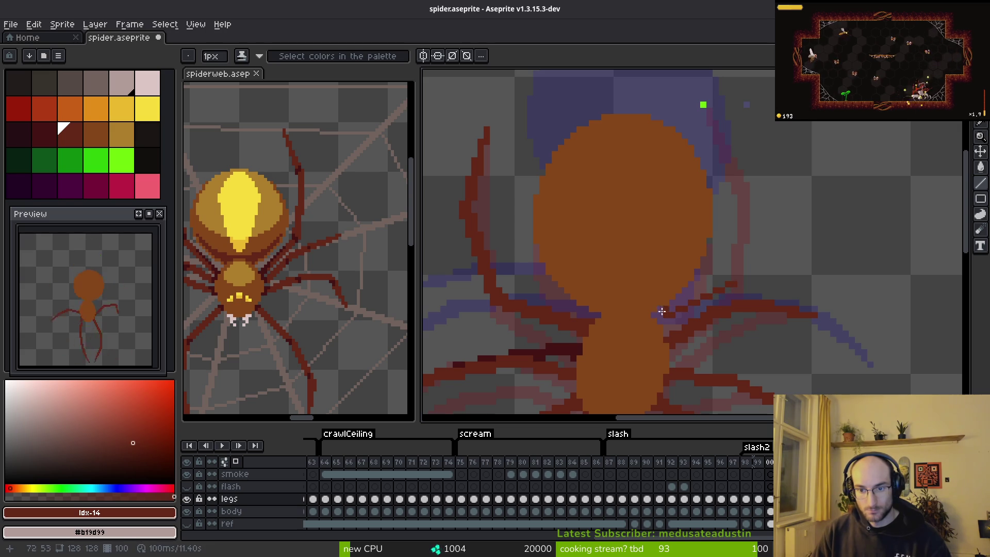
pyautogui.scroll(3, 661, 318)
# Trace a right-side leg up-right in dark red, filling in extra leg pixels
pyautogui.moveTo(663, 308); pyautogui.dragTo(843, 222)
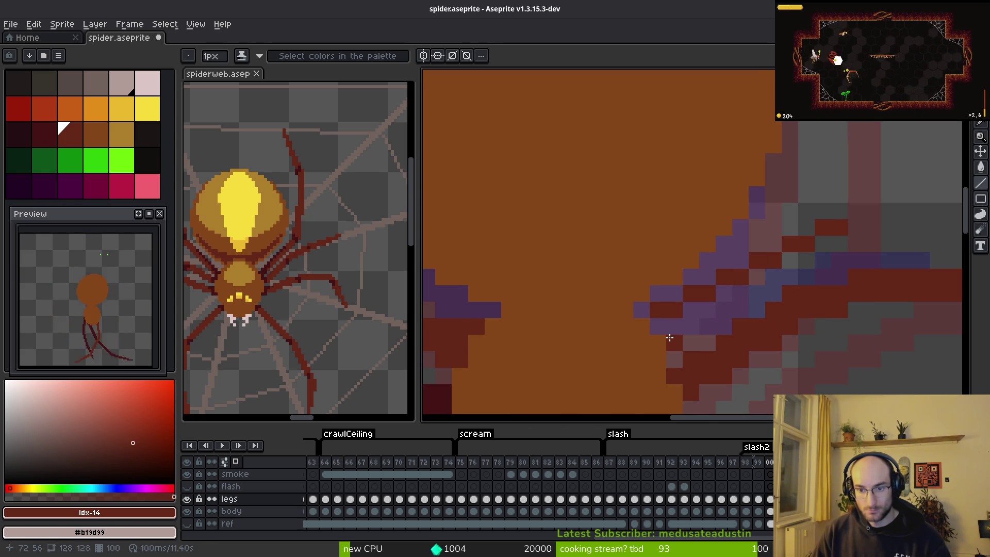
pyautogui.moveTo(679, 310); pyautogui.dragTo(857, 237)
pyautogui.moveTo(679, 309); pyautogui.dragTo(840, 232)
pyautogui.moveTo(642, 324); pyautogui.dragTo(654, 328)
pyautogui.scroll(-2, 700, 328)
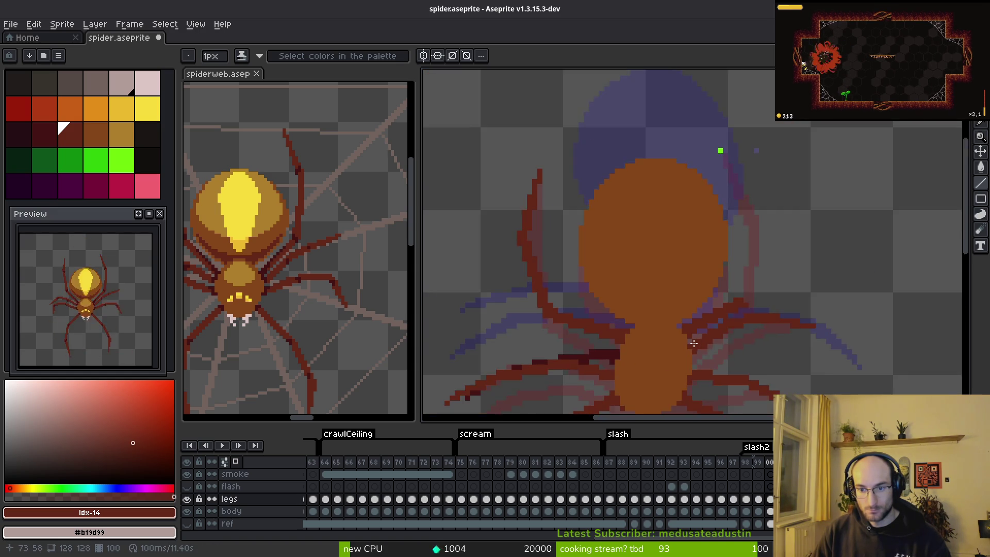
pyautogui.scroll(2, 675, 331)
pyautogui.hscroll(3, 675, 310)
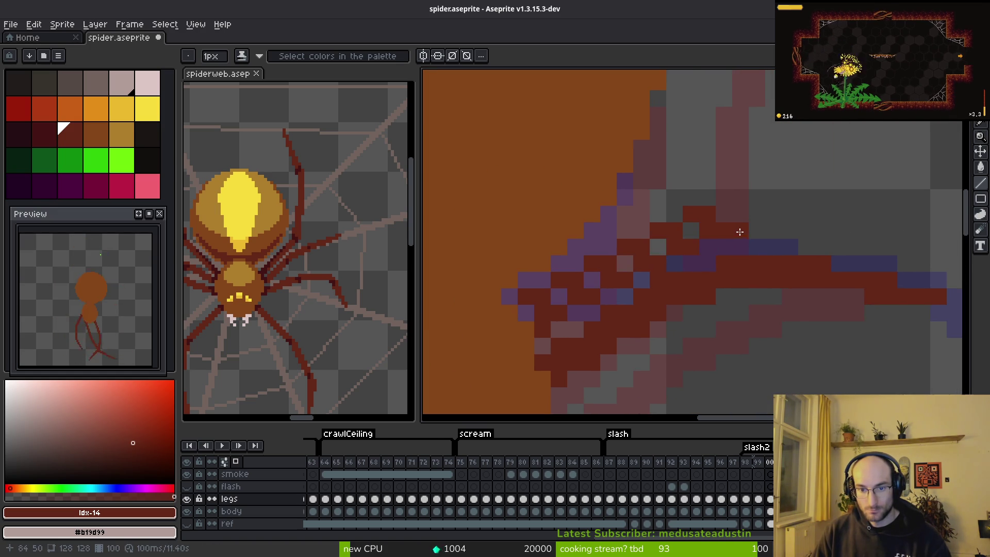
# Undo the last strokes and redraw the leg as dark red diagonal lines
pyautogui.hotkey('ctrl', 'z')
pyautogui.hotkey('ctrl', 'z')
pyautogui.moveTo(528, 310)
pyautogui.mouseDown()
pyautogui.moveTo(683, 228)
pyautogui.moveTo(675, 230)
pyautogui.mouseUp()
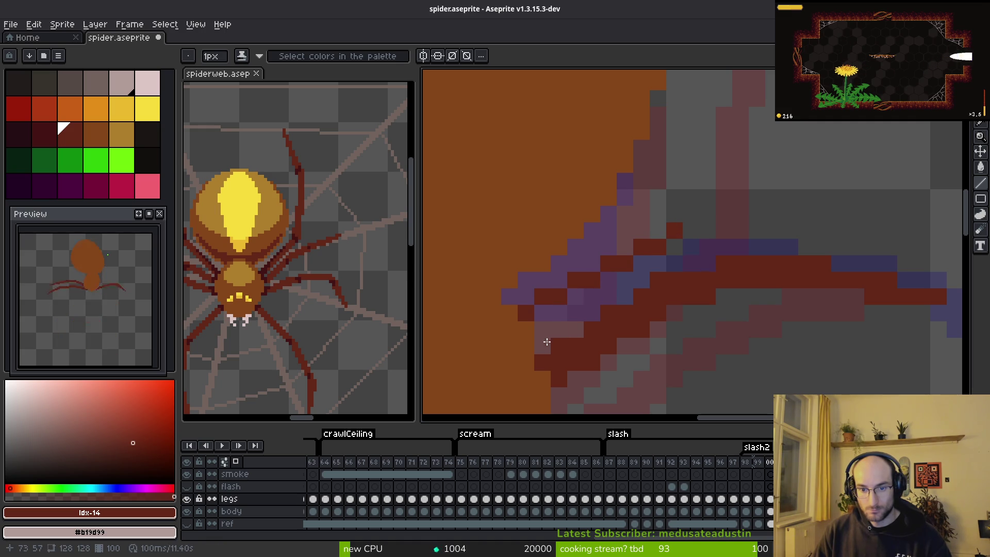
pyautogui.click(543, 330)
pyautogui.moveTo(557, 315)
pyautogui.mouseDown()
pyautogui.moveTo(687, 250)
pyautogui.moveTo(630, 264)
pyautogui.moveTo(537, 315)
pyautogui.moveTo(669, 239)
pyautogui.mouseUp()
# Draw connected dark red line segments forming the upper-right leg reaching upward
pyautogui.scroll(-3, 732, 240)
pyautogui.scroll(1, 728, 209)
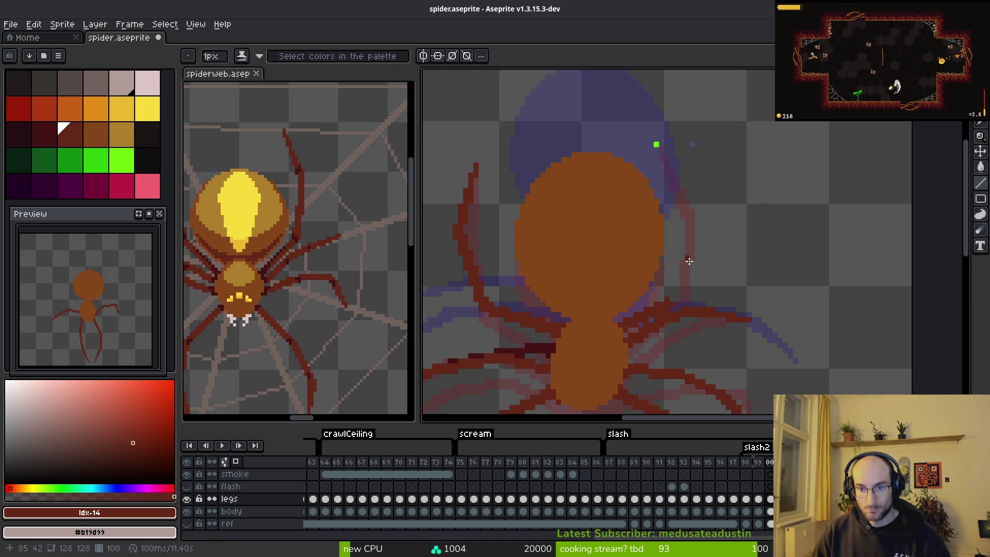
pyautogui.scroll(1, 664, 316)
pyautogui.moveTo(636, 326)
pyautogui.mouseDown()
pyautogui.moveTo(706, 296)
pyautogui.moveTo(694, 295)
pyautogui.moveTo(645, 339)
pyautogui.moveTo(702, 312)
pyautogui.mouseUp()
pyautogui.scroll(2, 720, 274)
pyautogui.moveTo(665, 370)
pyautogui.mouseDown()
pyautogui.moveTo(732, 244)
pyautogui.moveTo(726, 225)
pyautogui.mouseUp()
pyautogui.scroll(-1, 725, 225)
pyautogui.scroll(-2, 710, 215)
pyautogui.scroll(-1, 712, 217)
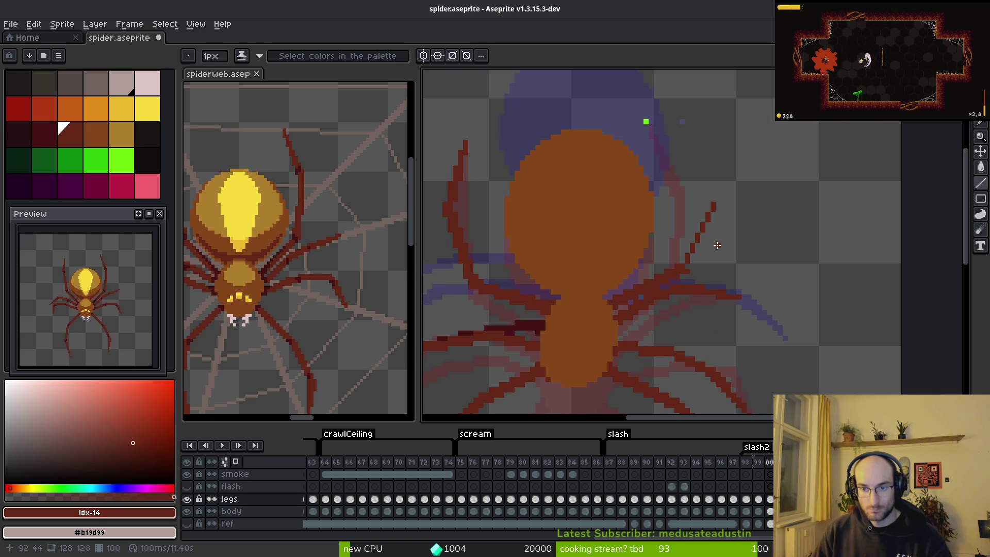
pyautogui.scroll(2, 716, 206)
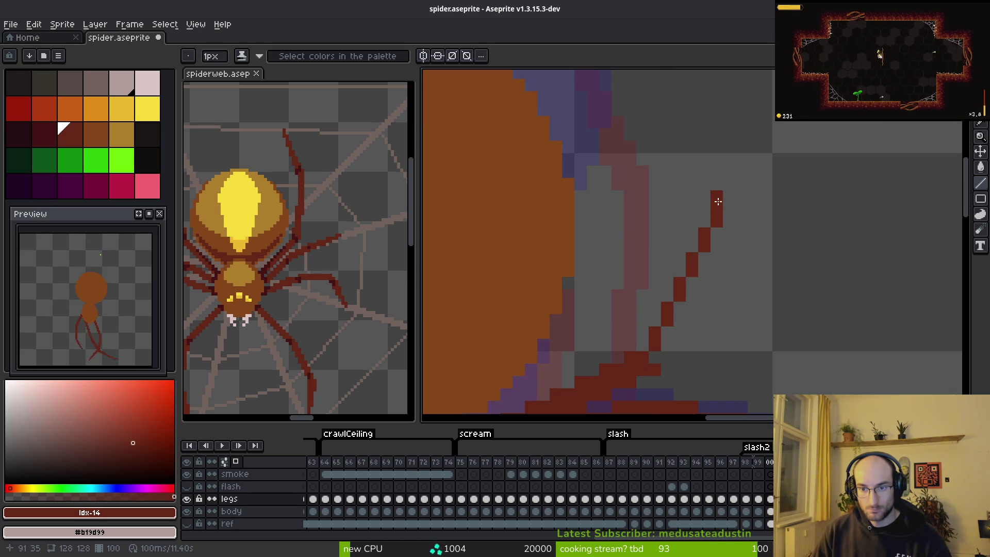
pyautogui.moveTo(718, 203)
pyautogui.mouseDown()
pyautogui.moveTo(716, 327)
pyautogui.moveTo(741, 222)
pyautogui.moveTo(728, 166)
pyautogui.moveTo(729, 202)
pyautogui.moveTo(710, 204)
pyautogui.mouseUp()
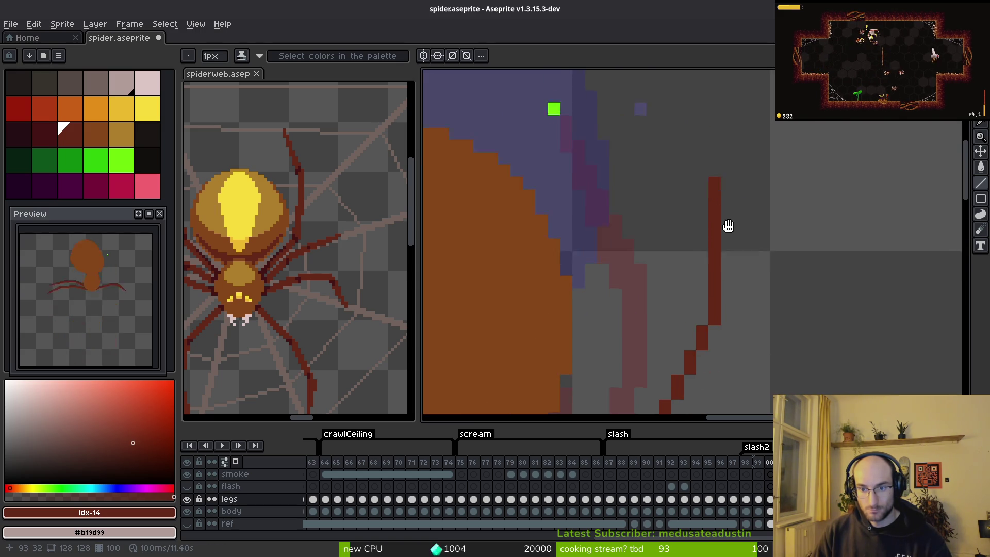
# Switch to the Eyedropper and play the animation to check the new leg
pyautogui.scroll(-2, 735, 272)
pyautogui.press('i')
pyautogui.press('Return')
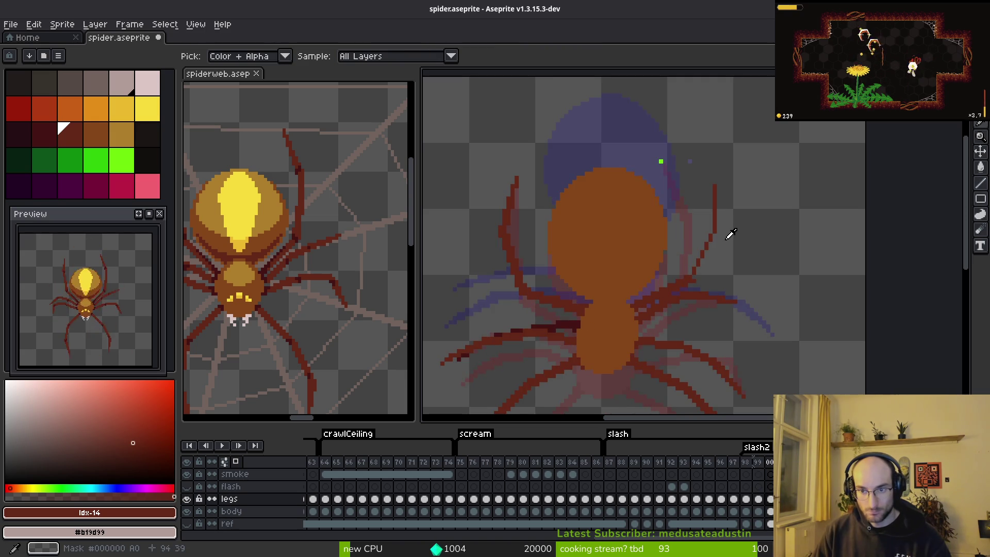
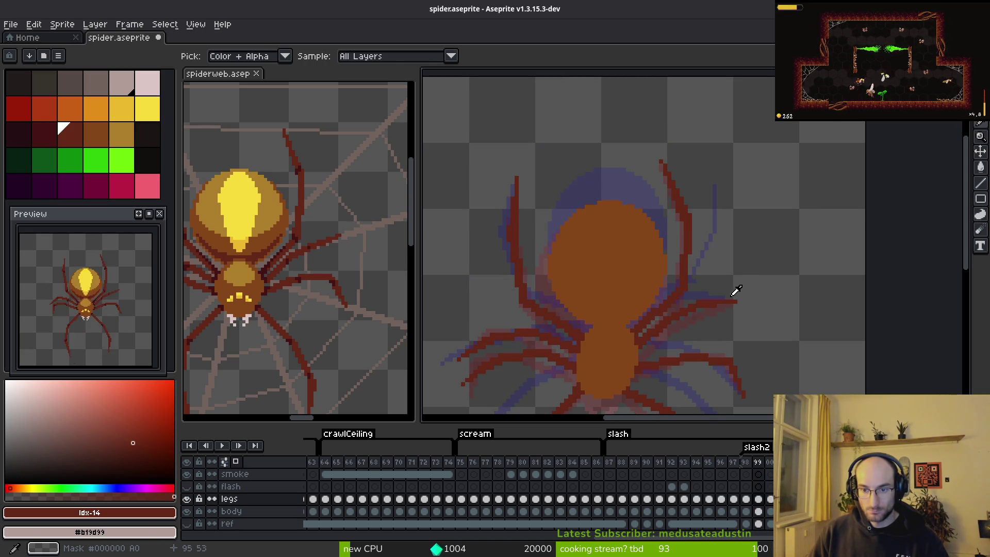
# Step between neighbouring frames to compare the spider's upper-right leg
pyautogui.press('m')
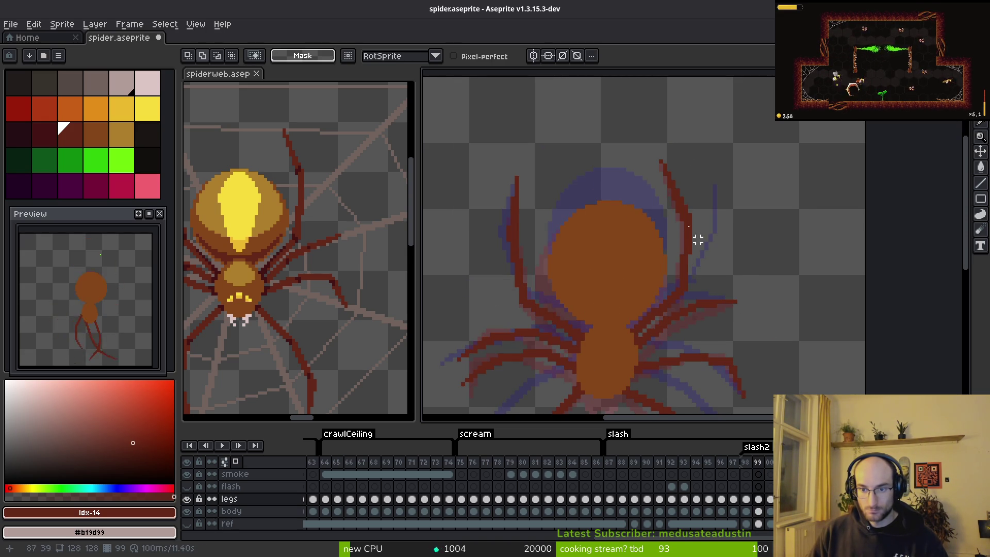
pyautogui.press('i')
pyautogui.press('m')
pyautogui.press('i')
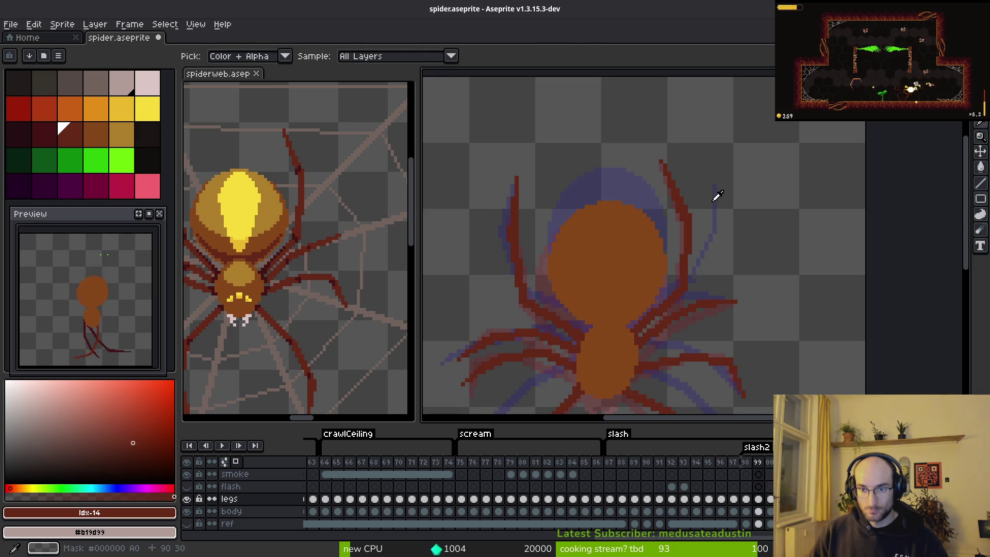
pyautogui.press('m')
pyautogui.scroll(1, 713, 194)
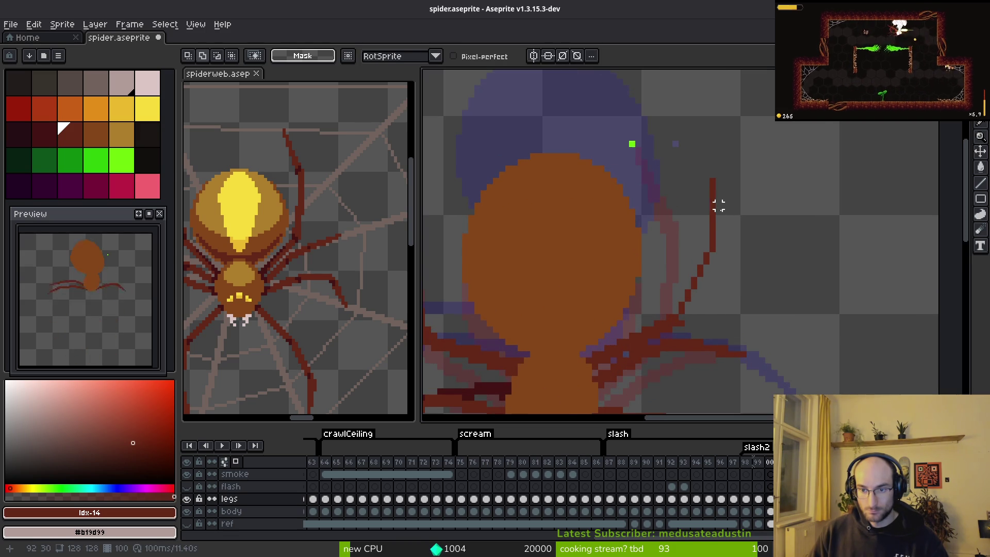
# Pencil a straight leg line from the body base upward, adding extra pixels near the tip
pyautogui.press('b')
pyautogui.click(692, 309)
pyautogui.keyDown('shift'); pyautogui.click(714, 254); pyautogui.keyUp('shift')
pyautogui.keyDown('shift'); pyautogui.click(718, 254); pyautogui.keyUp('shift')
pyautogui.click(682, 320)
pyautogui.moveTo(719, 238); pyautogui.dragTo(724, 258)
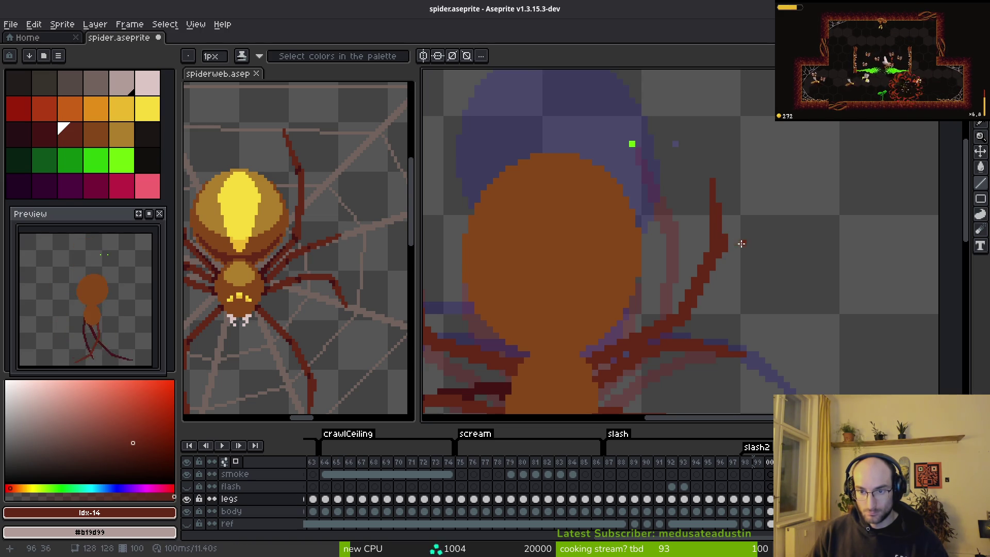
# Zoom in to inspect the new leg, briefly trying the eraser before returning to the Pencil
pyautogui.scroll(-2, 742, 263)
pyautogui.scroll(2, 752, 261)
pyautogui.press('e')
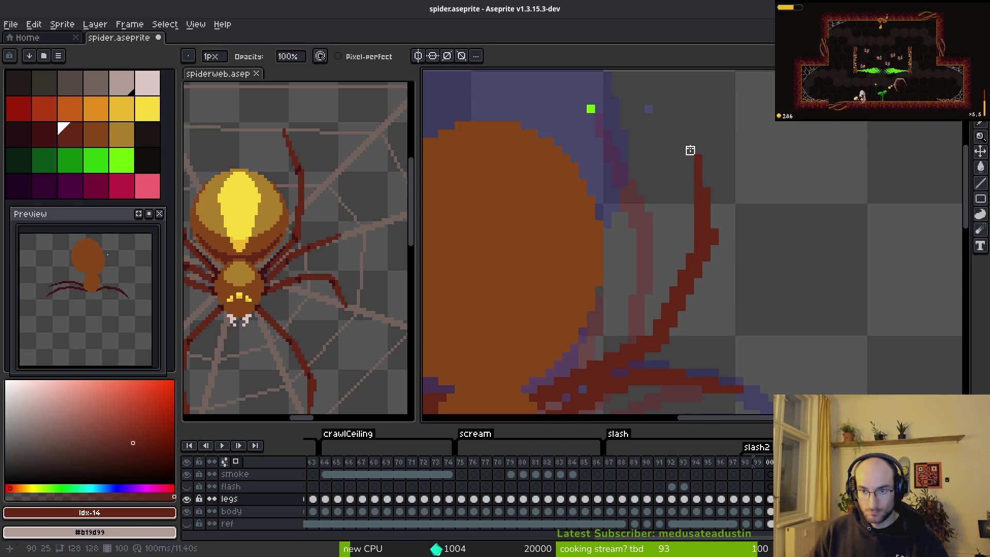
pyautogui.press('b')
pyautogui.scroll(-2, 764, 269)
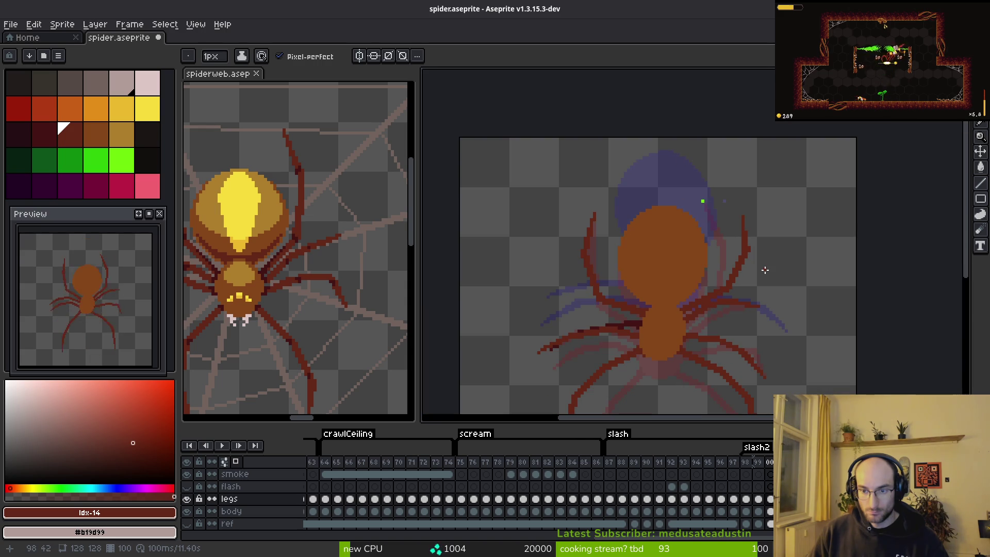
pyautogui.scroll(2, 742, 278)
# Select the upper-right leg, nudge it left/down and back to 81,23, deselect and save
pyautogui.press('m')
pyautogui.moveTo(671, 135)
pyautogui.mouseDown()
pyautogui.moveTo(724, 243)
pyautogui.moveTo(778, 310)
pyautogui.mouseUp()
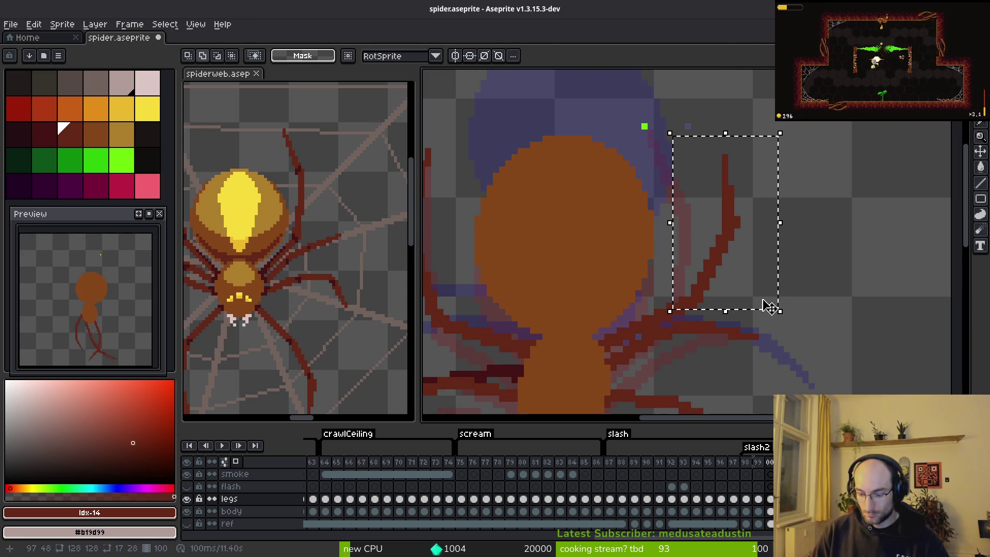
pyautogui.press('Left')
pyautogui.press('Left')
pyautogui.press('Down')
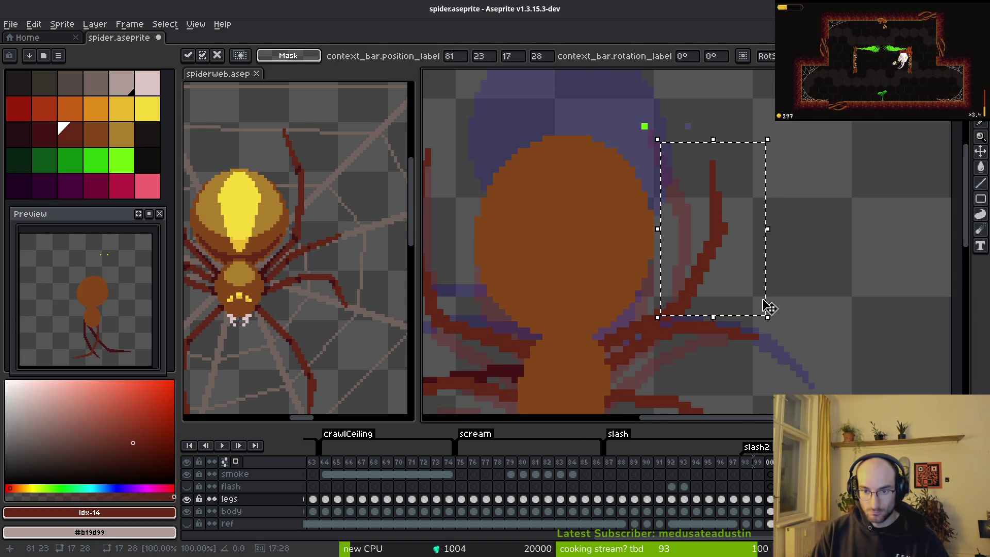
pyautogui.press('Left')
pyautogui.press('Left')
pyautogui.press('Down')
pyautogui.press('Right')
pyautogui.press('Right')
pyautogui.press('Up')
pyautogui.hotkey('ctrl', 'd')
pyautogui.hotkey('ctrl', 's')
# On the next frame, pencil a leg line angling up-right from the body and hooking back
pyautogui.scroll(-2, 742, 269)
pyautogui.moveTo(735, 273)
pyautogui.mouseDown()
pyautogui.moveTo(718, 239)
pyautogui.moveTo(692, 226)
pyautogui.moveTo(712, 295)
pyautogui.mouseUp()
pyautogui.scroll(2, 685, 228)
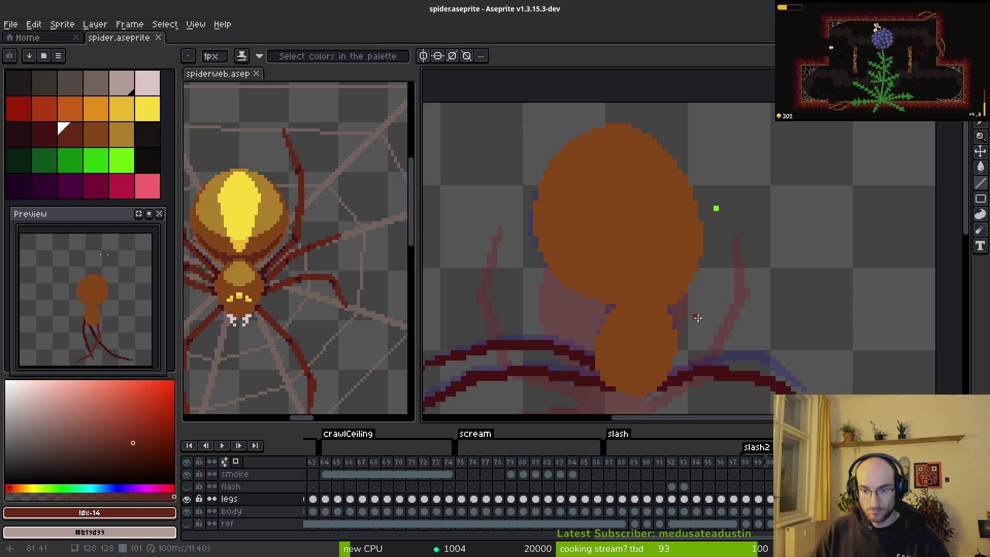
pyautogui.press('Left')
pyautogui.press('Right')
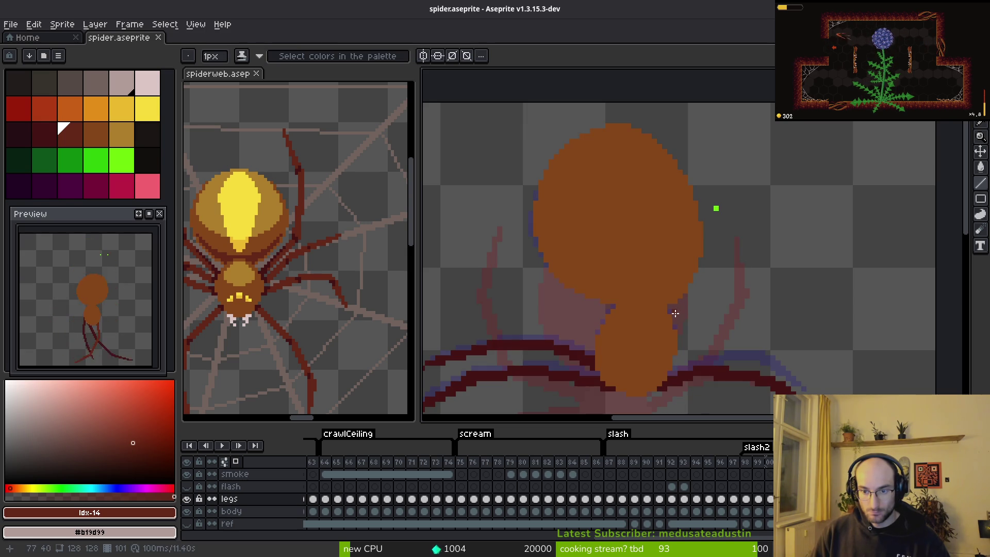
pyautogui.scroll(1, 672, 313)
pyautogui.moveTo(672, 313)
pyautogui.mouseDown()
pyautogui.moveTo(718, 274)
pyautogui.moveTo(759, 276)
pyautogui.moveTo(802, 168)
pyautogui.mouseUp()
pyautogui.moveTo(748, 153); pyautogui.dragTo(742, 148)
pyautogui.scroll(-3, 837, 212)
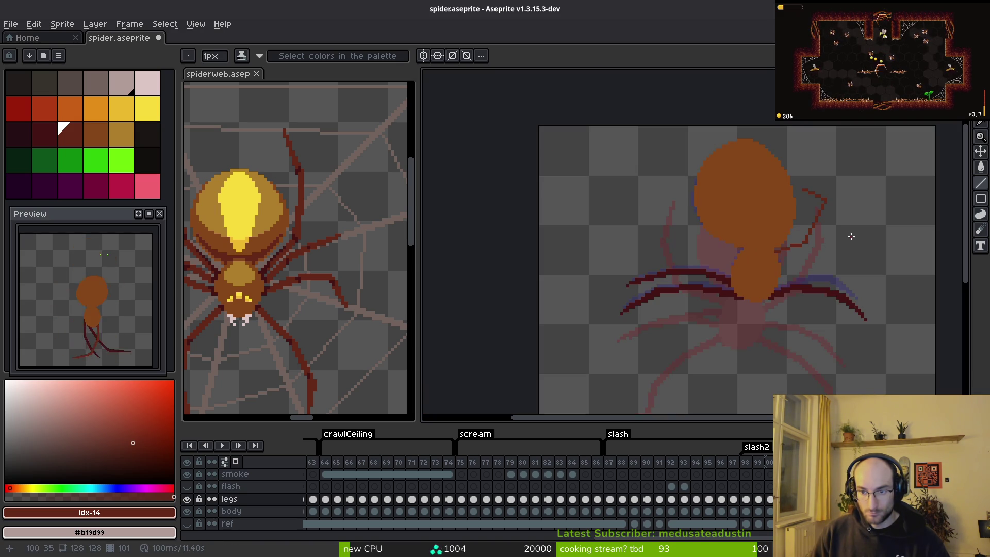
# Toggle between frames 100 and 101 to compare the leg poses
pyautogui.press('alt')
pyautogui.press('Right')
pyautogui.press('Right')
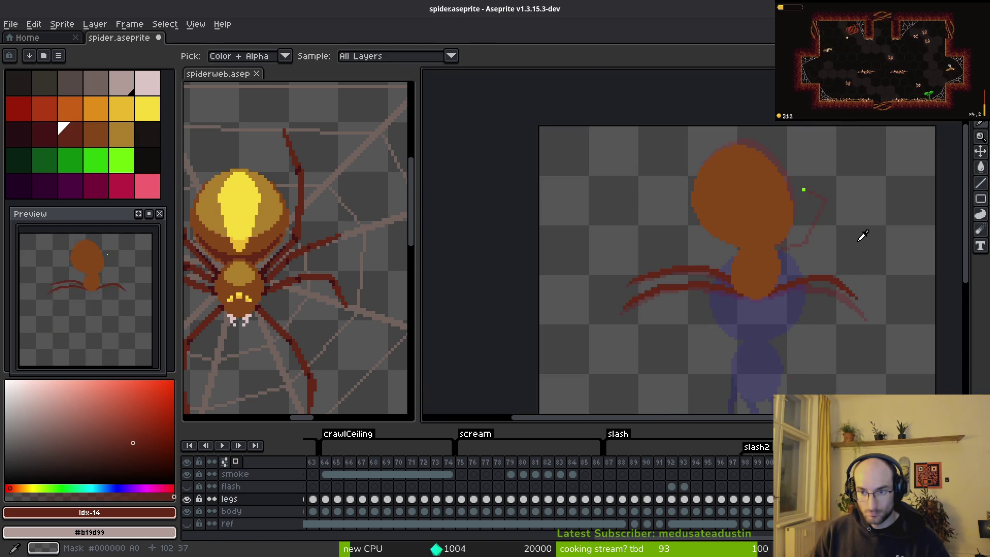
pyautogui.press('Right')
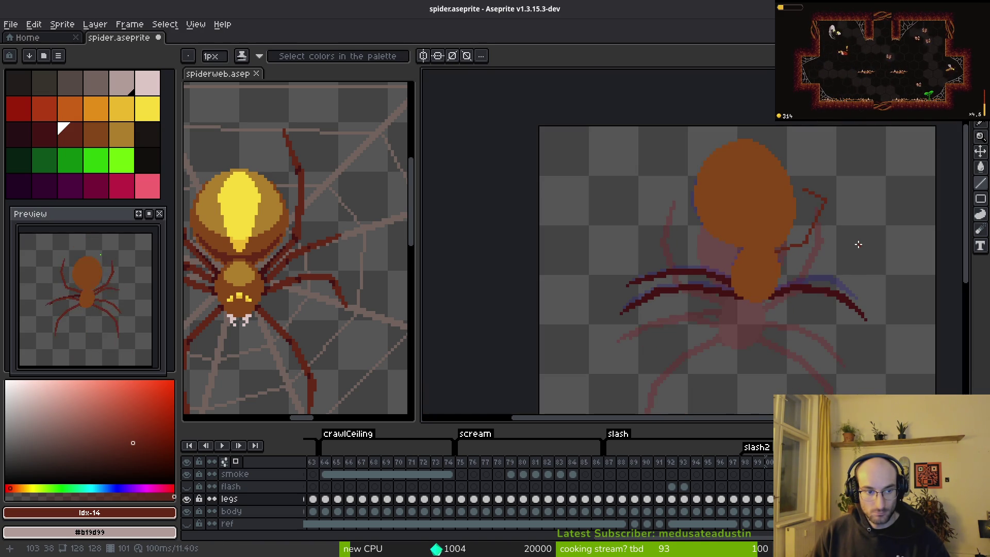
pyautogui.press('Left')
pyautogui.press('Right')
pyautogui.press('Left')
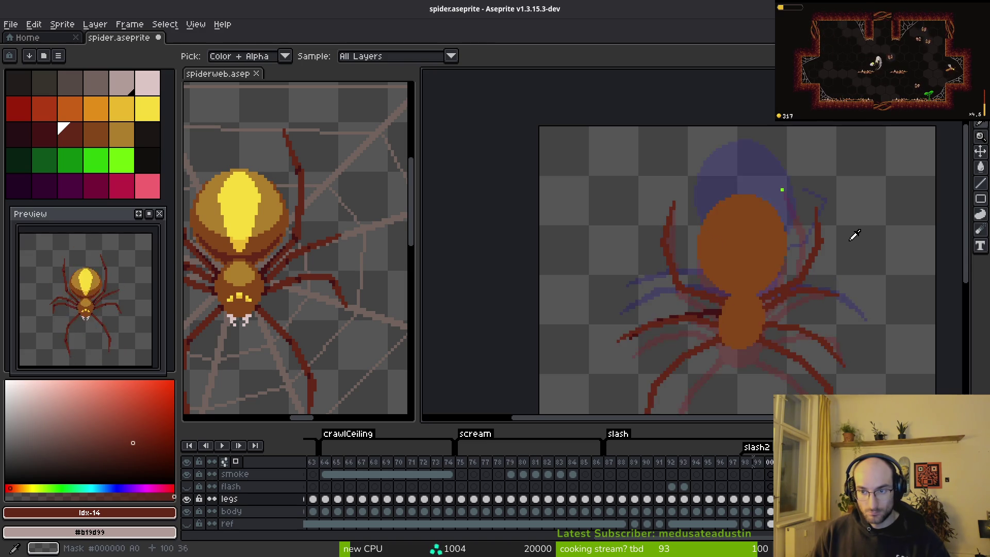
pyautogui.press('Right')
pyautogui.press('Left')
pyautogui.scroll(1, 806, 242)
pyautogui.scroll(1, 806, 242)
pyautogui.press('Right')
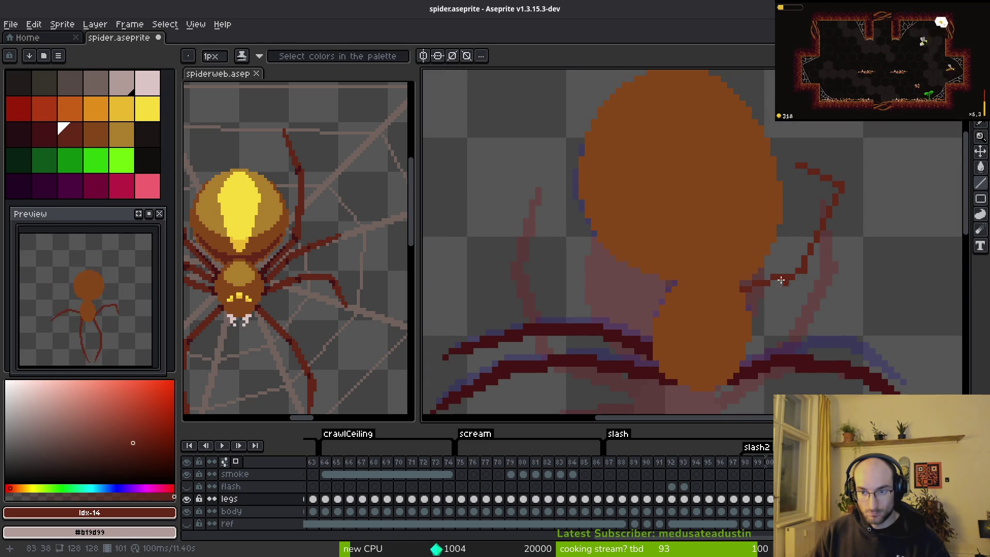
# Undo the rough upper leg and draw new segments rising from the body
pyautogui.hotkey('ctrl', 'z')
pyautogui.hotkey('ctrl', 'z')
pyautogui.moveTo(745, 289); pyautogui.dragTo(797, 257)
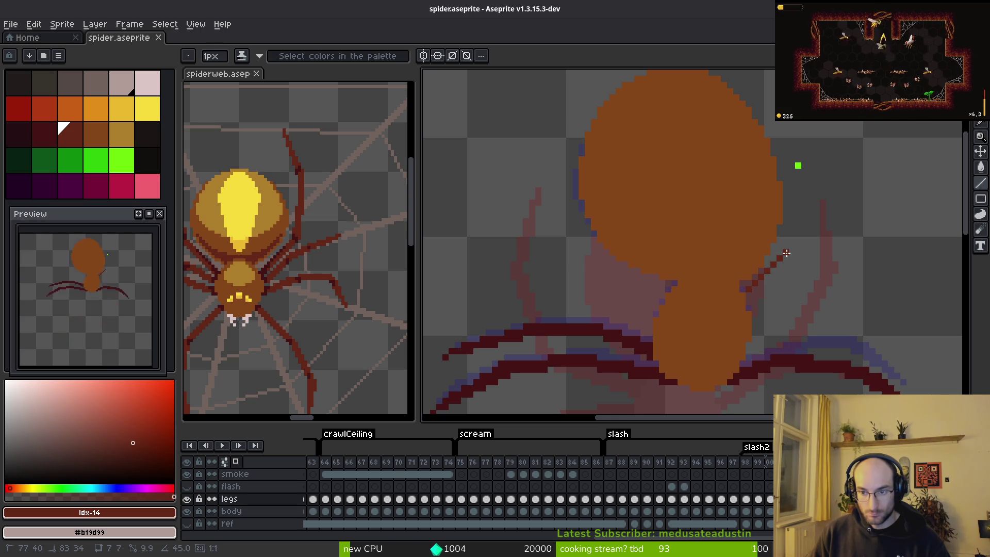
pyautogui.moveTo(800, 256)
pyautogui.mouseDown()
pyautogui.moveTo(822, 157)
pyautogui.moveTo(807, 165)
pyautogui.mouseUp()
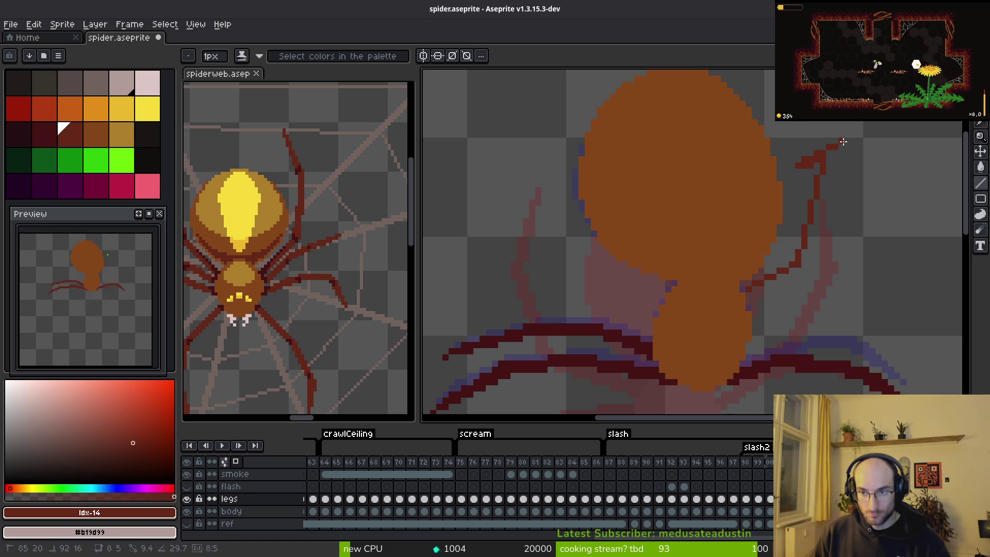
pyautogui.scroll(2, 833, 145)
pyautogui.moveTo(832, 146); pyautogui.dragTo(792, 364)
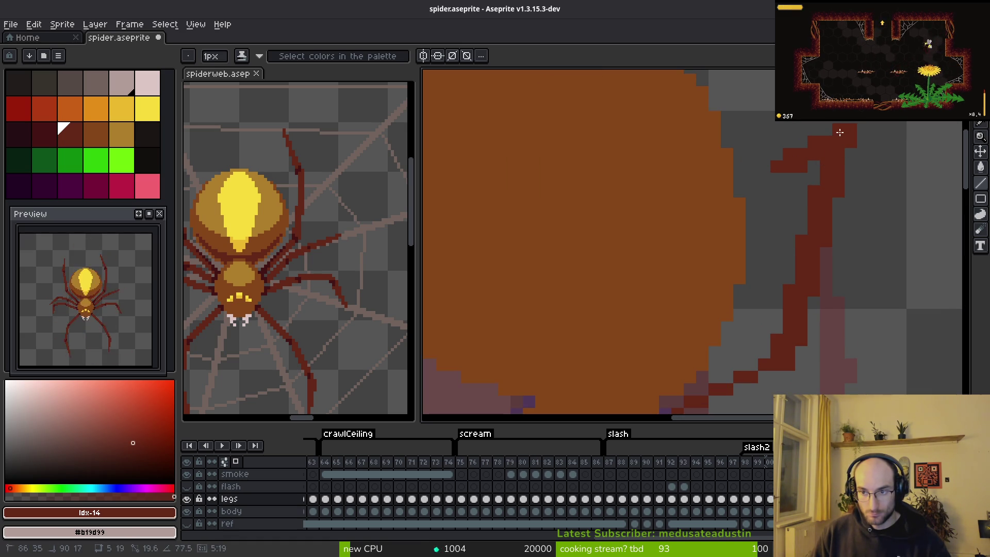
pyautogui.scroll(-4, 821, 230)
pyautogui.scroll(3, 856, 233)
pyautogui.scroll(4, 857, 233)
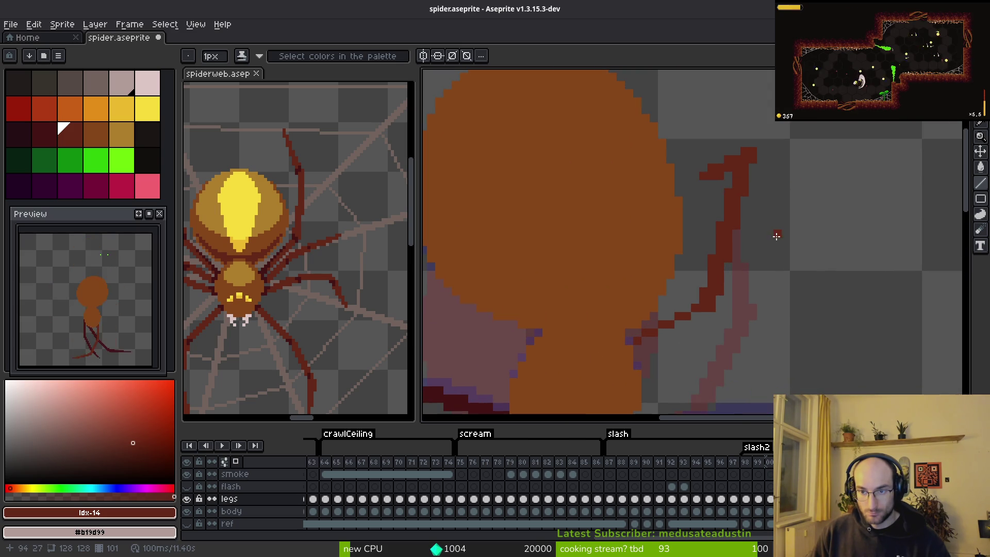
# Undo the upper stroke and redraw the leg up to a knee, back down, then down-left
pyautogui.hotkey('ctrl', 'z')
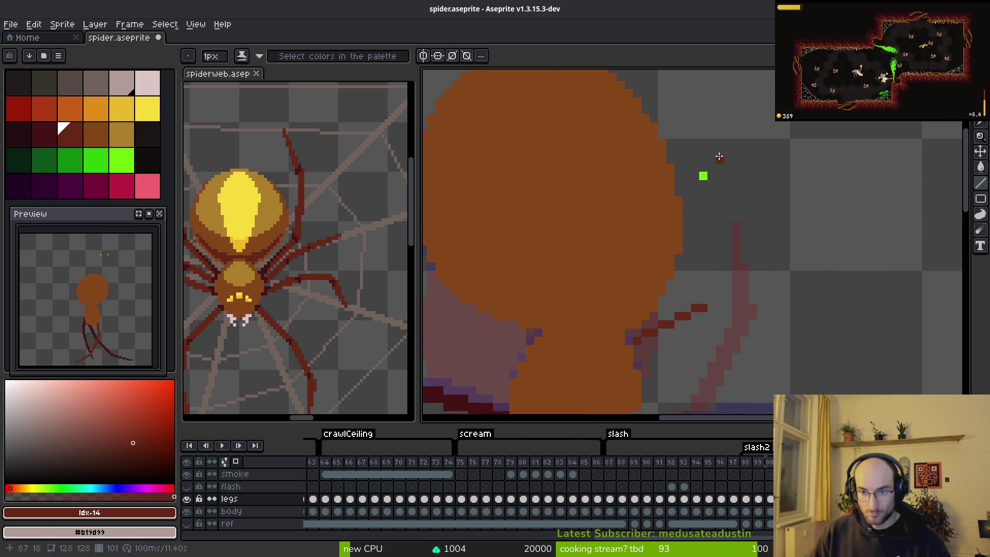
pyautogui.moveTo(703, 176); pyautogui.dragTo(762, 151)
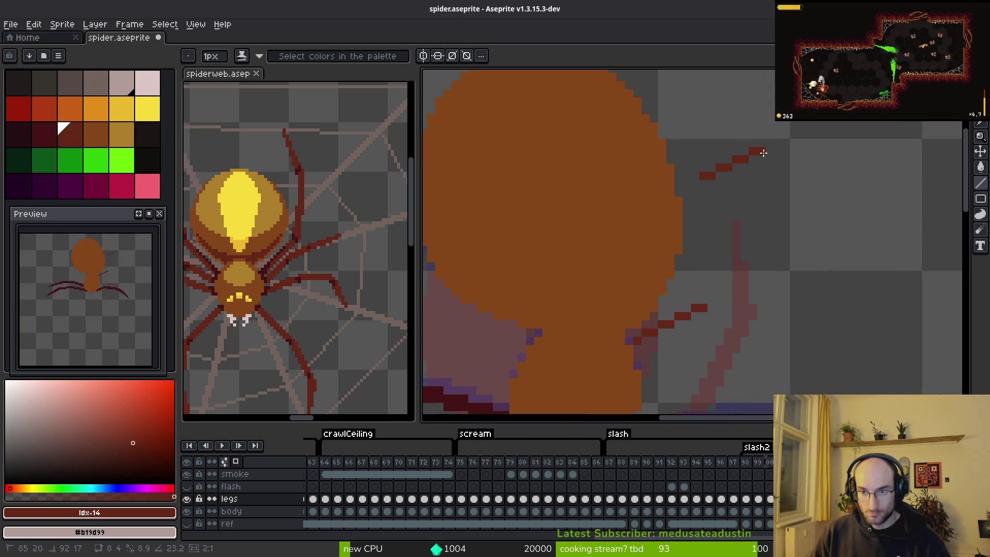
pyautogui.moveTo(758, 154)
pyautogui.mouseDown()
pyautogui.moveTo(744, 274)
pyautogui.moveTo(721, 299)
pyautogui.mouseUp()
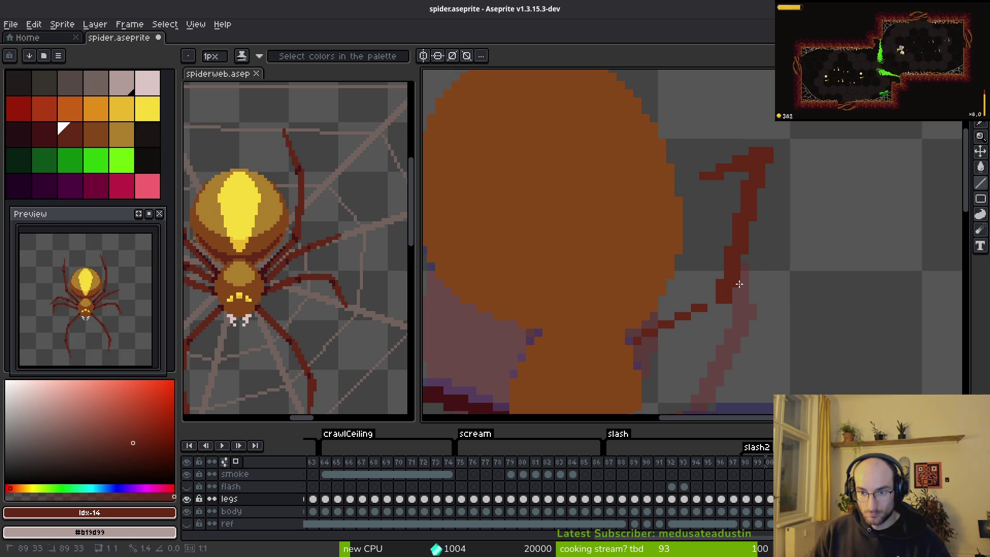
pyautogui.moveTo(716, 309)
pyautogui.mouseDown()
pyautogui.moveTo(714, 329)
pyautogui.moveTo(638, 351)
pyautogui.mouseUp()
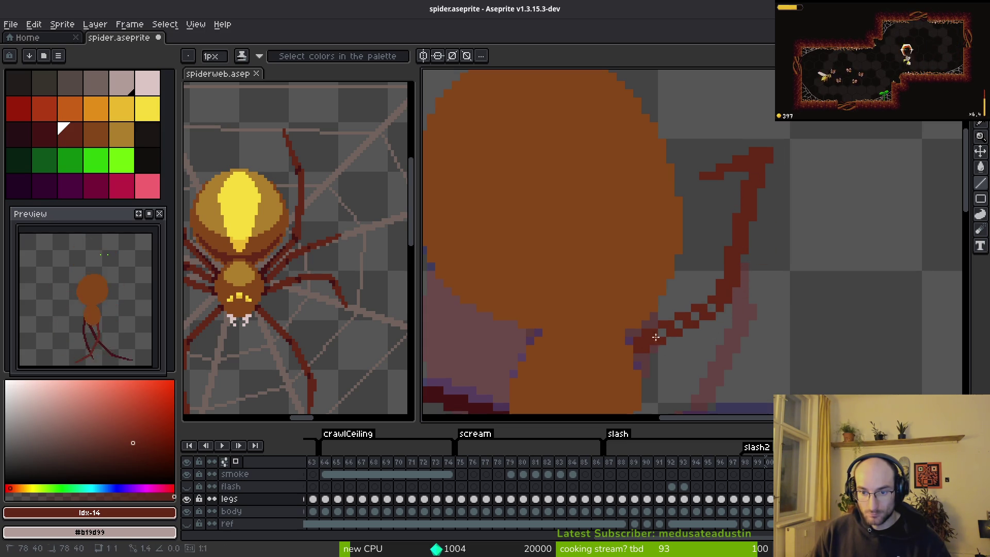
pyautogui.scroll(-5, 731, 330)
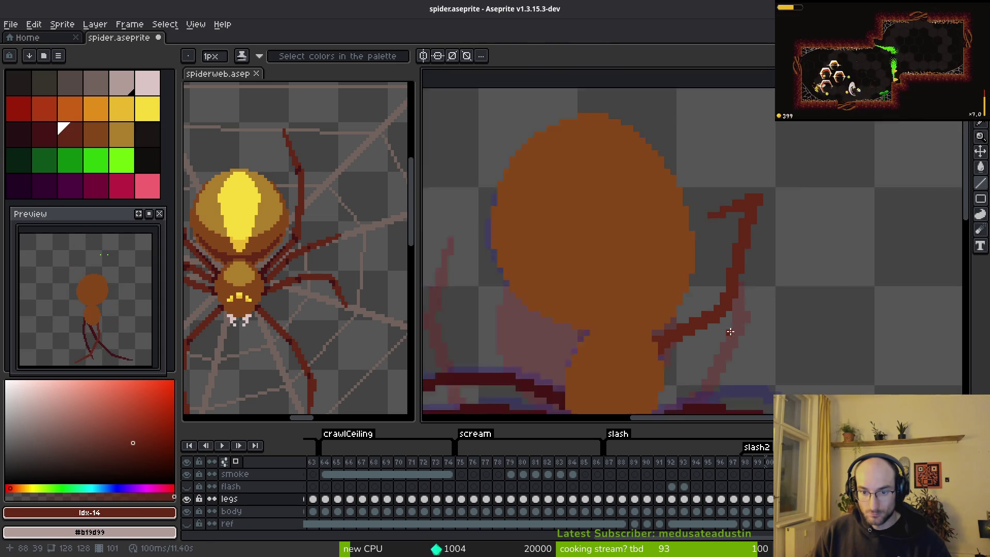
pyautogui.scroll(5, 742, 320)
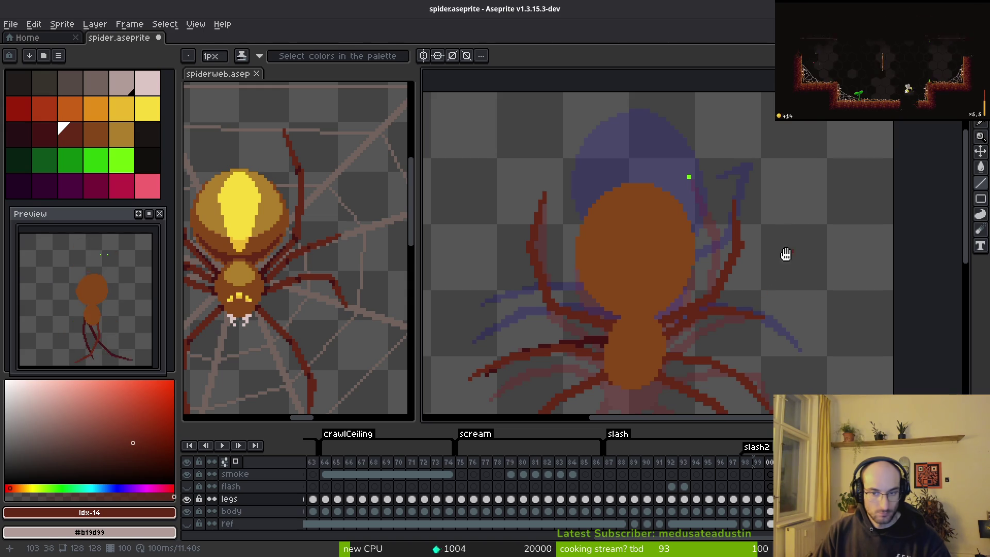
# Compare neighbouring frames, then erase the old upper red leg stroke
pyautogui.press('i')
pyautogui.press('Right')
pyautogui.press('Right')
pyautogui.press('Right')
pyautogui.press('Right')
pyautogui.press('Left')
pyautogui.scroll(1, 758, 212)
pyautogui.press('Right')
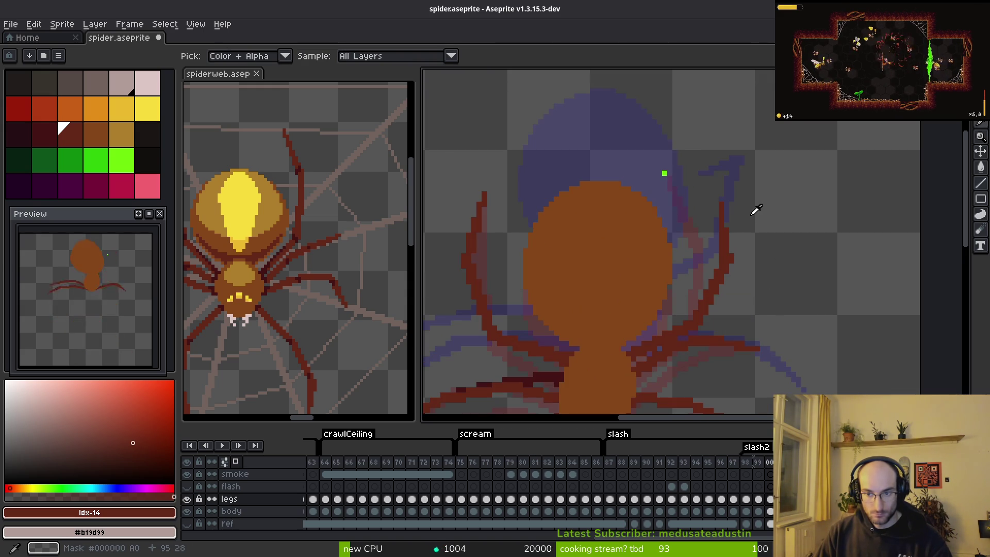
pyautogui.press('Left')
pyautogui.press('b')
pyautogui.scroll(2, 729, 188)
pyautogui.press('e')
pyautogui.moveTo(724, 190); pyautogui.dragTo(688, 315)
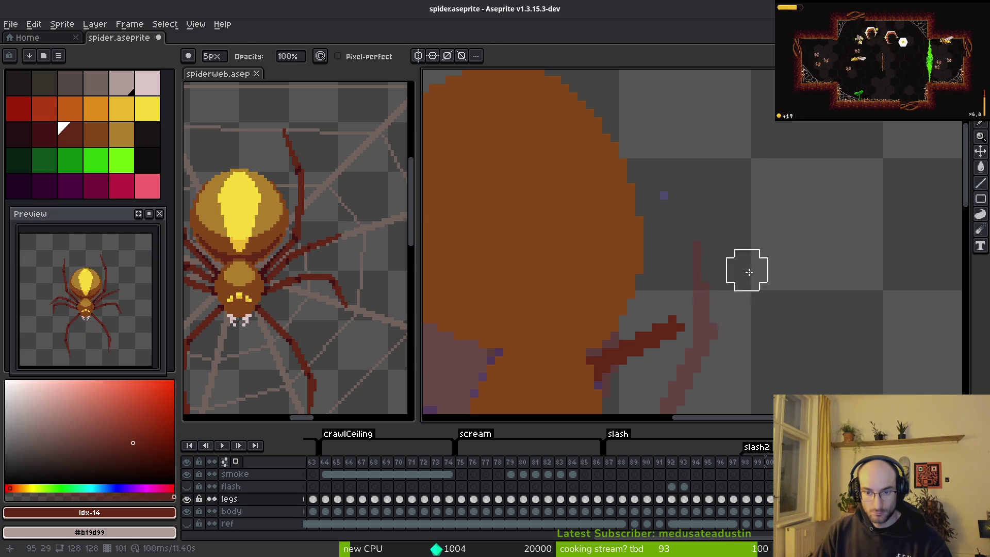
# Flip between frames 100 and 101 to compare the leg poses
pyautogui.press('Right')
pyautogui.press('i')
pyautogui.press('Right')
pyautogui.press('b')
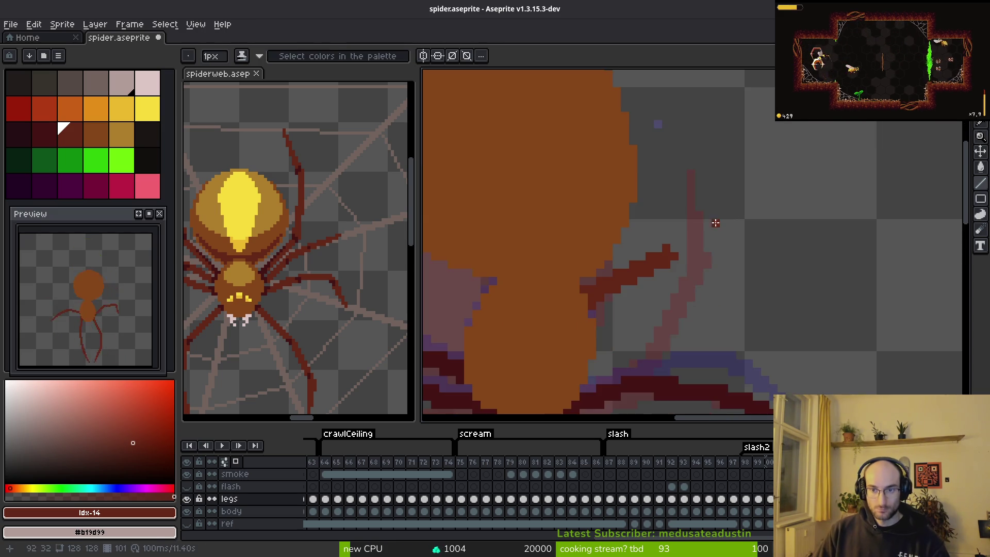
pyautogui.press('i')
pyautogui.press('Left')
pyautogui.press('b')
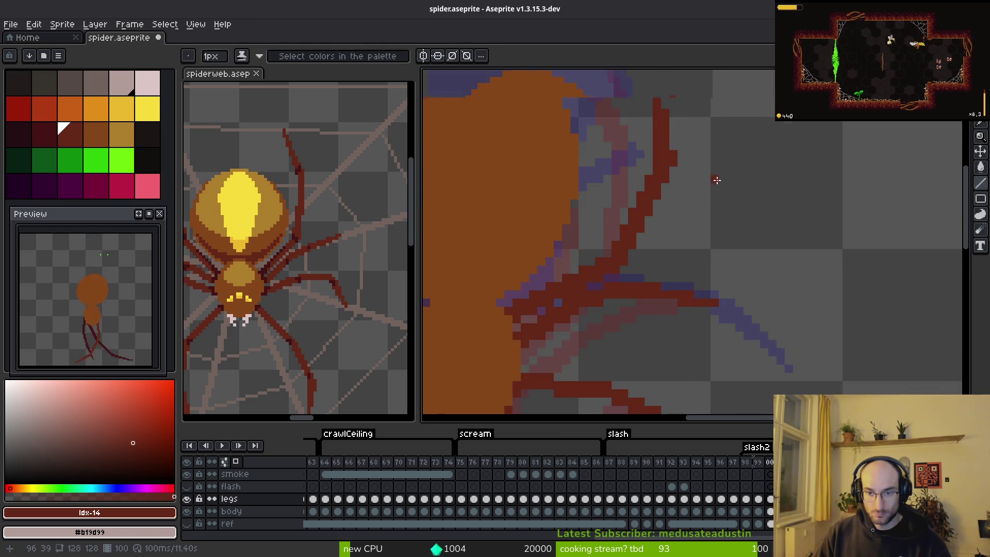
pyautogui.press('i')
pyautogui.press('Right')
pyautogui.press('Left')
pyautogui.press('Right')
pyautogui.press('b')
pyautogui.scroll(-1, 710, 328)
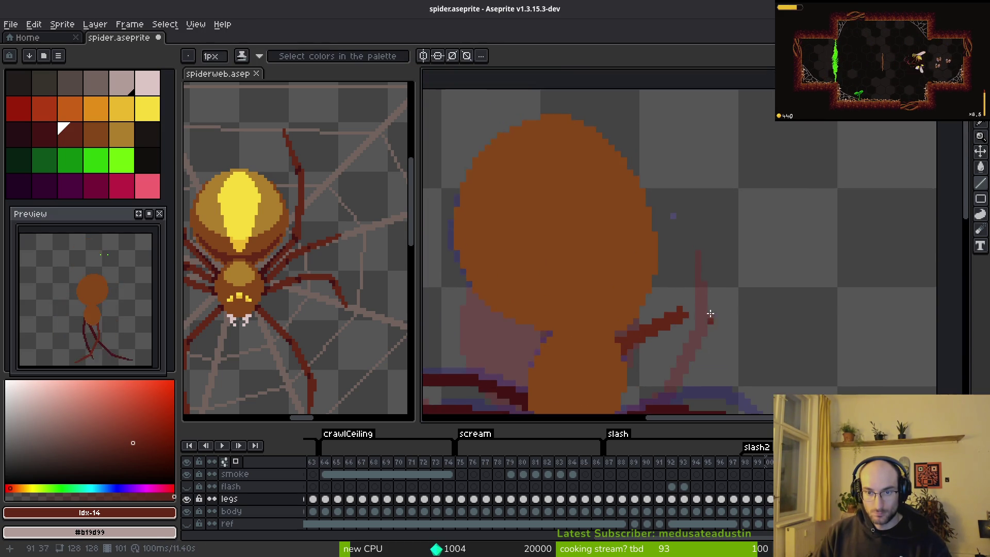
pyautogui.scroll(-1, 688, 336)
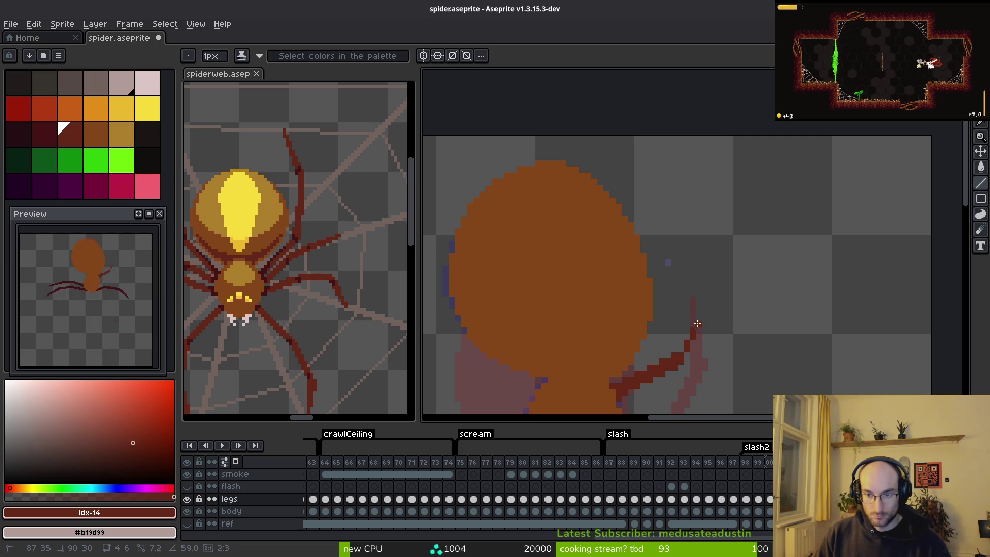
# Try a three-point bent leg line, then undo the dark strokes
pyautogui.keyDown('shift'); pyautogui.click(707, 303); pyautogui.keyUp('shift')
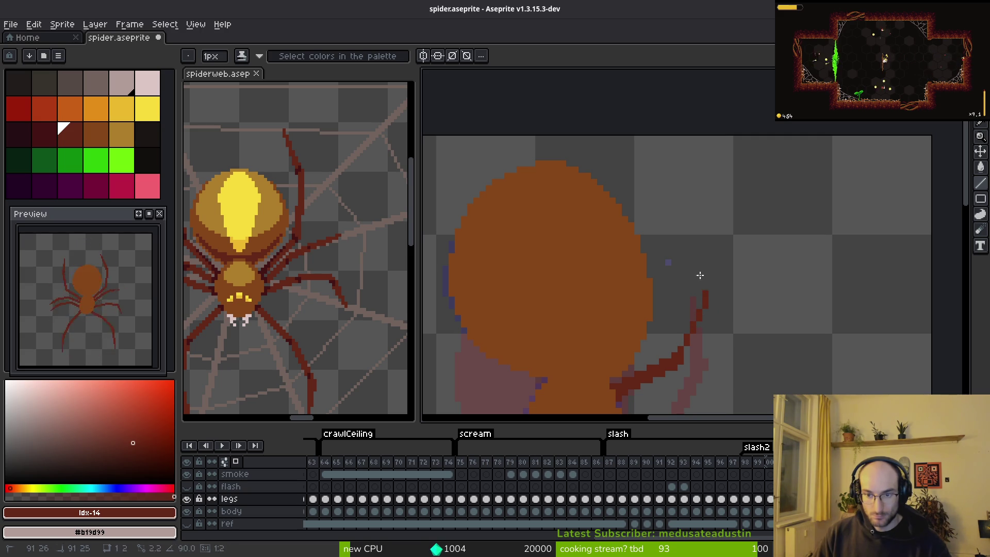
pyautogui.keyDown('shift'); pyautogui.click(687, 262); pyautogui.keyUp('shift')
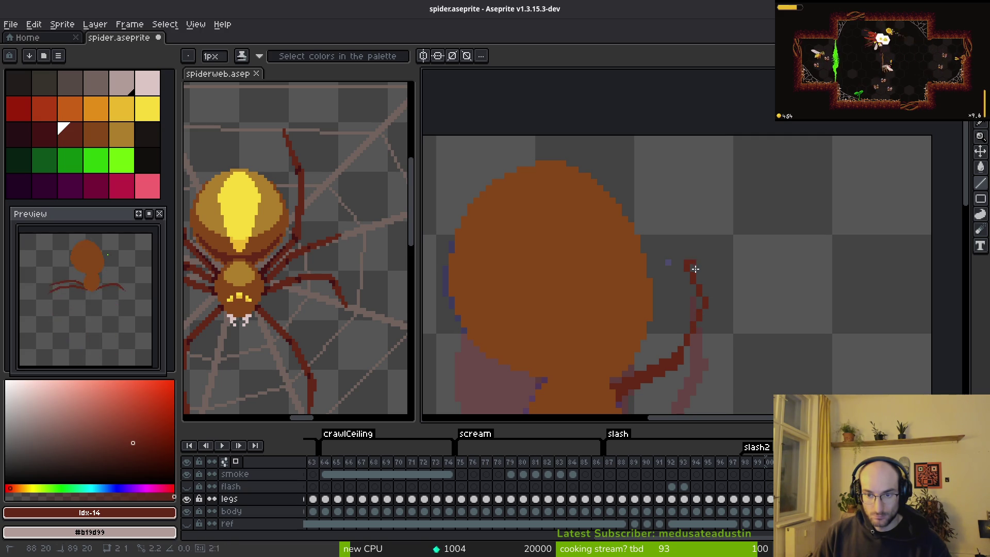
pyautogui.keyDown('shift'); pyautogui.click(717, 303); pyautogui.keyUp('shift')
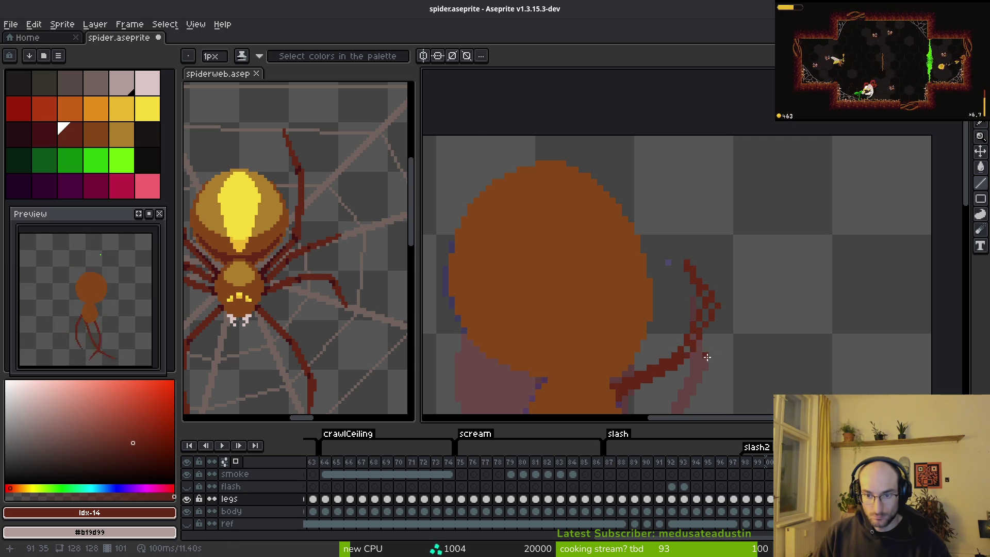
pyautogui.scroll(3, 710, 355)
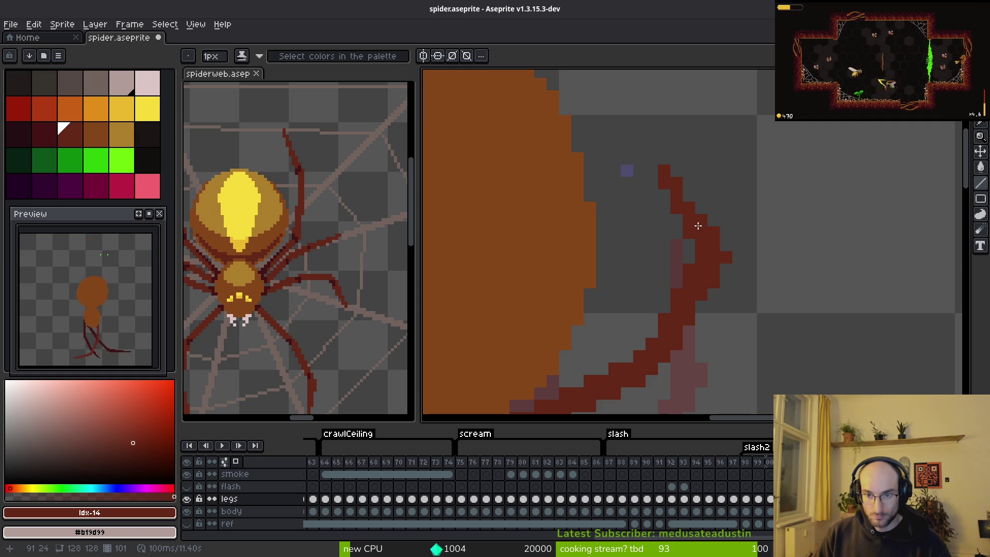
pyautogui.scroll(-3, 726, 277)
pyautogui.hotkey('ctrl', 'z')
pyautogui.hotkey('ctrl', 'z')
pyautogui.hotkey('ctrl', 'z')
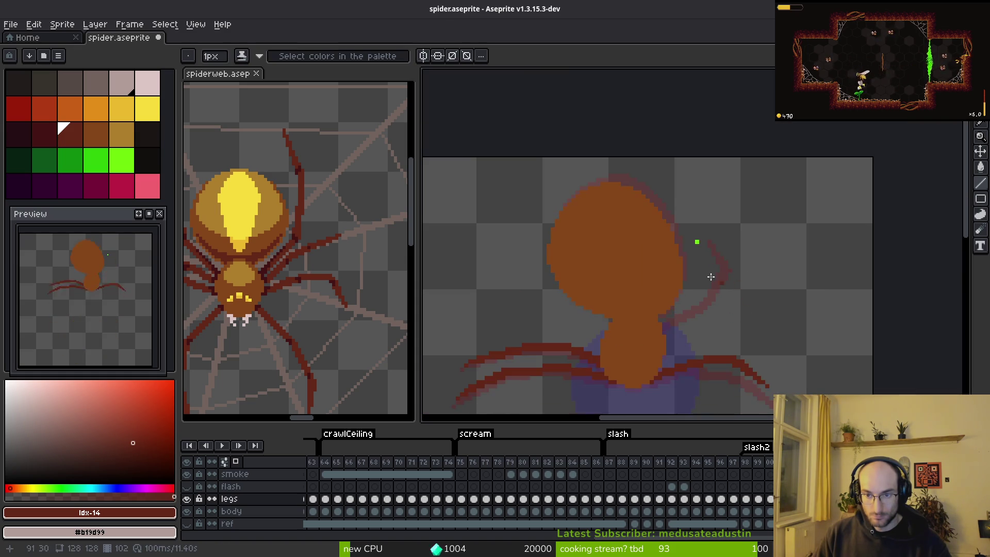
# Redraw the leg as line segments arching up from the body into a hooked tip
pyautogui.scroll(2, 692, 239)
pyautogui.click(692, 212)
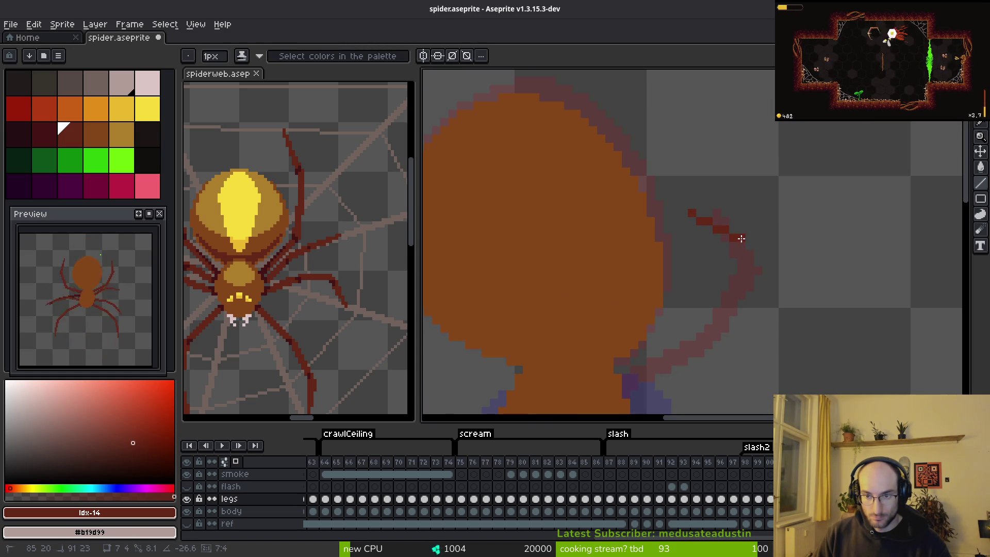
pyautogui.moveTo(743, 238); pyautogui.dragTo(744, 238)
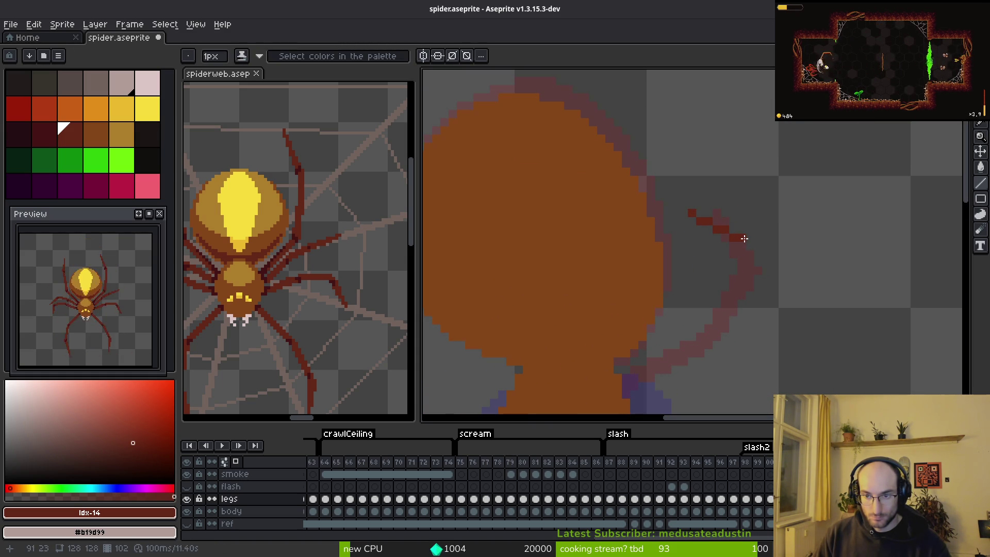
pyautogui.moveTo(687, 209)
pyautogui.mouseDown()
pyautogui.moveTo(726, 252)
pyautogui.moveTo(726, 242)
pyautogui.moveTo(722, 334)
pyautogui.moveTo(626, 391)
pyautogui.mouseUp()
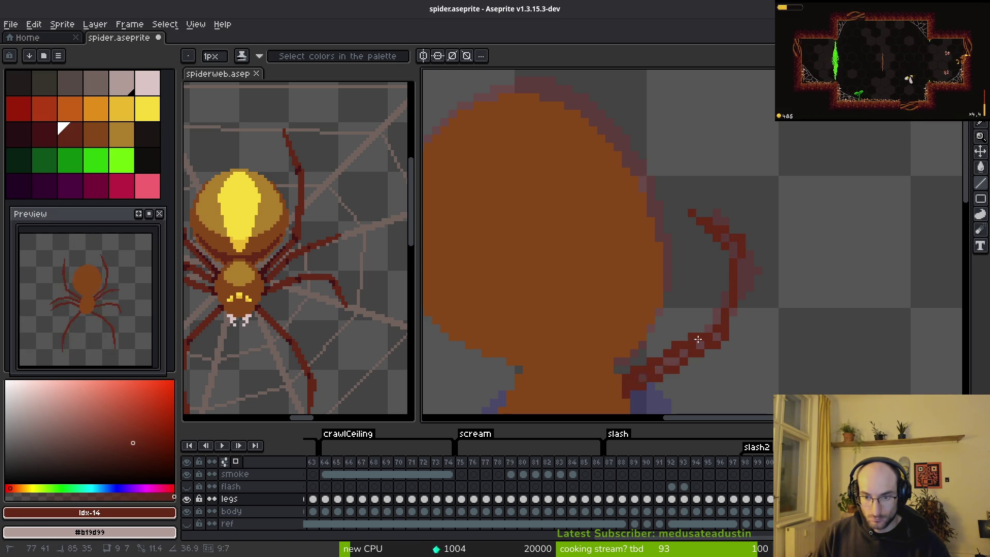
pyautogui.click(631, 384)
pyautogui.moveTo(631, 379)
pyautogui.mouseDown()
pyautogui.moveTo(716, 328)
pyautogui.moveTo(721, 334)
pyautogui.mouseUp()
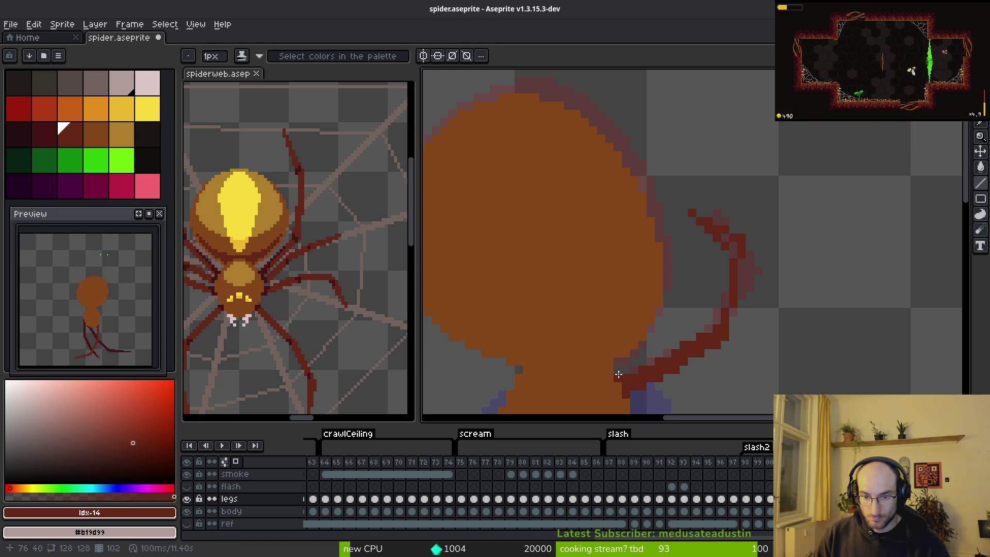
pyautogui.moveTo(730, 329)
pyautogui.mouseDown()
pyautogui.moveTo(744, 265)
pyautogui.moveTo(734, 248)
pyautogui.mouseUp()
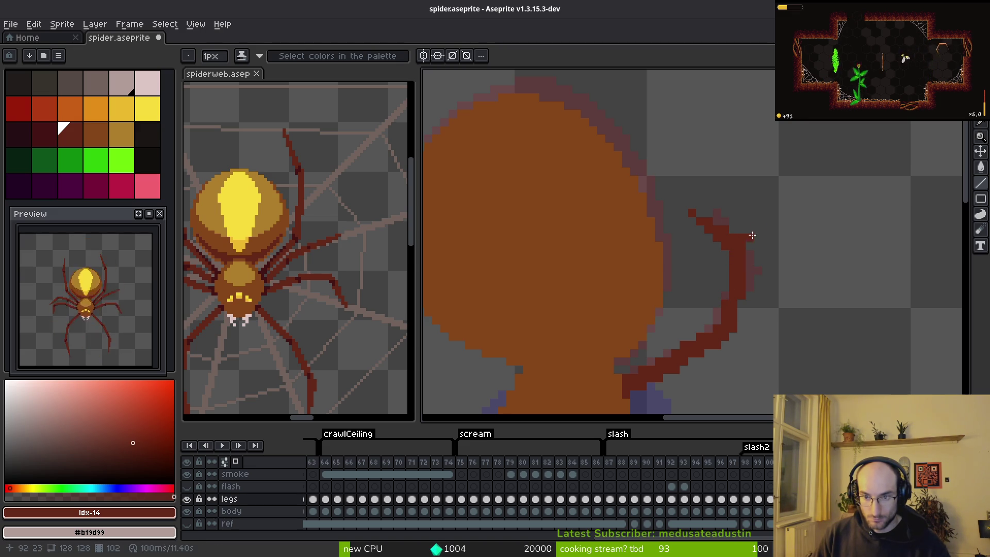
pyautogui.press('b')
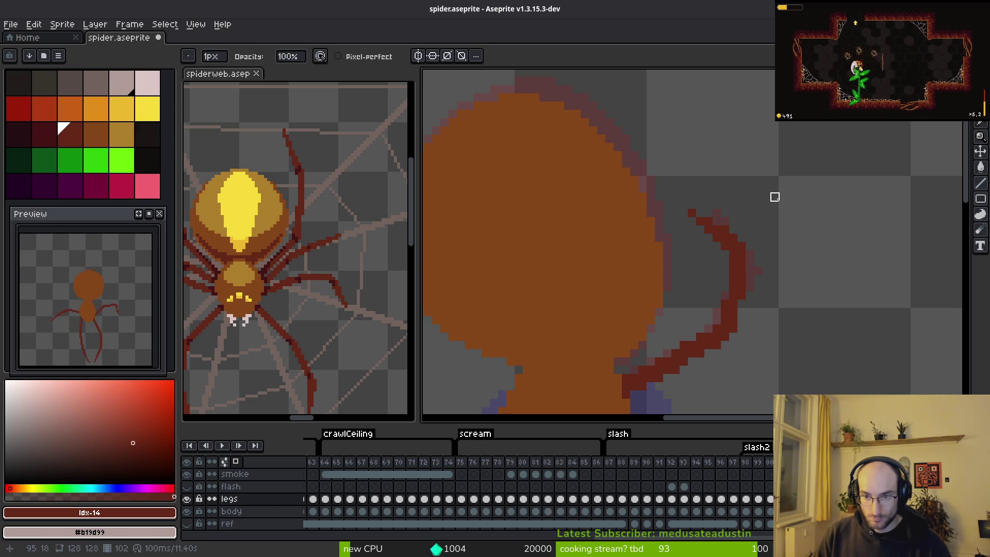
pyautogui.scroll(-5, 778, 211)
pyautogui.scroll(6, 768, 227)
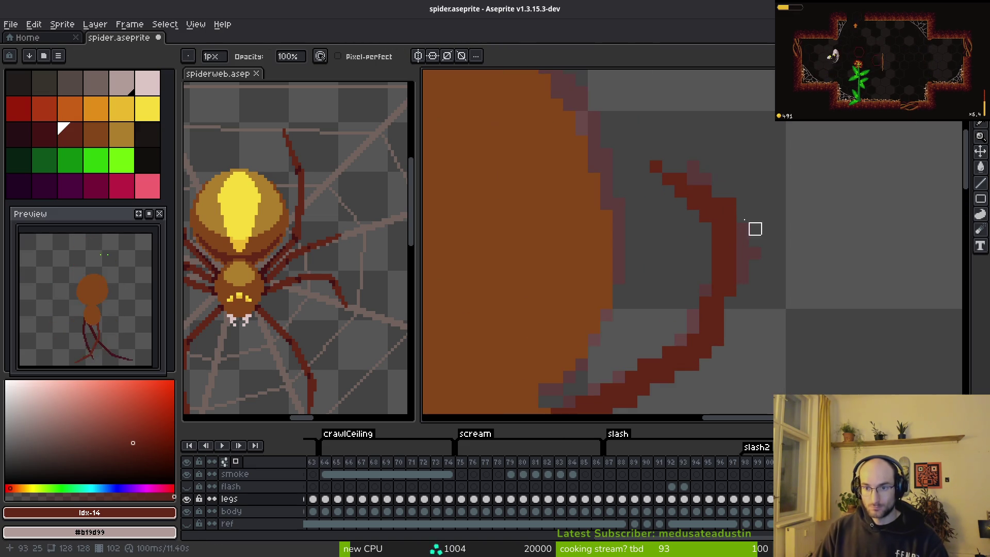
pyautogui.press('i')
pyautogui.scroll(-3, 747, 230)
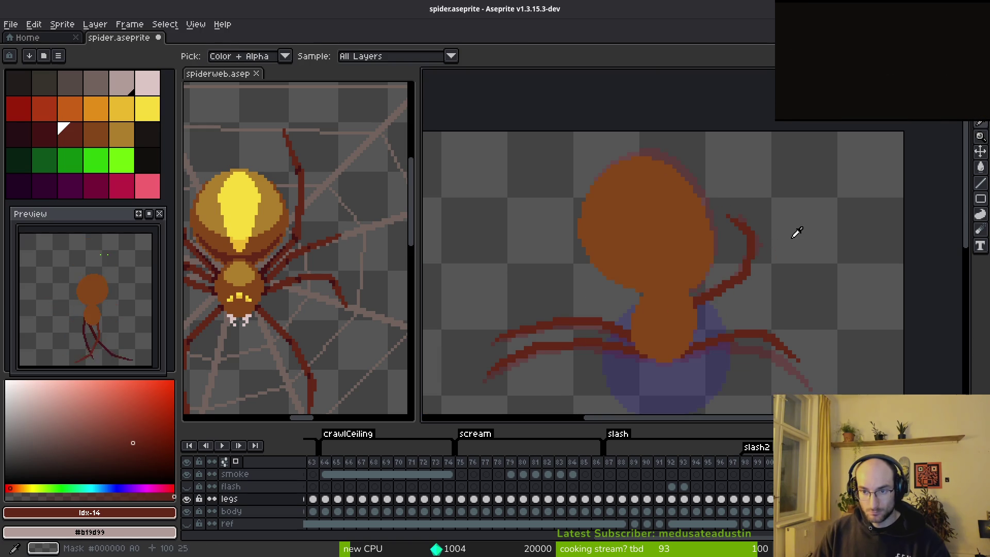
# Flip back and forth between the edited frame and its neighbours, ending on the previous frame
pyautogui.press('b')
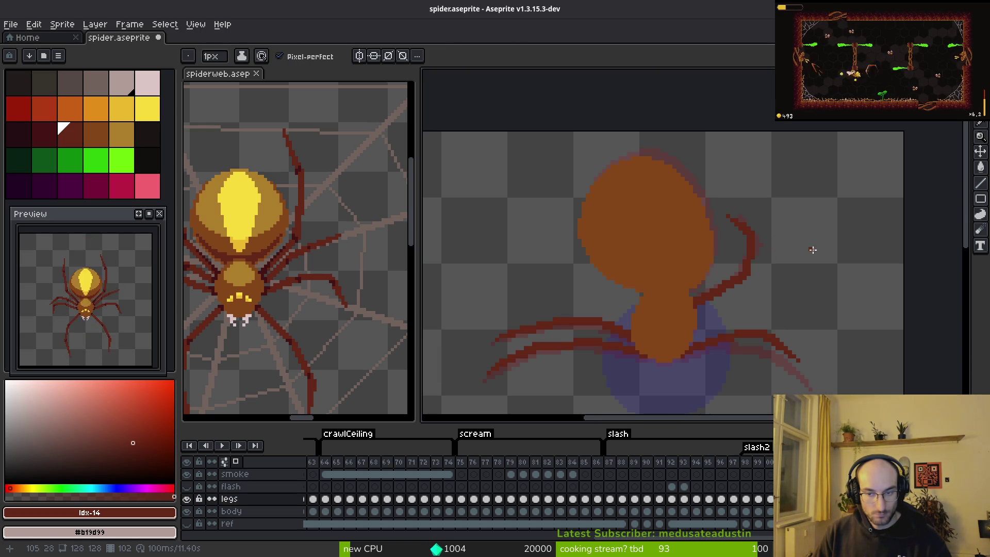
pyautogui.press('i')
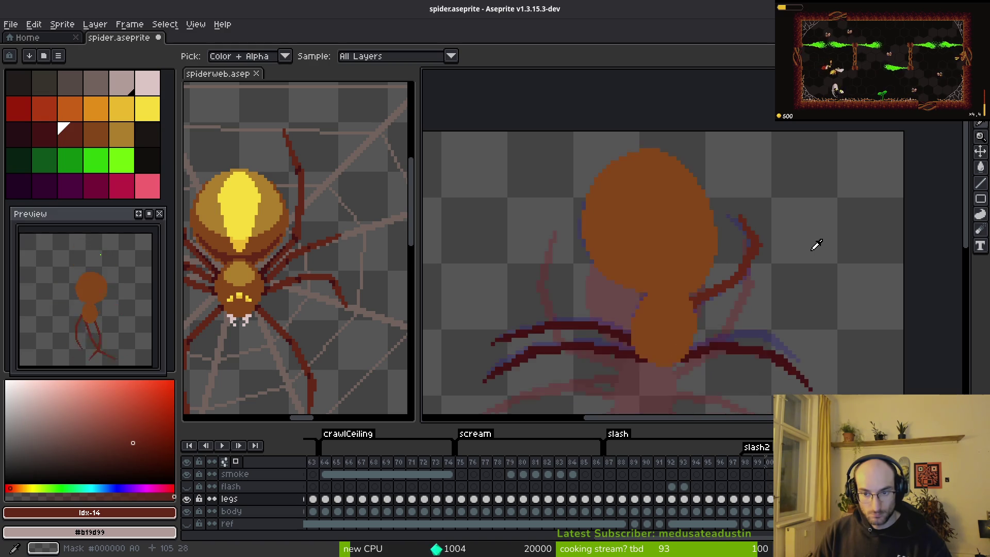
pyautogui.press('Right')
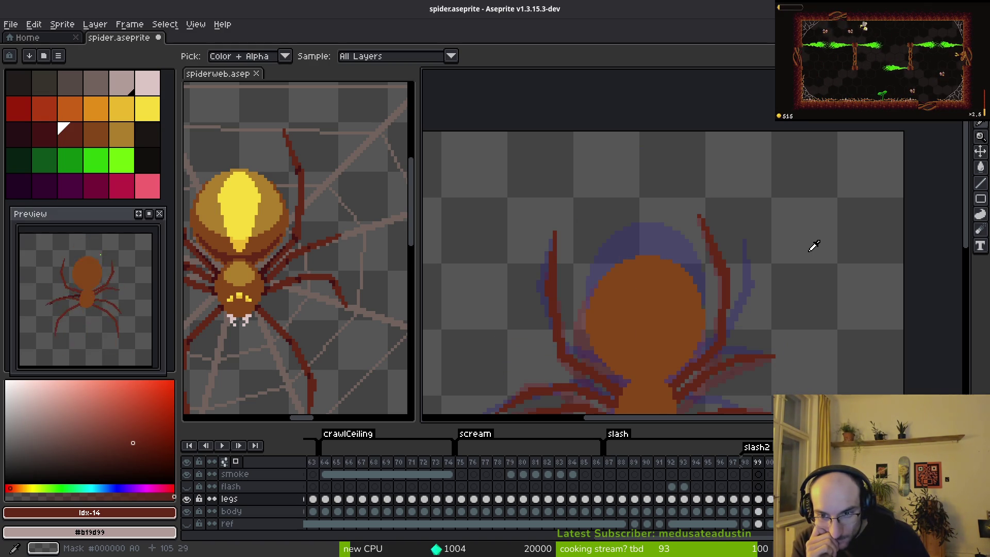
pyautogui.press('Right')
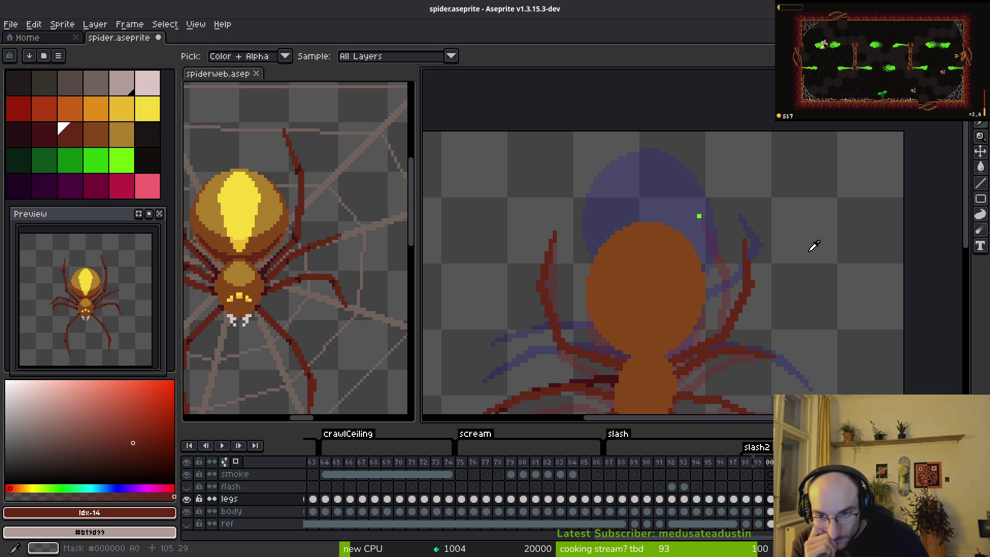
pyautogui.press('Right')
pyautogui.press('Left')
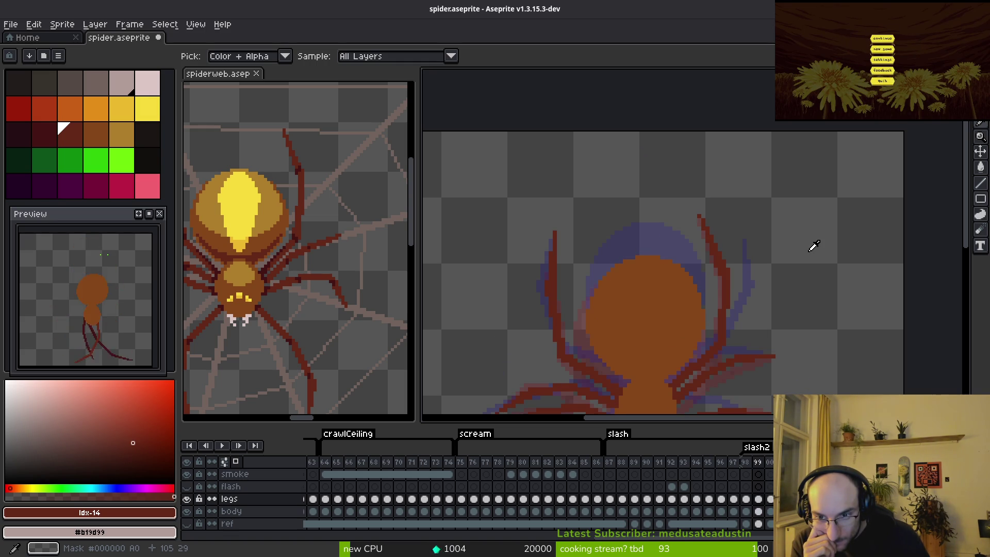
pyautogui.press('Right')
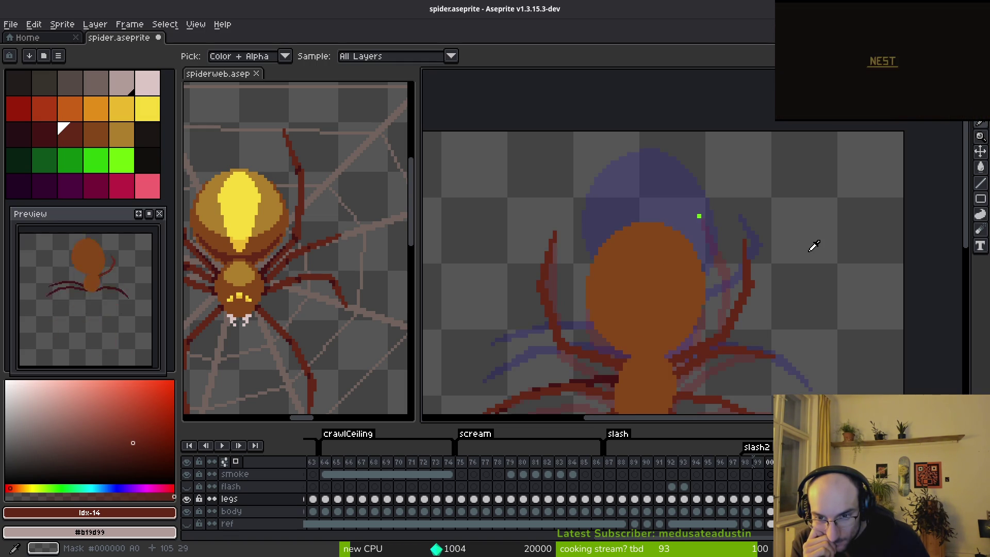
pyautogui.press('Left')
pyautogui.press('Right')
pyautogui.press('Left')
pyautogui.press('Right')
pyautogui.press('Left')
pyautogui.press('Left')
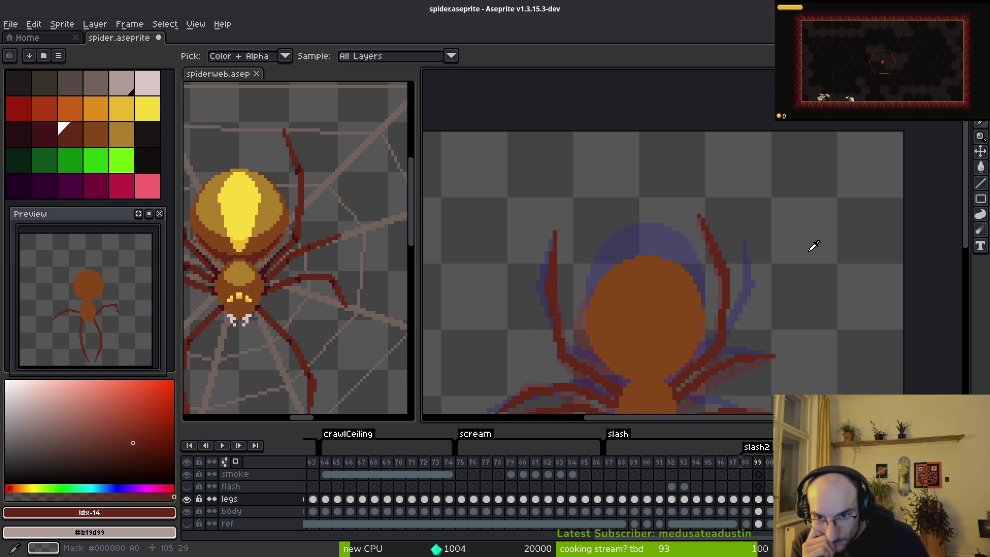
pyautogui.press('Right')
pyautogui.press('Right')
pyautogui.press('Left')
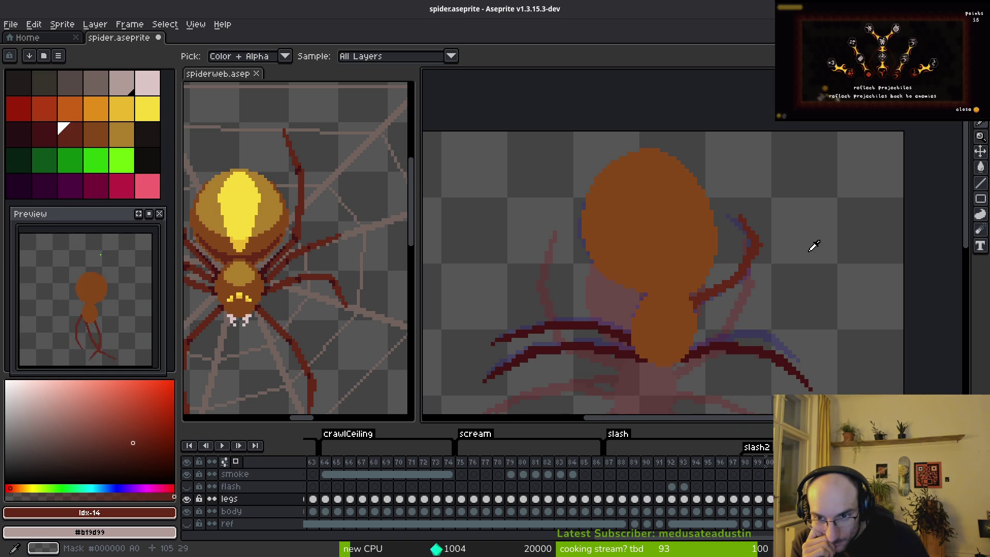
pyautogui.press('Right')
pyautogui.press('Left')
pyautogui.press('Left')
pyautogui.press('Right')
pyautogui.press('Right')
pyautogui.press('Left')
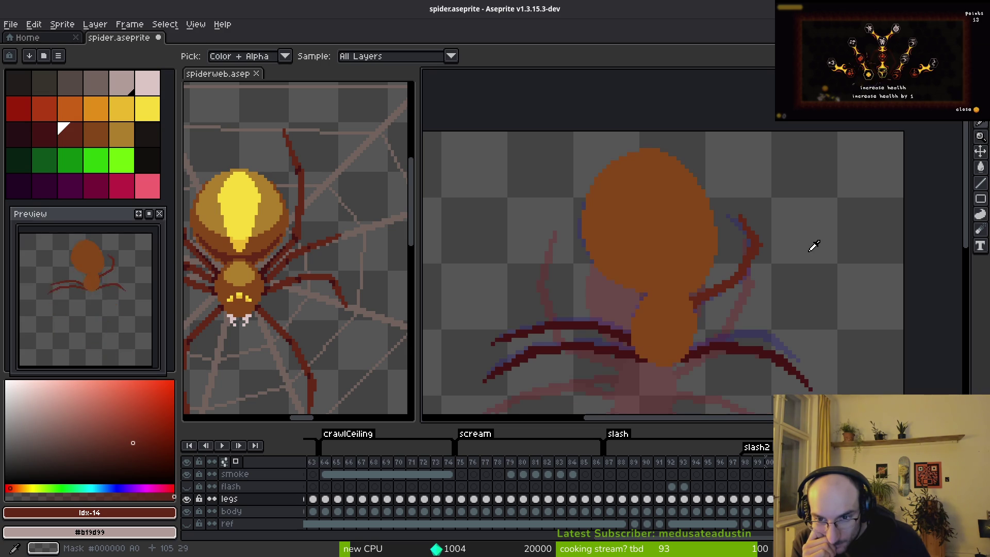
pyautogui.press('Right')
pyautogui.press('Left')
pyautogui.press('Right')
pyautogui.press('Right')
pyautogui.press('Right')
pyautogui.press('Left')
pyautogui.press('Left')
pyautogui.press('Left')
pyautogui.press('Right')
pyautogui.press('Right')
pyautogui.press('Left')
pyautogui.press('Right')
pyautogui.press('Left')
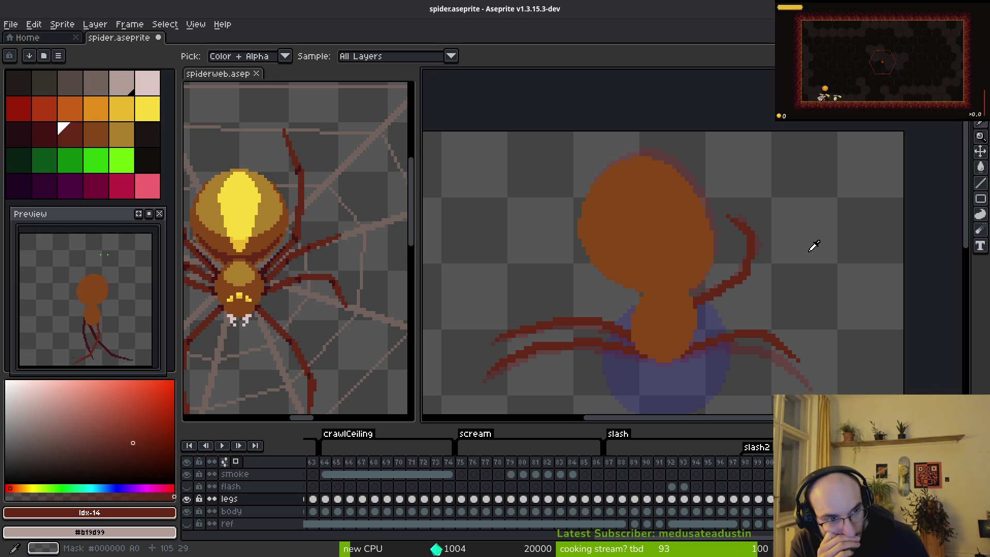
pyautogui.press('Right')
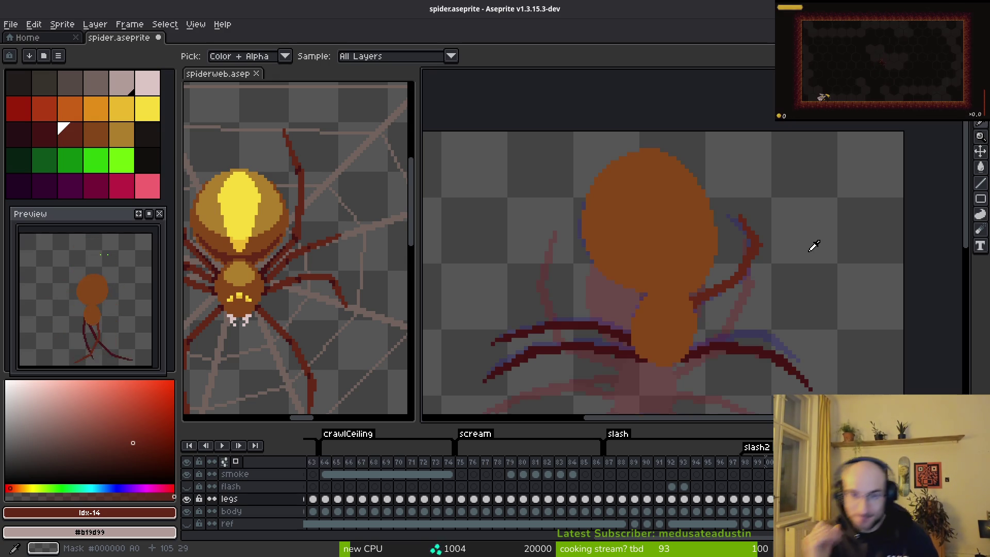
pyautogui.press('Right')
pyautogui.press('Right')
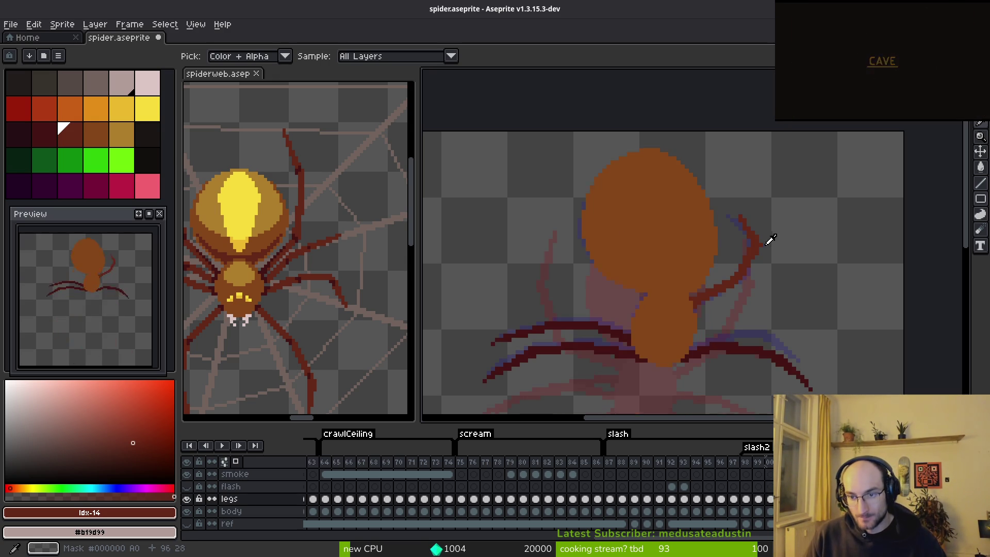
pyautogui.press('Left')
pyautogui.press('Right')
pyautogui.press('Left')
pyautogui.press('Right')
pyautogui.scroll(1, 747, 283)
# Select the upper-right leg and nudge it one pixel left and down
pyautogui.press('m')
pyautogui.moveTo(723, 186); pyautogui.dragTo(836, 320)
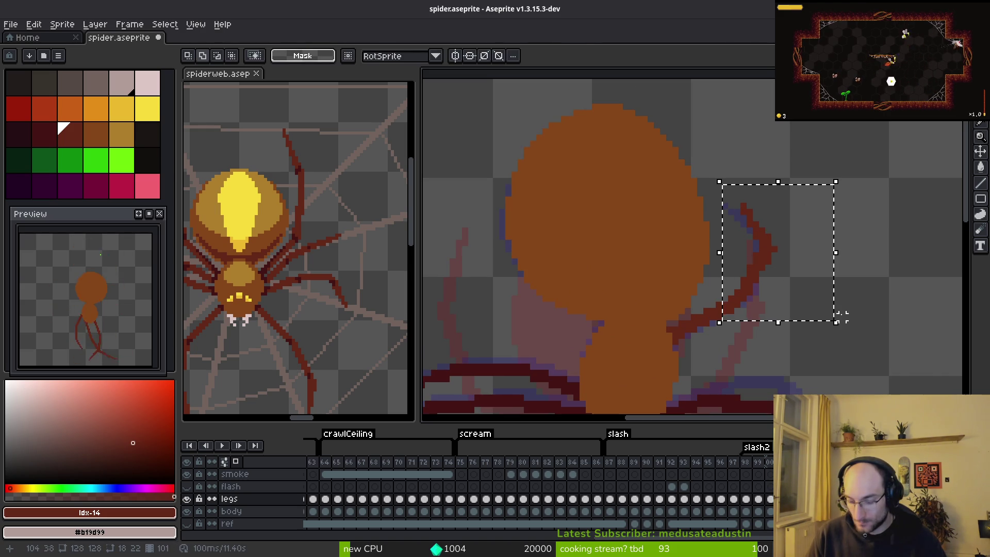
pyautogui.press('Left')
pyautogui.press('Left')
pyautogui.press('Down')
pyautogui.hotkey('ctrl', 'd')
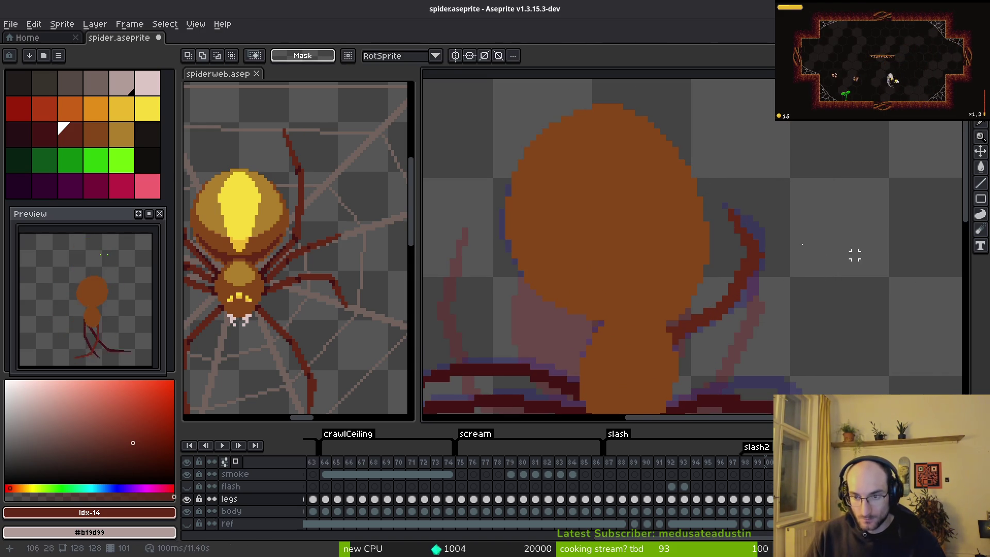
pyautogui.scroll(1, 800, 230)
pyautogui.scroll(1, 775, 256)
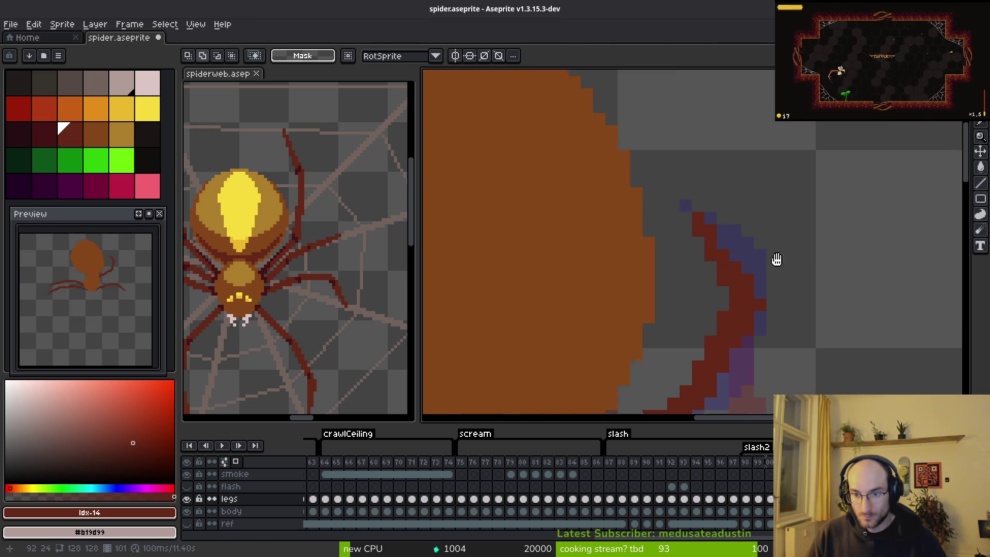
pyautogui.scroll(-2, 774, 233)
# Compare the leg with the previous frame and sample its dark red colour
pyautogui.press('i')
pyautogui.press('Left')
pyautogui.press('Right')
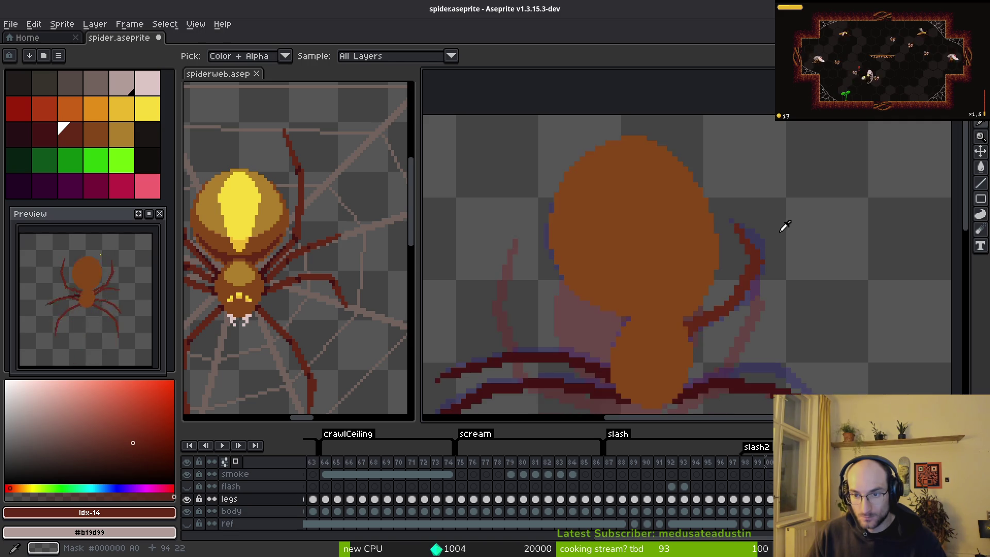
pyautogui.scroll(2, 773, 232)
pyautogui.press('b')
pyautogui.press('i')
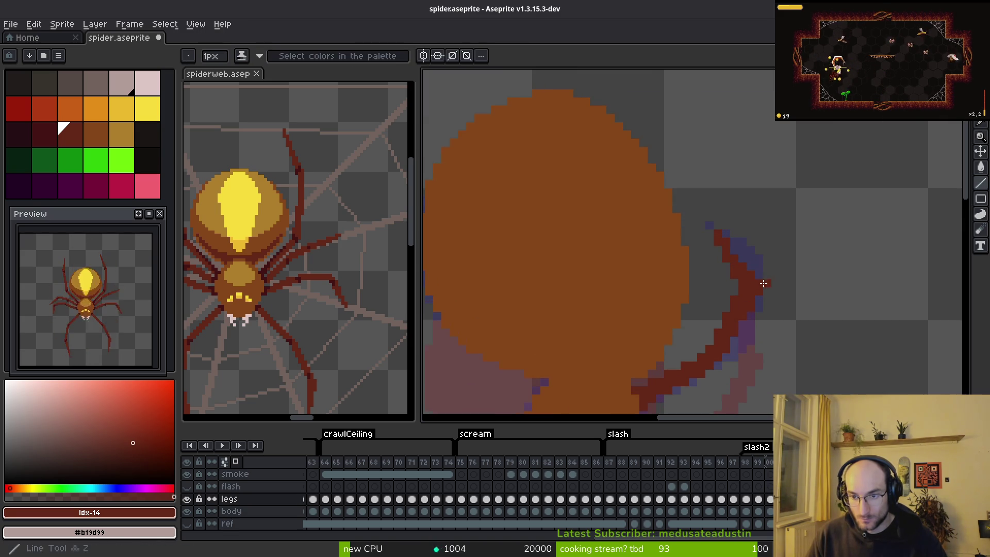
pyautogui.press('b')
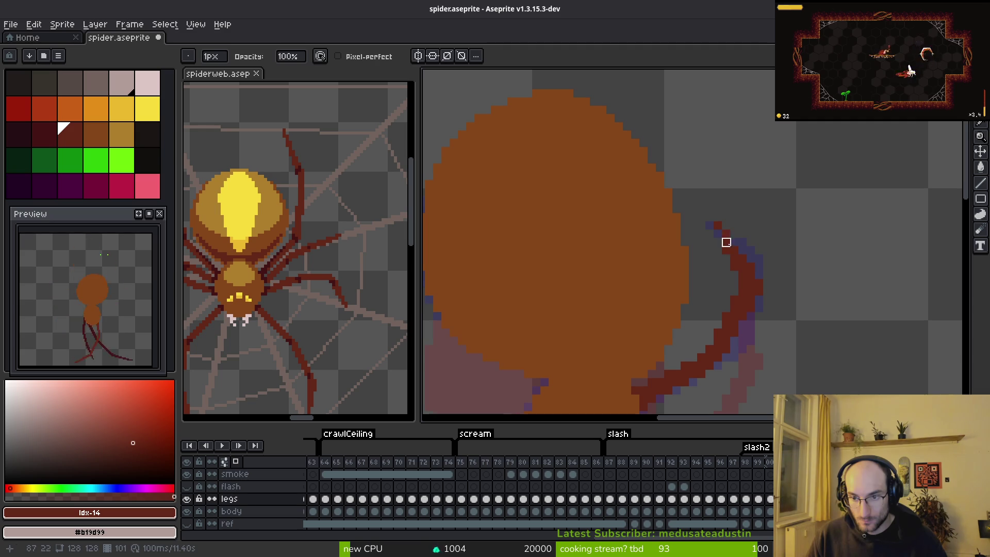
# Add and erase dark red pixels along the upper-right leg's outer curve
pyautogui.press('e')
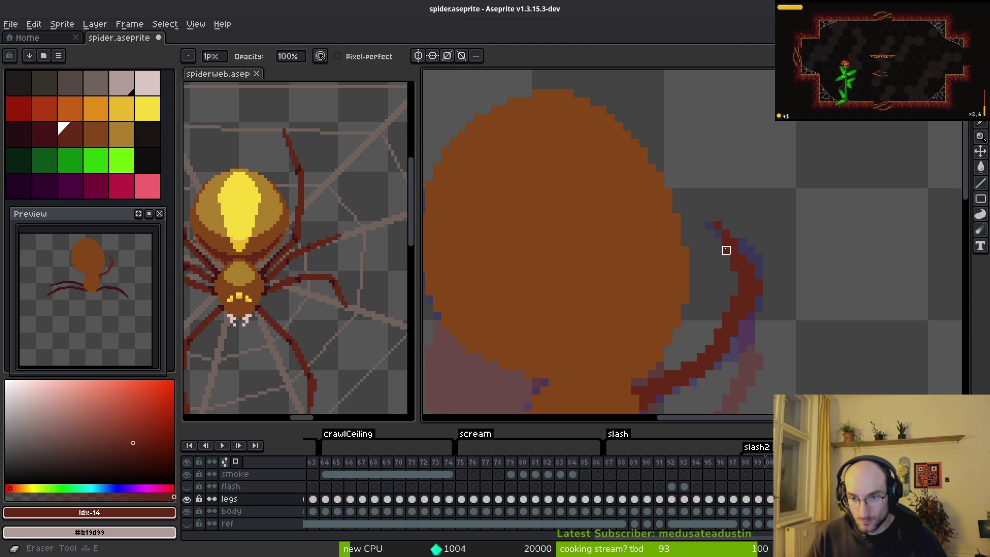
pyautogui.press('b')
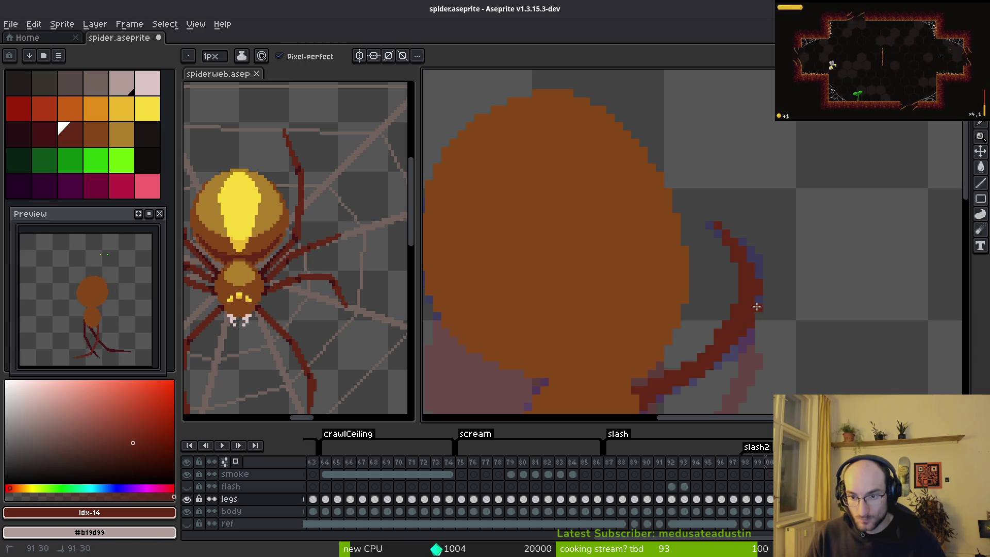
pyautogui.press('e')
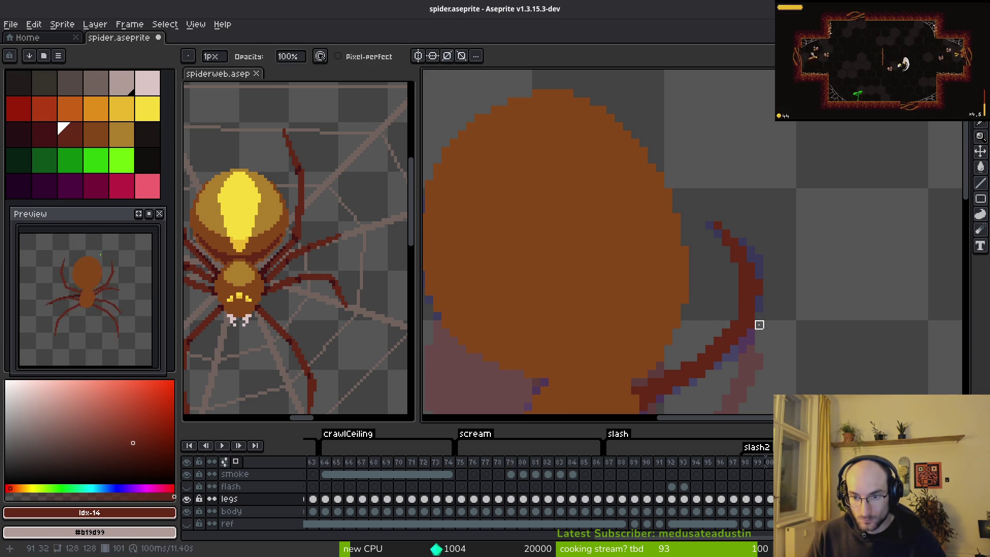
pyautogui.press('b')
pyautogui.click(775, 330)
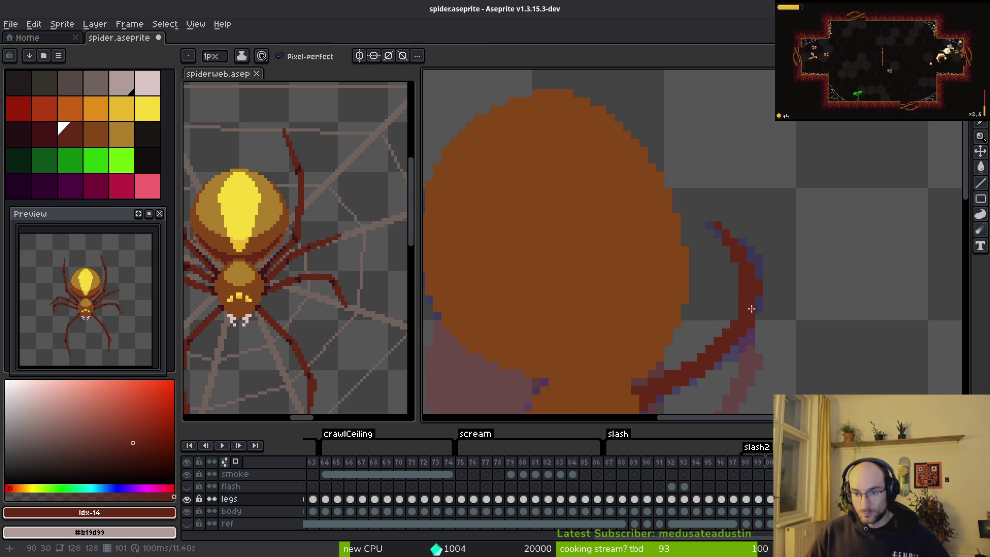
pyautogui.click(763, 306)
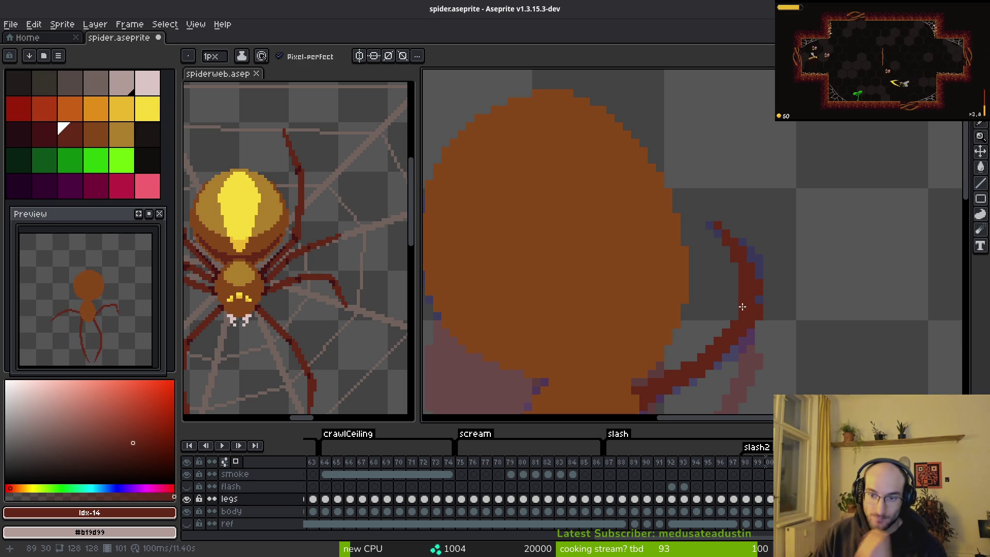
pyautogui.press('e')
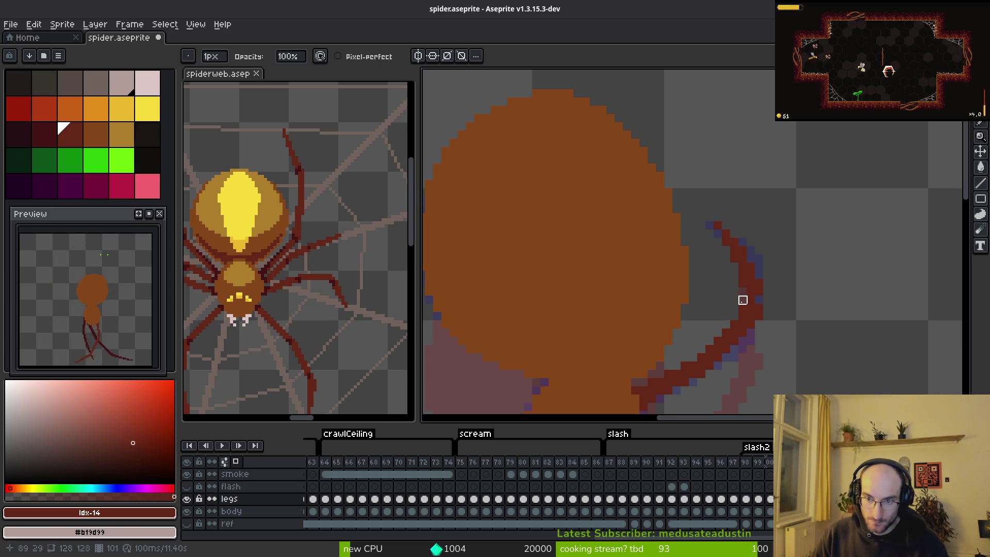
pyautogui.press('b')
pyautogui.scroll(-3, 786, 301)
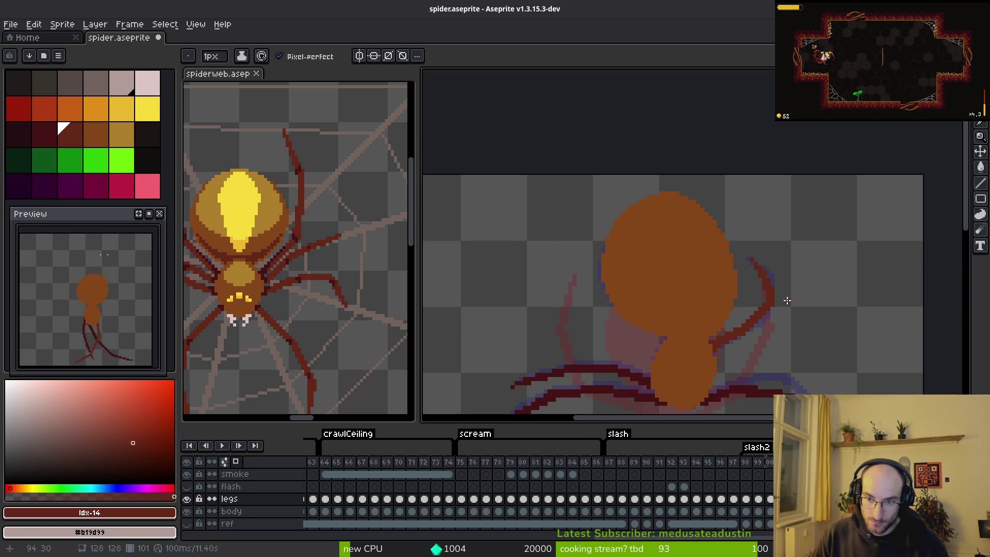
# Flip through the frames around frame 99 to compare the spider's poses
pyautogui.scroll(-5, 782, 363)
pyautogui.scroll(3, 740, 313)
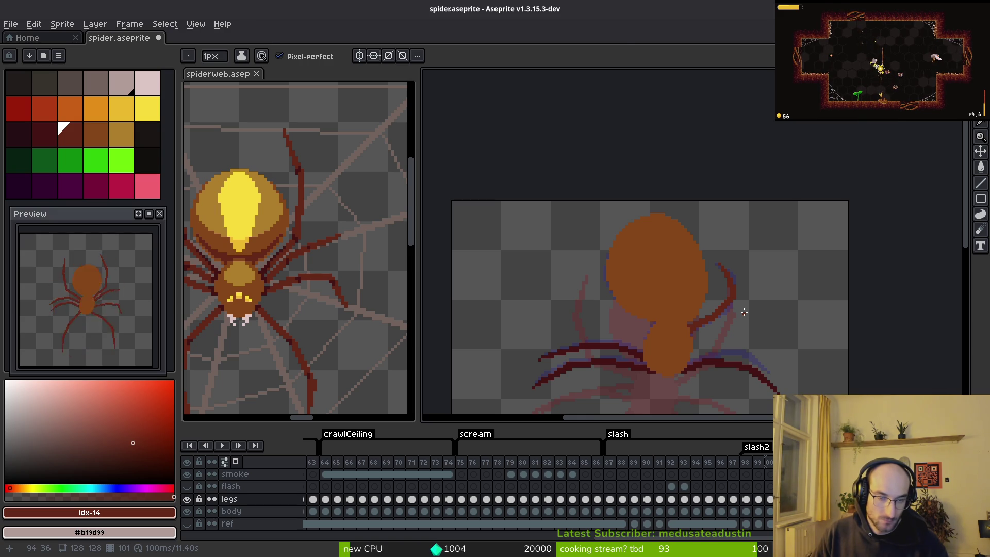
pyautogui.press('g')
pyautogui.press('Right')
pyautogui.press('i')
pyautogui.press('Right')
pyautogui.press('Right')
pyautogui.press('Right')
pyautogui.press('w')
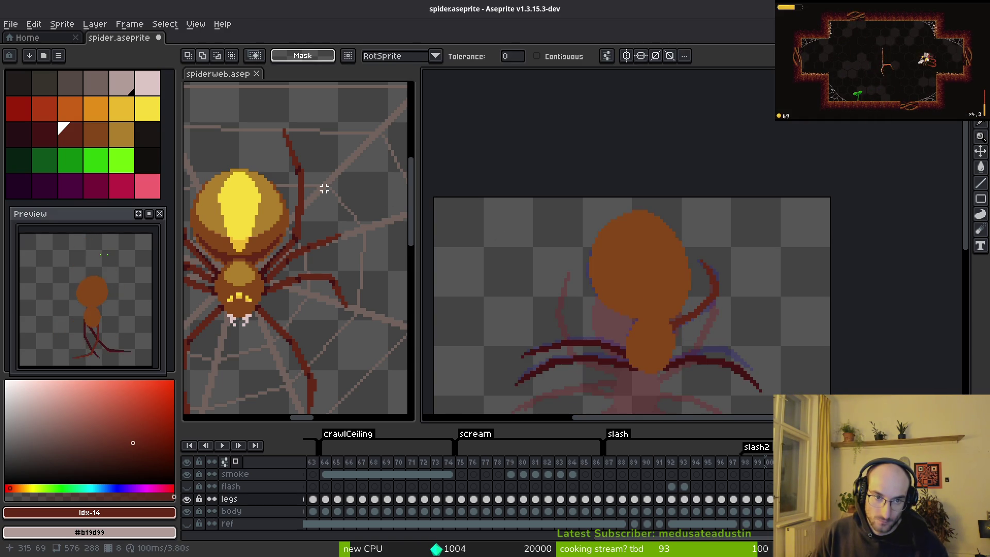
pyautogui.press('Left')
pyautogui.press('Left')
pyautogui.press('i')
pyautogui.press('Left')
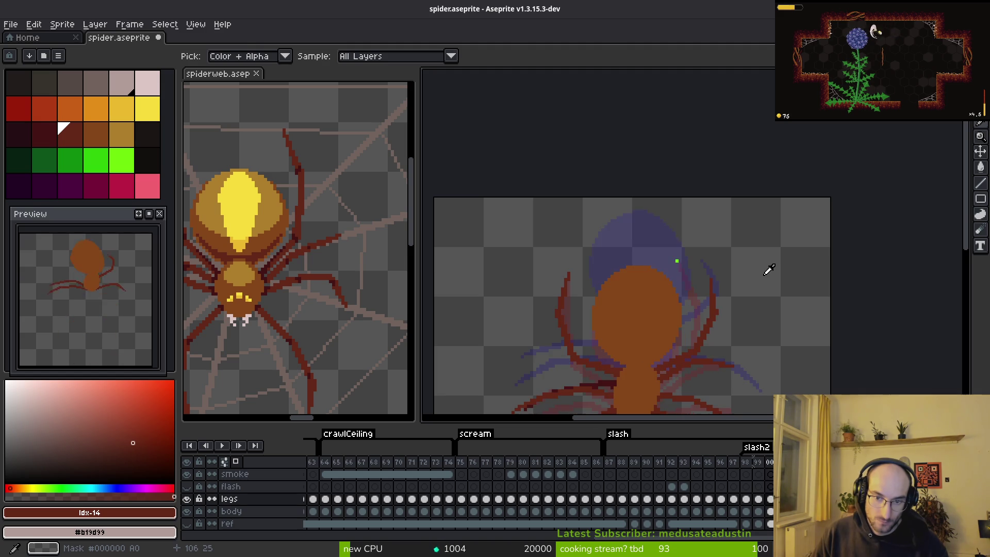
pyautogui.press('Left')
pyautogui.press('Right')
pyautogui.press('Right')
pyautogui.press('Right')
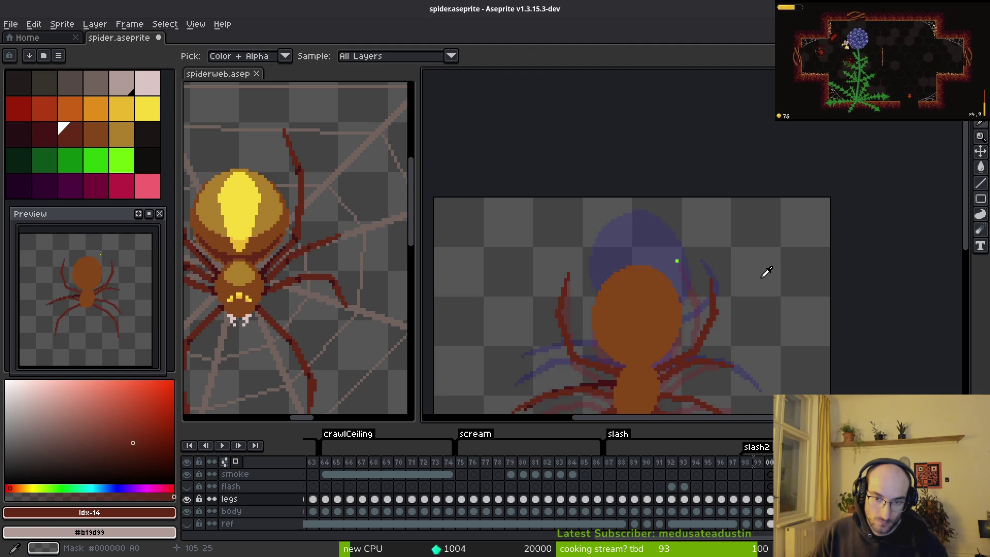
pyautogui.press('w')
pyautogui.moveTo(748, 308); pyautogui.dragTo(725, 283)
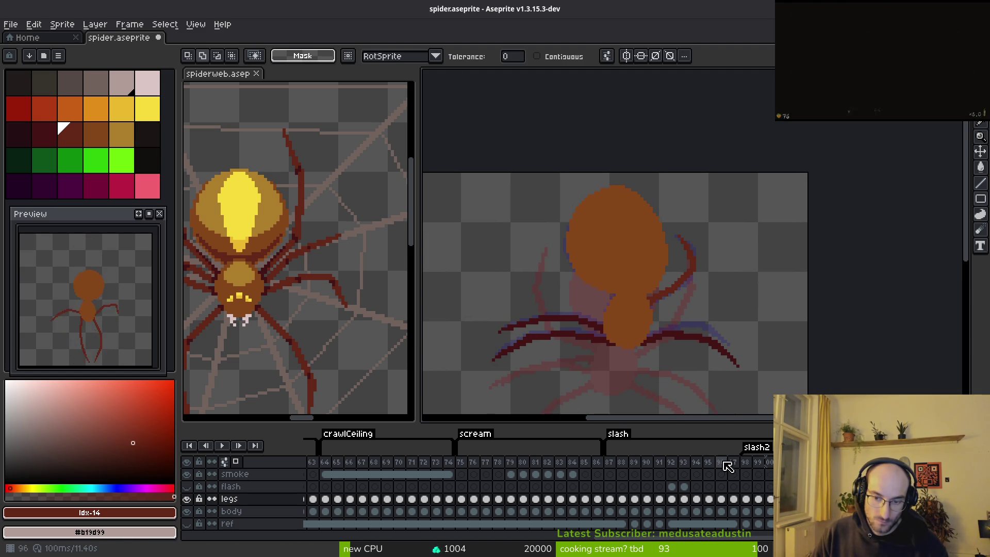
# Drag the smoke cel from frame 91 to frame 89 and play the animation
pyautogui.click(660, 463)
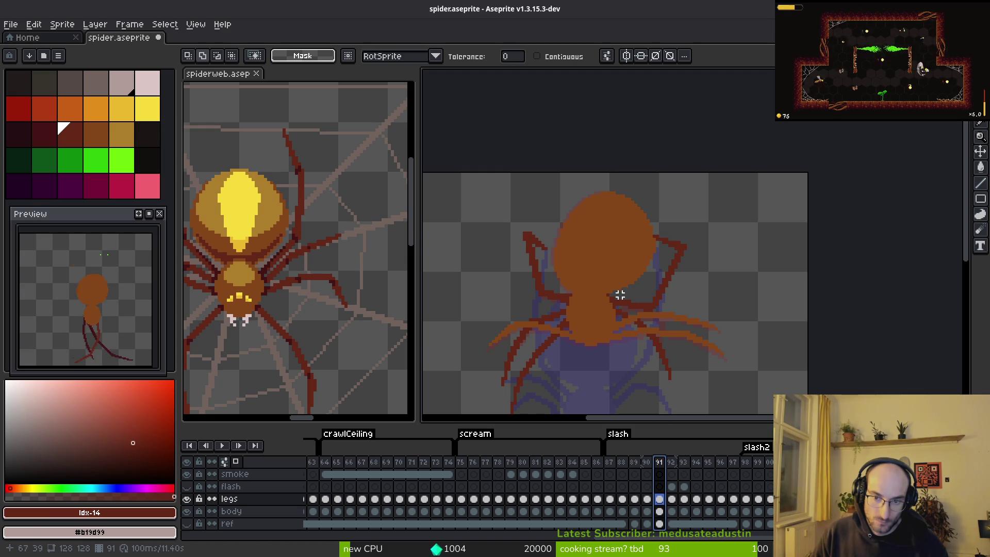
pyautogui.press('i')
pyautogui.press('Left')
pyautogui.press('Right')
pyautogui.press('Left')
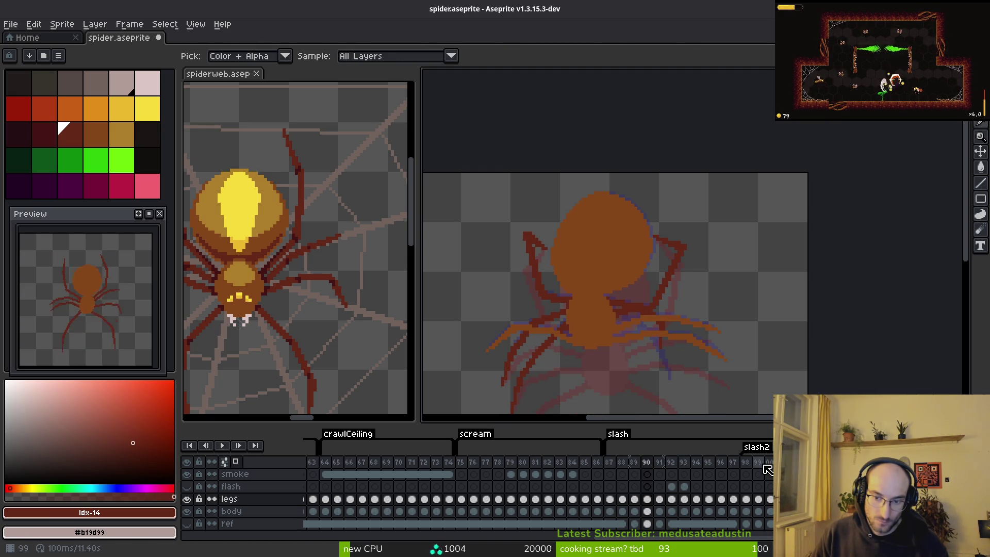
pyautogui.press('m')
pyautogui.click(659, 474)
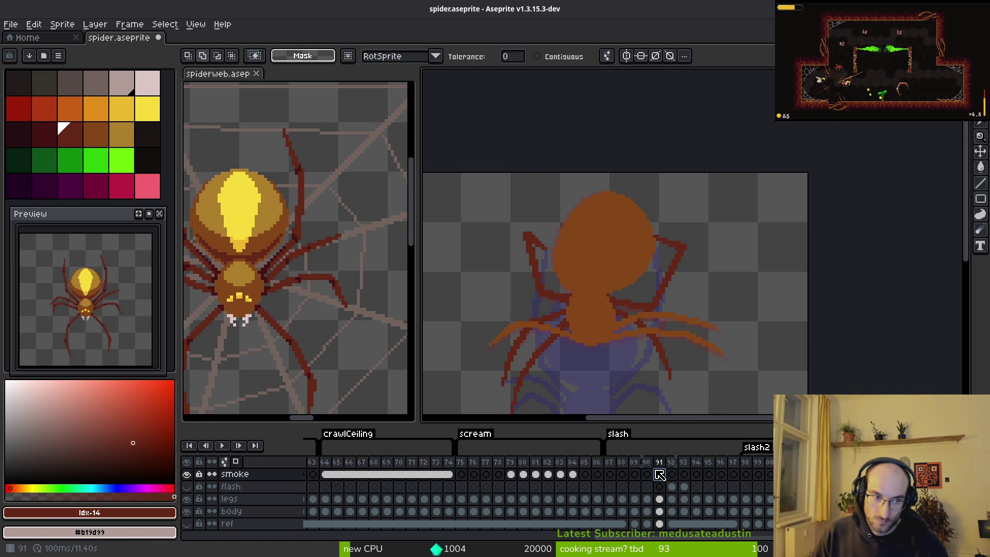
pyautogui.moveTo(661, 476)
pyautogui.mouseDown()
pyautogui.moveTo(593, 476)
pyautogui.moveTo(636, 479)
pyautogui.mouseUp()
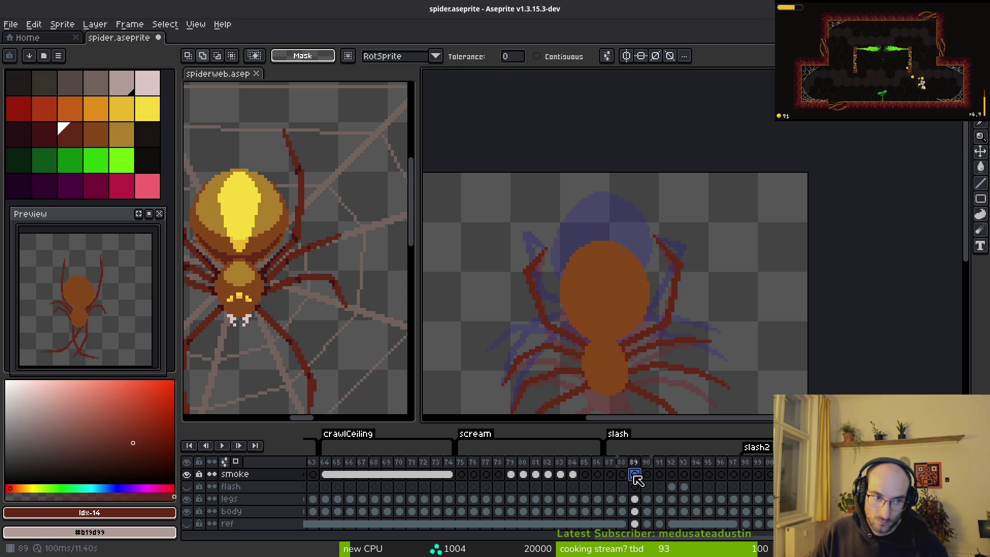
pyautogui.press('Return')
pyautogui.press('i')
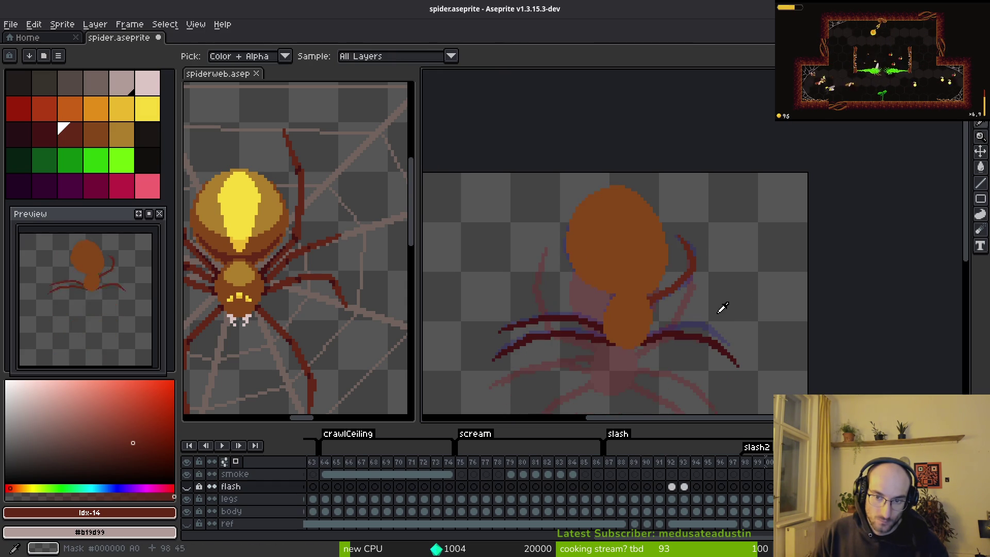
pyautogui.press('w')
pyautogui.scroll(2, 665, 272)
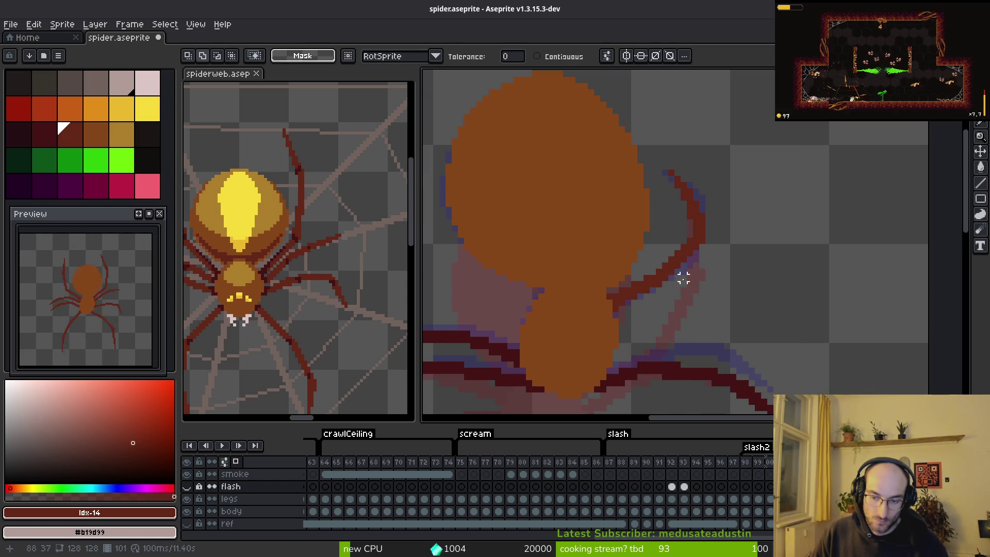
# Widen the eraser to 6 px and erase the upper-right leg on this frame
pyautogui.scroll(2, 707, 274)
pyautogui.scroll(-3, 722, 257)
pyautogui.press('b')
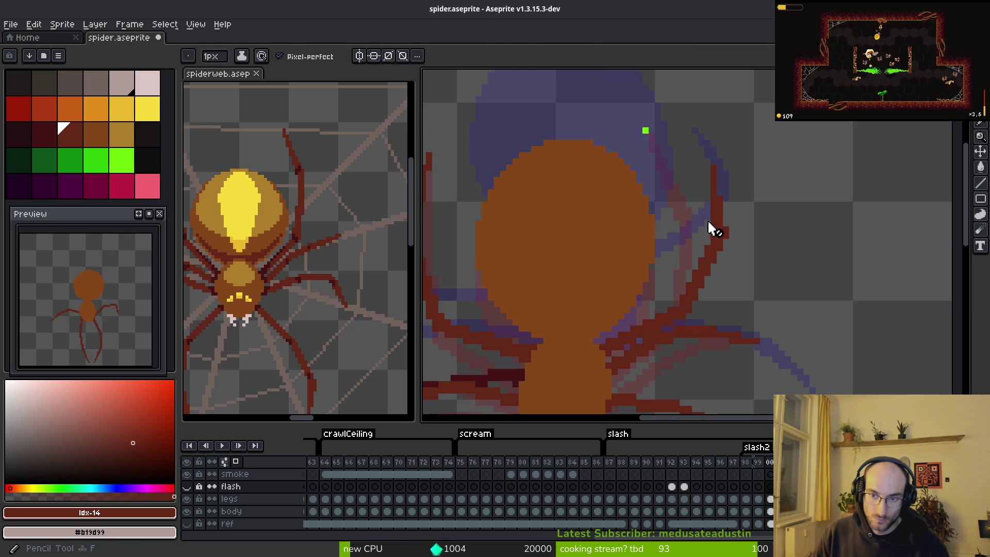
pyautogui.press('i')
pyautogui.press('b')
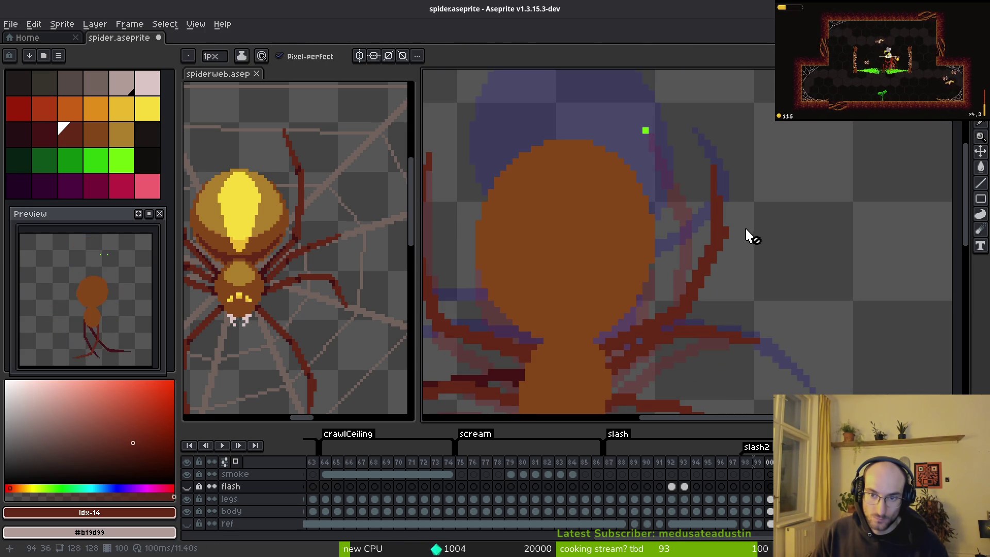
pyautogui.press('i')
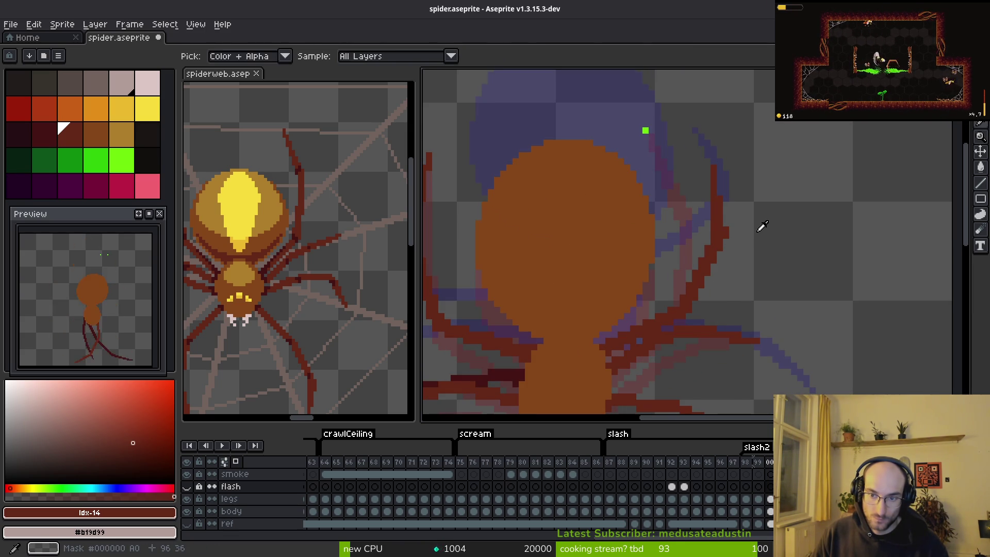
pyautogui.press('b')
pyautogui.press('e')
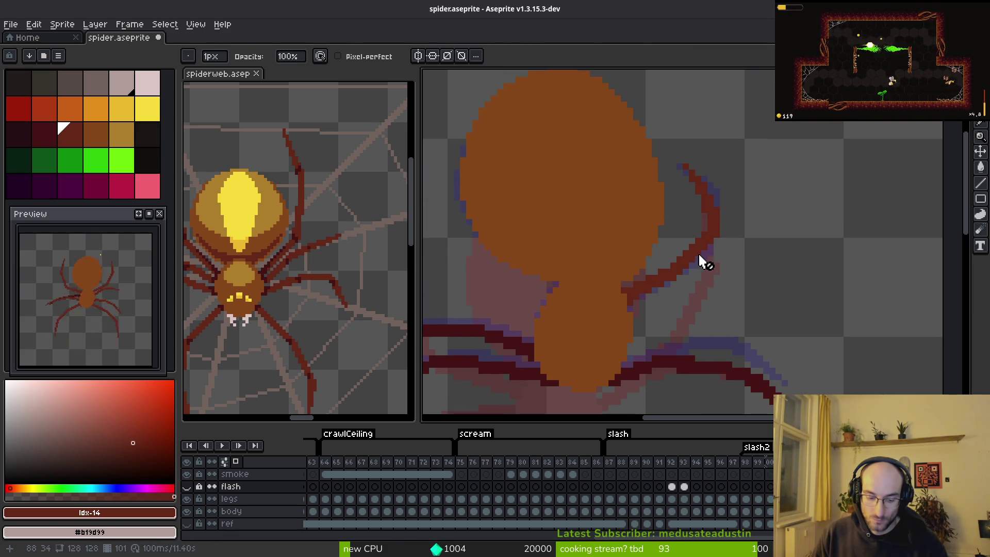
pyautogui.press('Down')
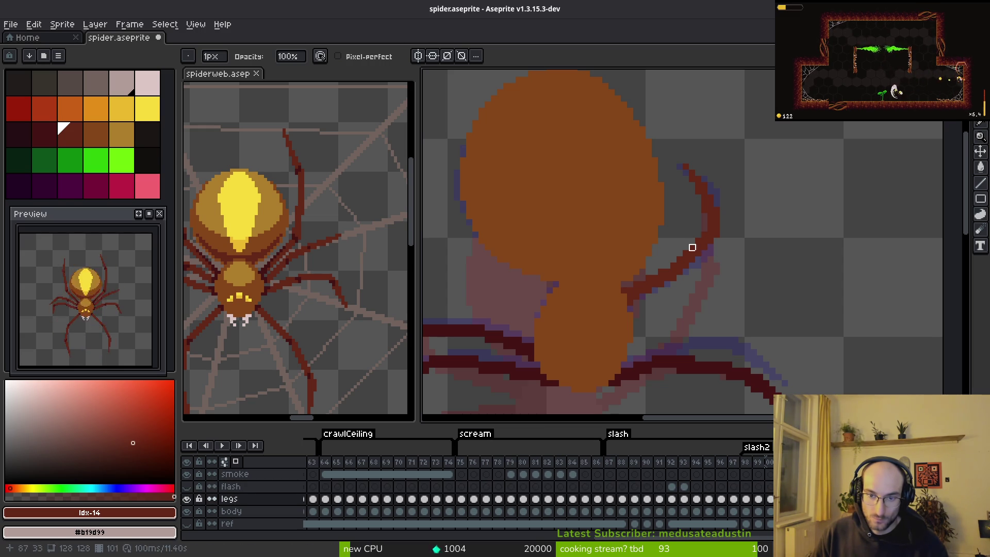
pyautogui.moveTo(665, 281); pyautogui.dragTo(707, 225)
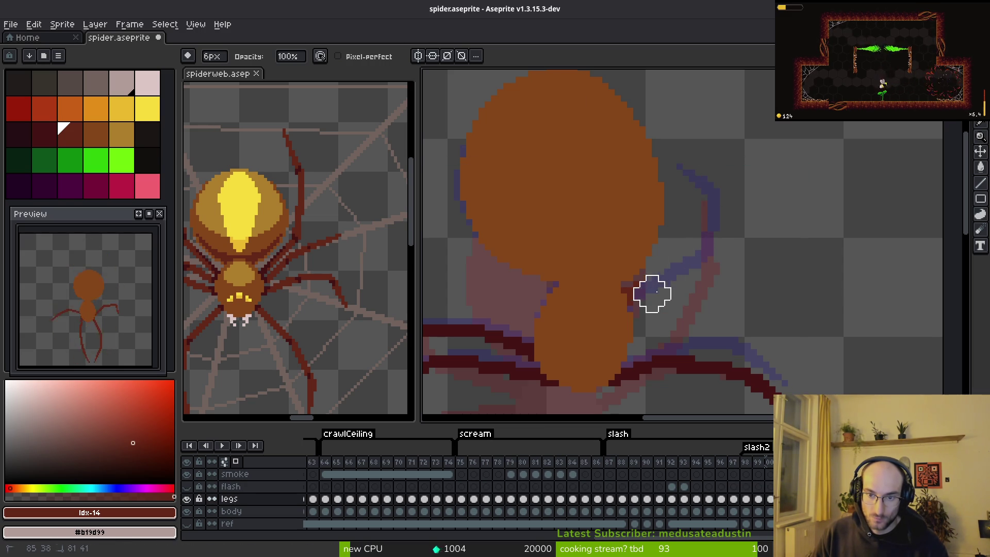
# Sample the bright green guide colour and the #632718 dark red, then mark the leg bend
pyautogui.press('alt')
pyautogui.click(679, 167)
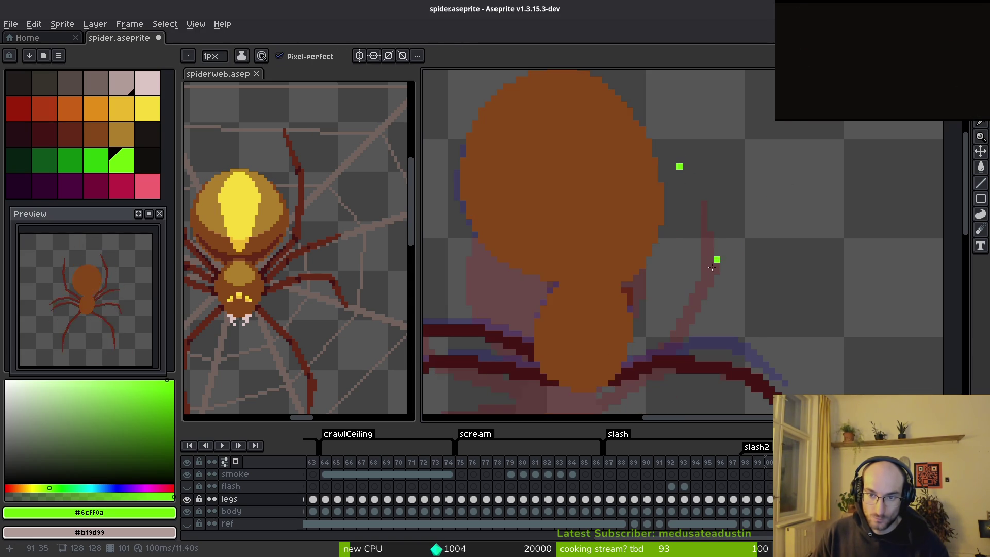
pyautogui.press('alt')
pyautogui.click(634, 285)
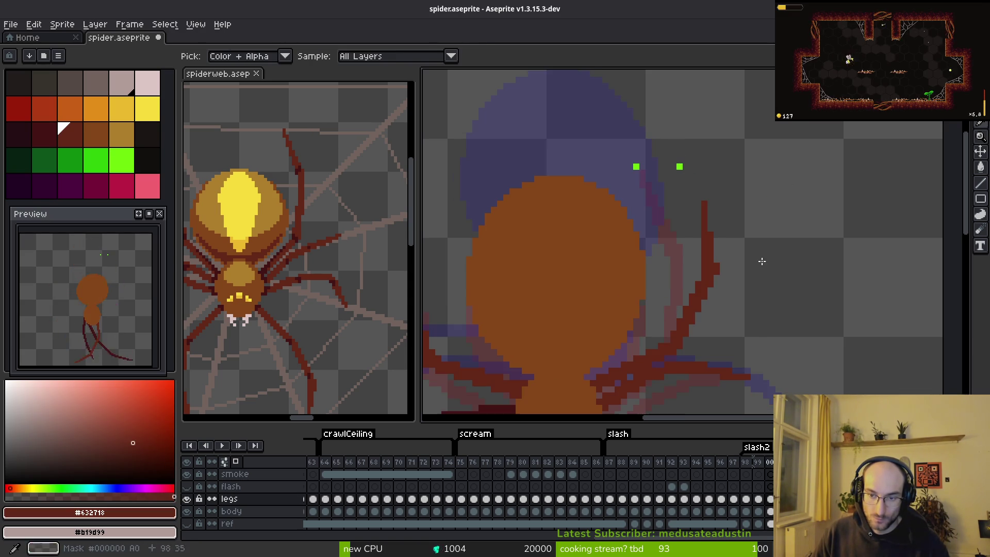
pyautogui.click(661, 290)
pyautogui.press('alt')
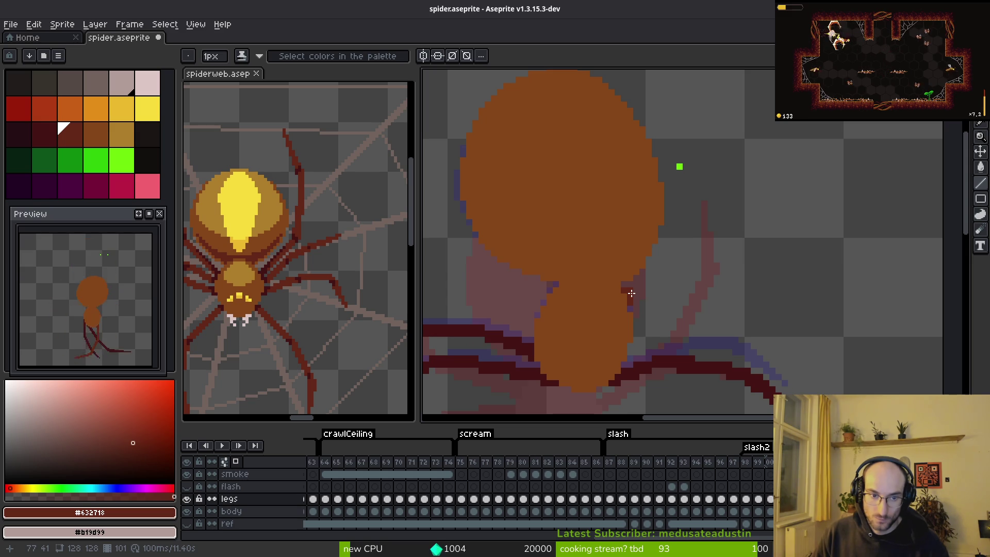
pyautogui.click(342, 276)
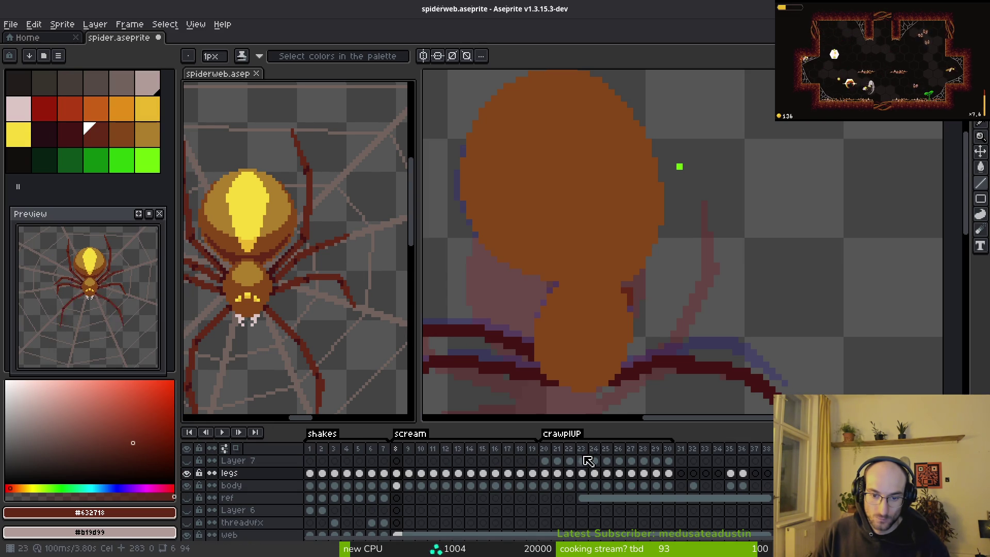
# Open spider.aseprite through File > Open
pyautogui.click(632, 298)
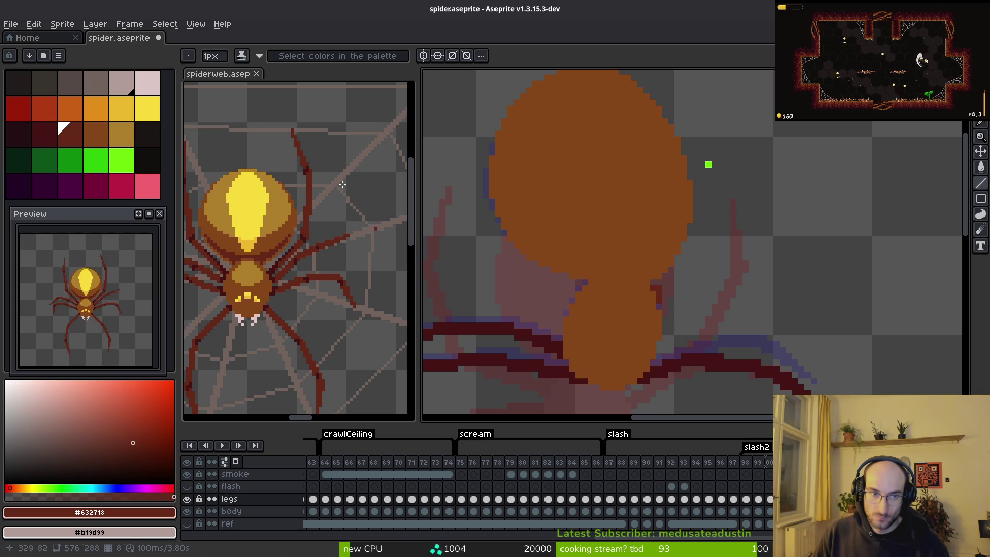
pyautogui.click(221, 73)
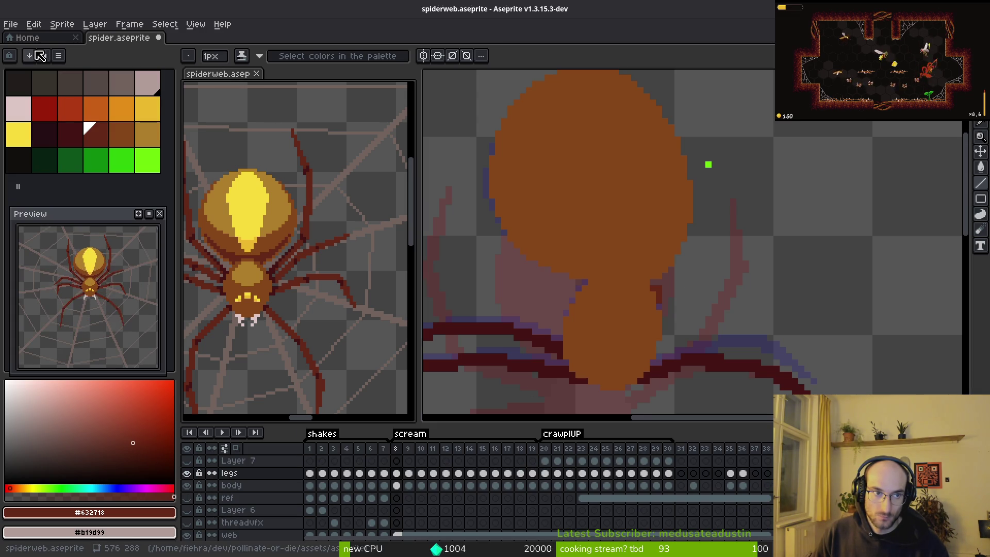
pyautogui.click(10, 24)
pyautogui.click(32, 49)
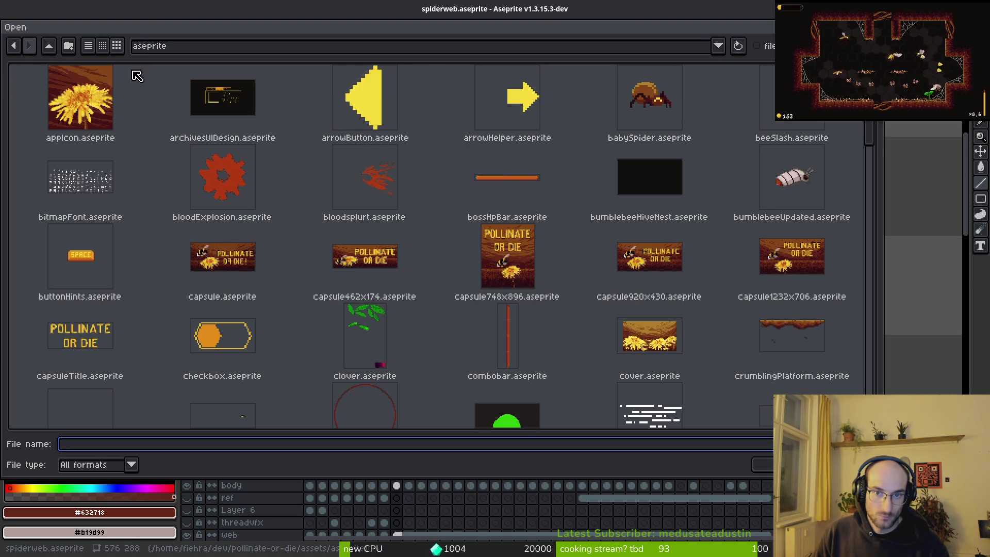
pyautogui.scroll(-15, 716, 323)
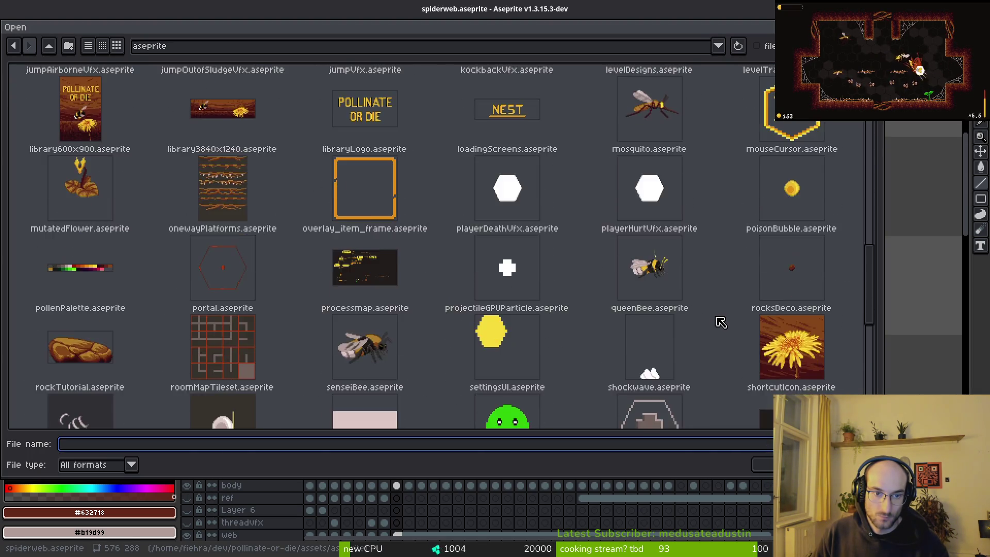
pyautogui.scroll(-5, 710, 320)
pyautogui.click(498, 219)
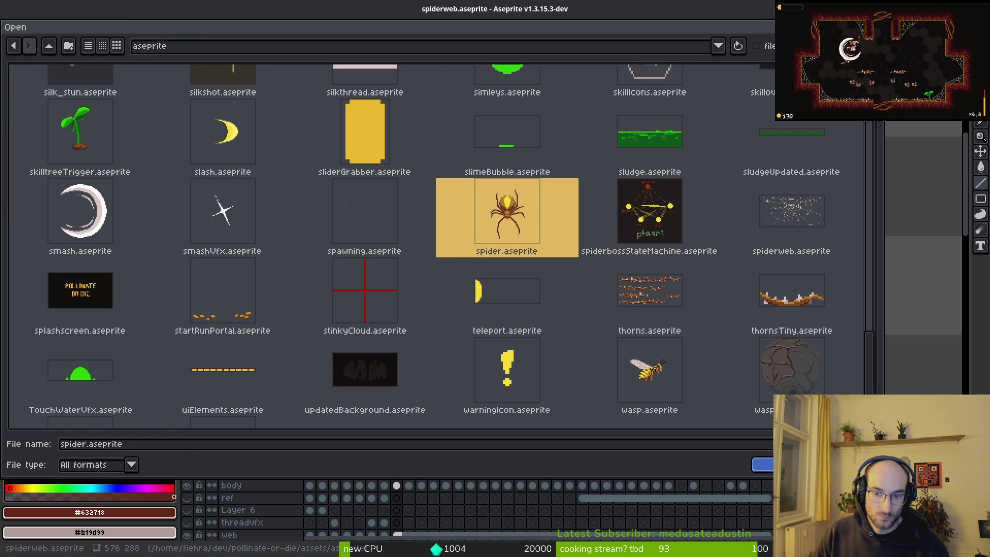
pyautogui.press('Return')
# Dock the spider view above spiderweb, play its animation, then reactivate the spider sprite
pyautogui.moveTo(198, 40); pyautogui.dragTo(314, 98)
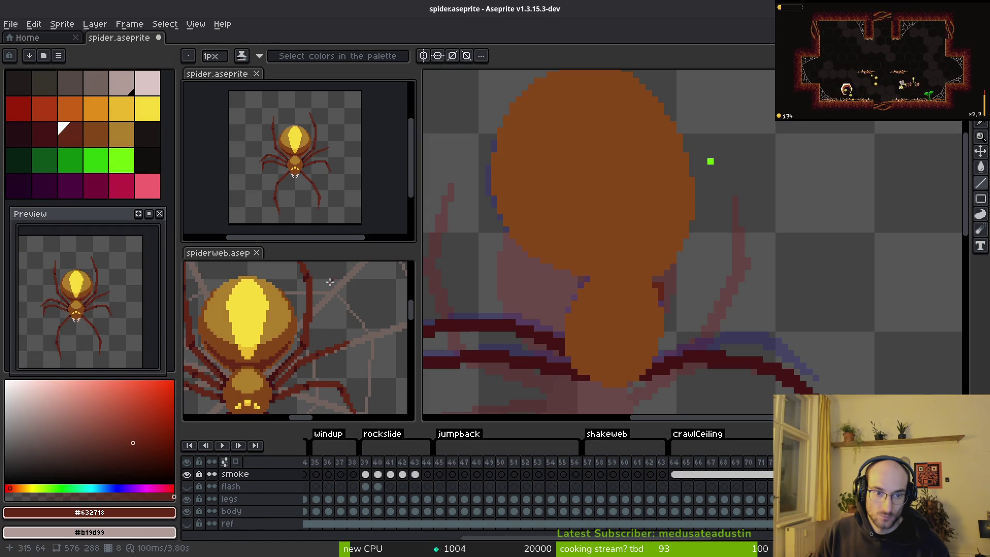
pyautogui.click(304, 173)
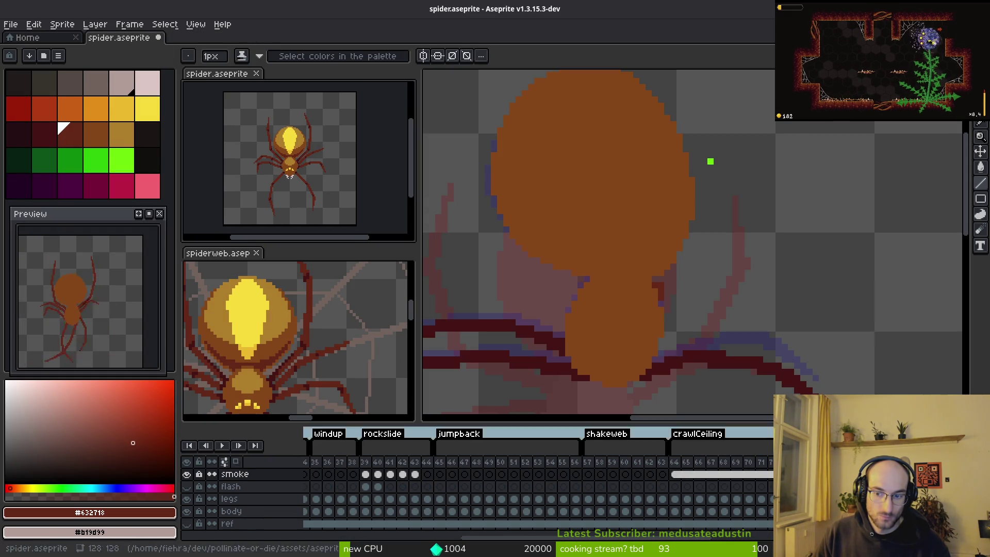
pyautogui.press('alt')
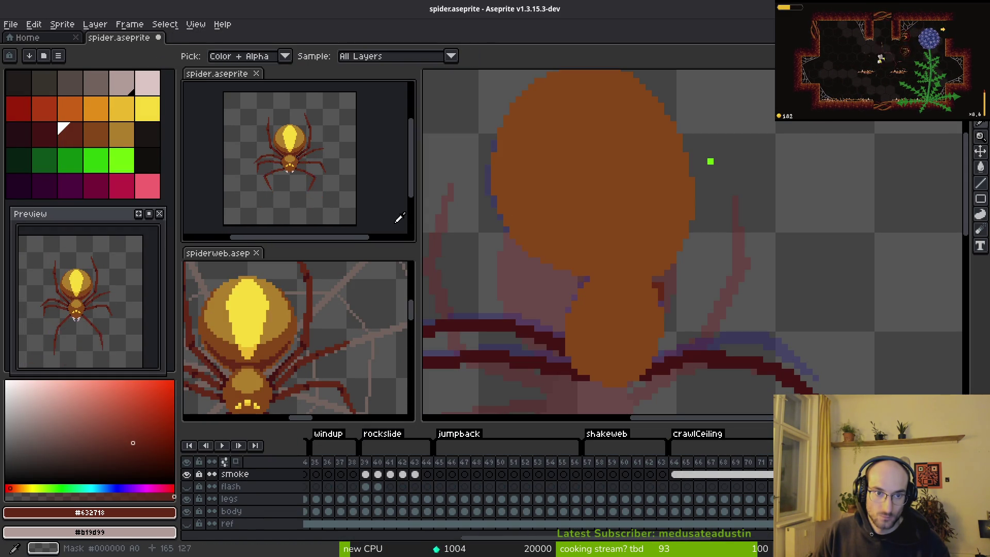
pyautogui.press('Return')
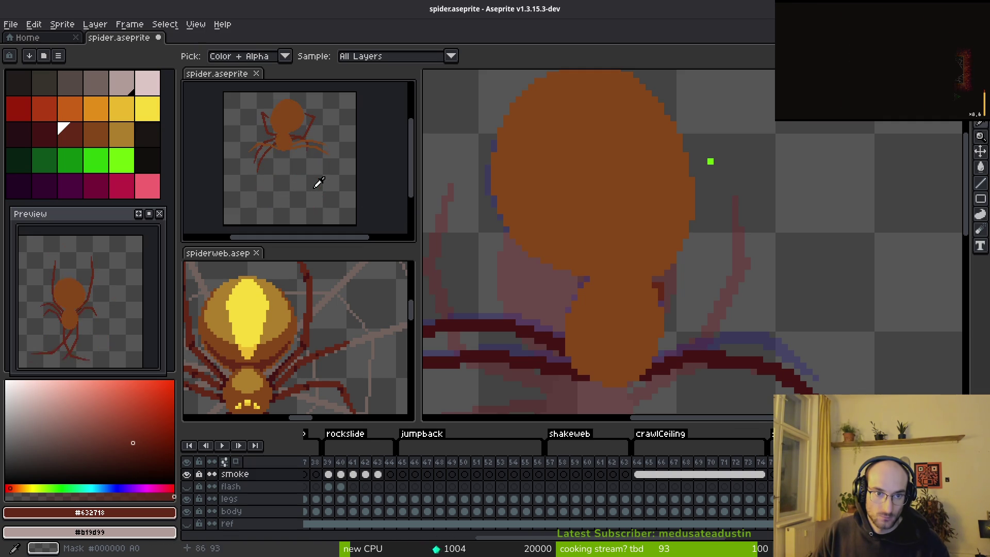
pyautogui.scroll(3, 313, 180)
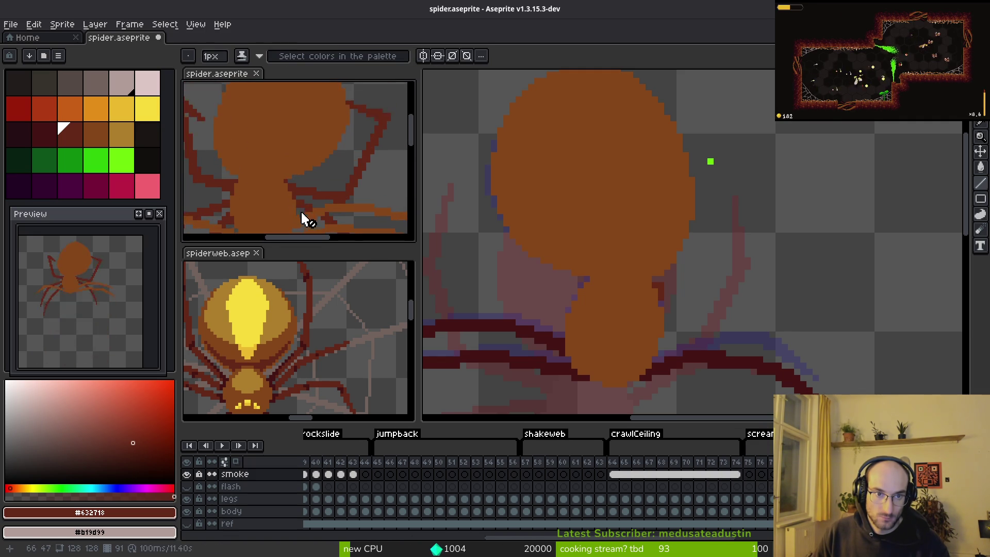
pyautogui.click(309, 336)
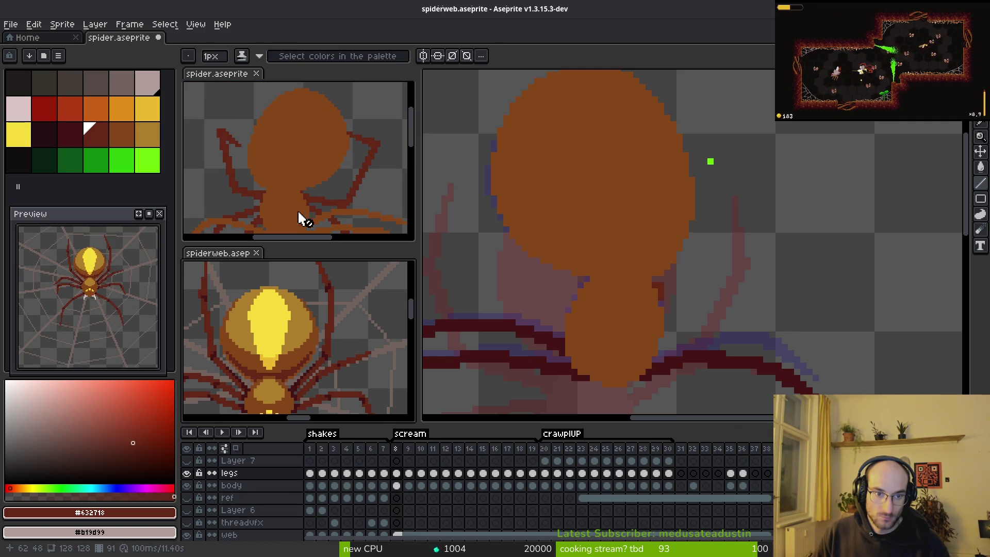
pyautogui.click(389, 218)
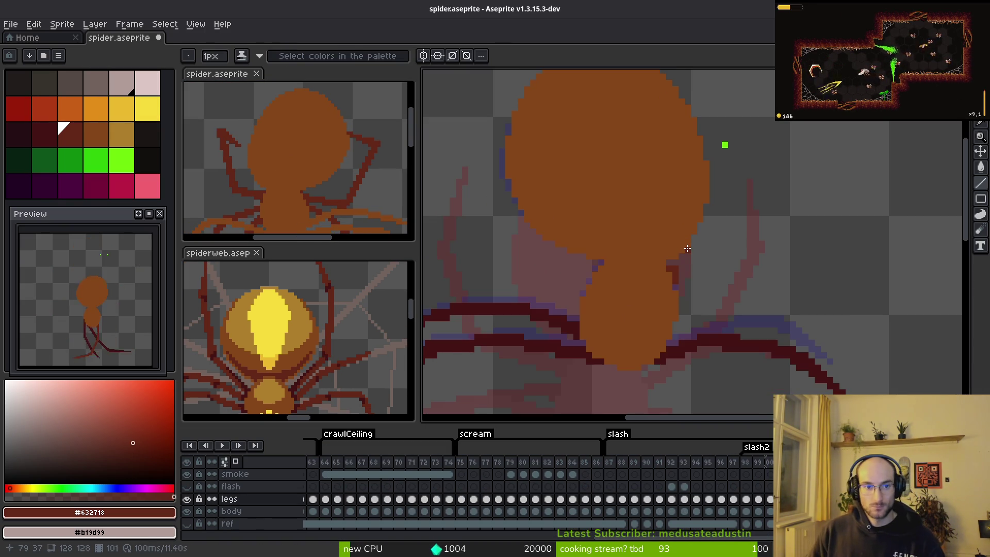
# Draw dark-red Line-tool strokes from the upper-right leg's base diagonally upward
pyautogui.press('l')
pyautogui.keyDown('alt'); pyautogui.scroll(-3, 746, 218); pyautogui.keyUp('alt')
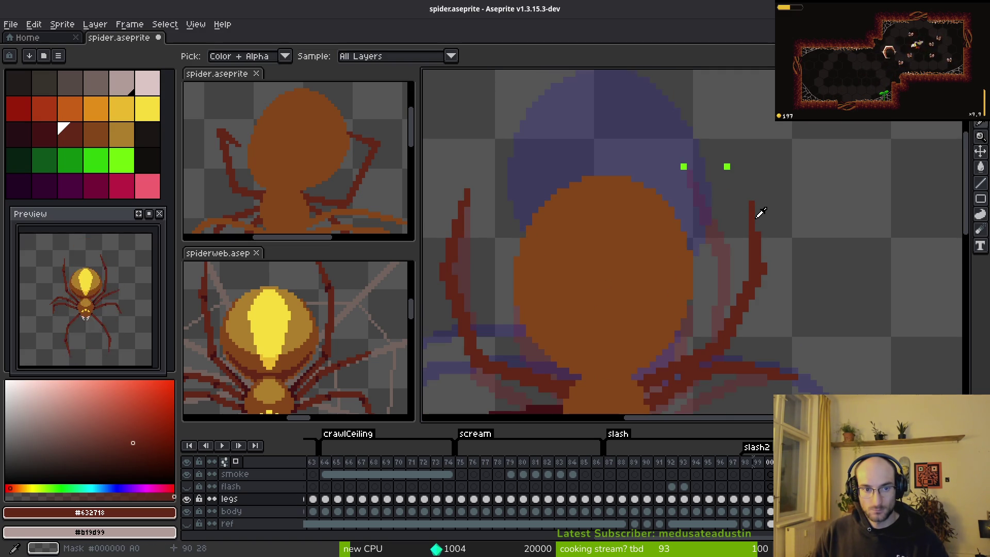
pyautogui.keyDown('alt'); pyautogui.scroll(-1, 742, 225); pyautogui.keyUp('alt')
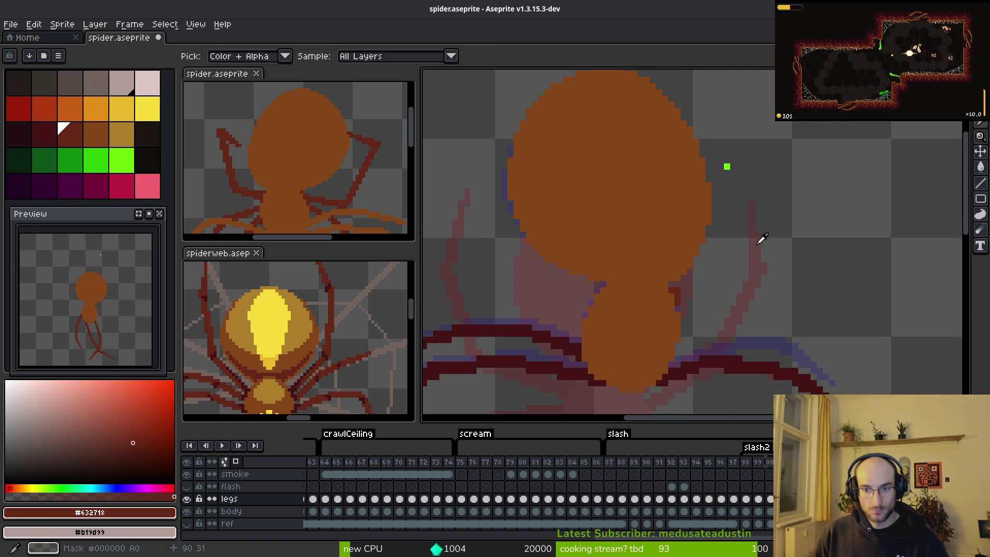
pyautogui.keyDown('alt'); pyautogui.scroll(-1, 753, 232); pyautogui.keyUp('alt')
pyautogui.keyDown('alt'); pyautogui.scroll(1, 742, 237); pyautogui.keyUp('alt')
pyautogui.moveTo(757, 261)
pyautogui.mouseDown()
pyautogui.moveTo(624, 204)
pyautogui.moveTo(682, 175)
pyautogui.mouseUp()
pyautogui.keyDown('alt'); pyautogui.scroll(-1, 684, 180); pyautogui.keyUp('alt')
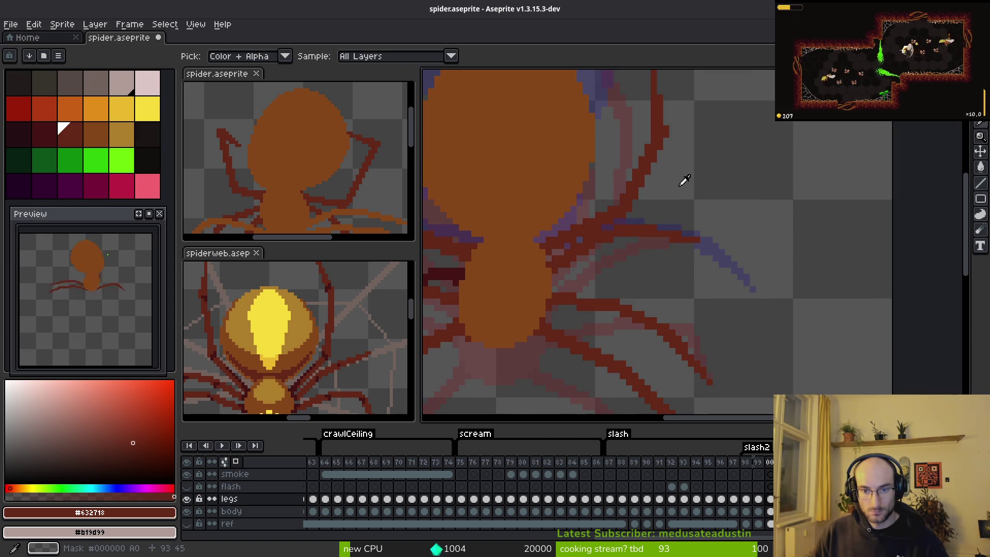
pyautogui.keyDown('alt'); pyautogui.scroll(-1, 612, 186); pyautogui.keyUp('alt')
pyautogui.keyDown('alt'); pyautogui.scroll(-1, 618, 283); pyautogui.keyUp('alt')
pyautogui.moveTo(593, 275)
pyautogui.mouseDown()
pyautogui.moveTo(660, 261)
pyautogui.moveTo(664, 273)
pyautogui.moveTo(652, 273)
pyautogui.moveTo(670, 281)
pyautogui.moveTo(656, 279)
pyautogui.mouseUp()
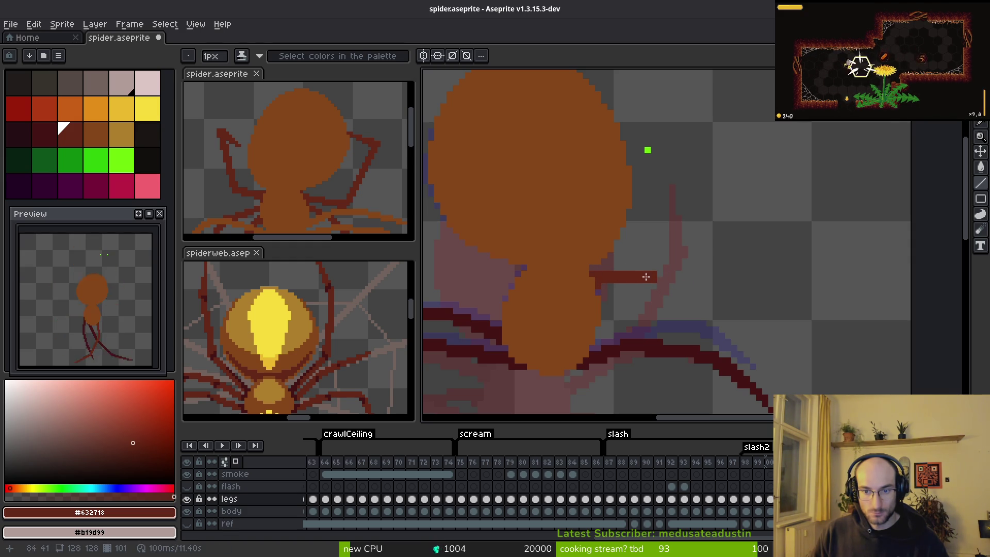
pyautogui.scroll(-2, 665, 256)
pyautogui.scroll(1, 666, 266)
pyautogui.moveTo(665, 296)
pyautogui.mouseDown()
pyautogui.moveTo(698, 243)
pyautogui.moveTo(697, 206)
pyautogui.moveTo(702, 264)
pyautogui.mouseUp()
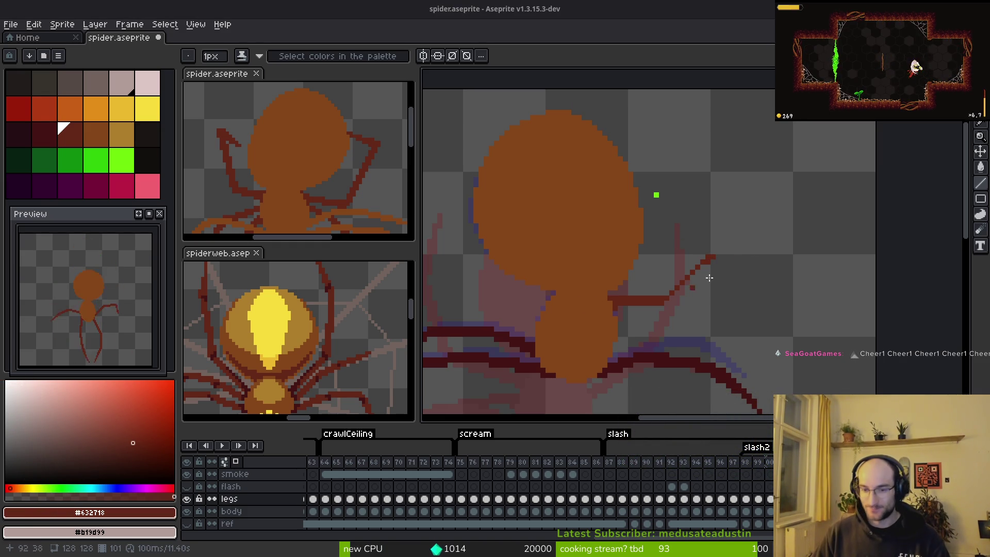
# Draw the two dark-red leg segments with the Line tool, bending up toward the upper right
pyautogui.scroll(2, 676, 292)
pyautogui.moveTo(717, 282)
pyautogui.mouseDown()
pyautogui.moveTo(678, 150)
pyautogui.moveTo(698, 182)
pyautogui.moveTo(715, 174)
pyautogui.moveTo(695, 177)
pyautogui.mouseUp()
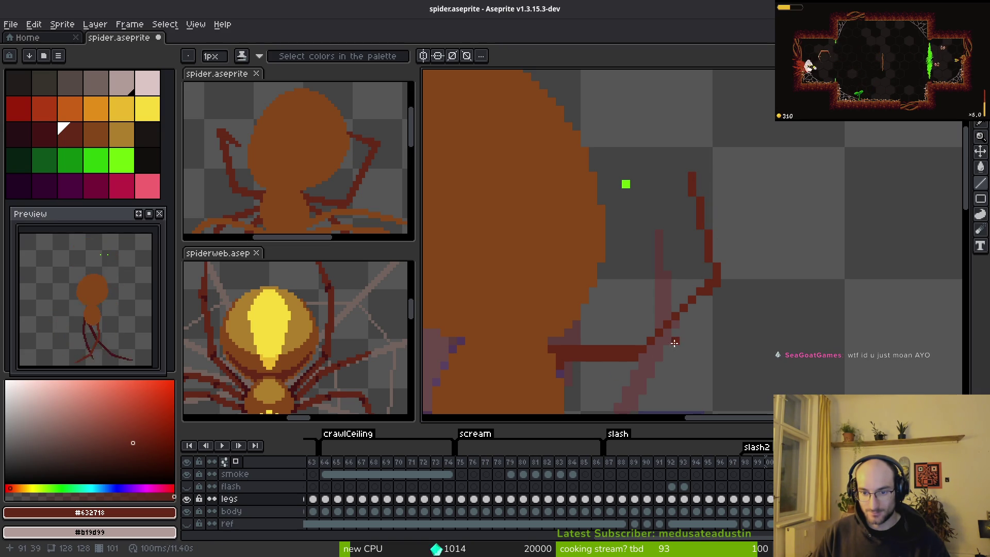
pyautogui.moveTo(571, 364); pyautogui.dragTo(639, 344)
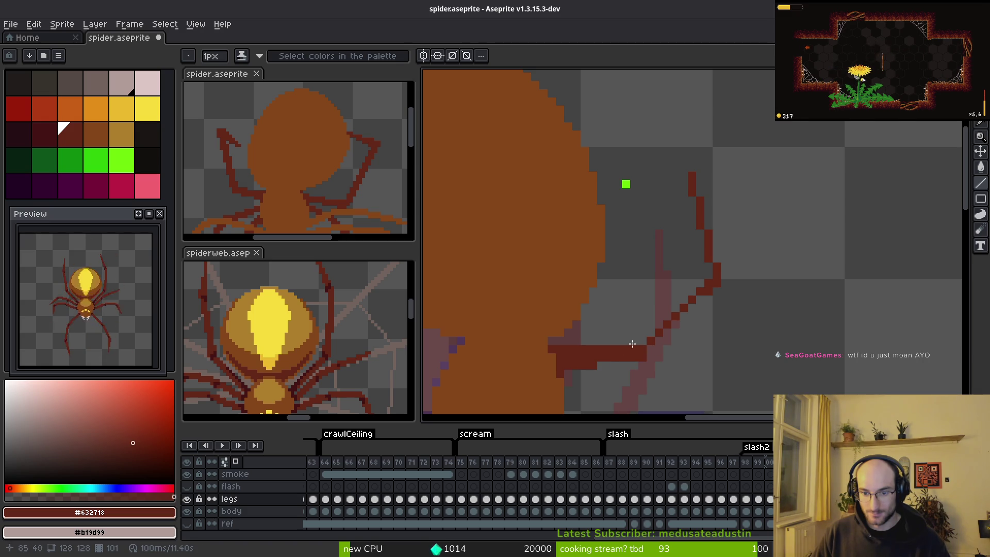
pyautogui.moveTo(646, 345)
pyautogui.mouseDown()
pyautogui.moveTo(712, 297)
pyautogui.moveTo(702, 231)
pyautogui.mouseUp()
pyautogui.moveTo(691, 186); pyautogui.dragTo(691, 186)
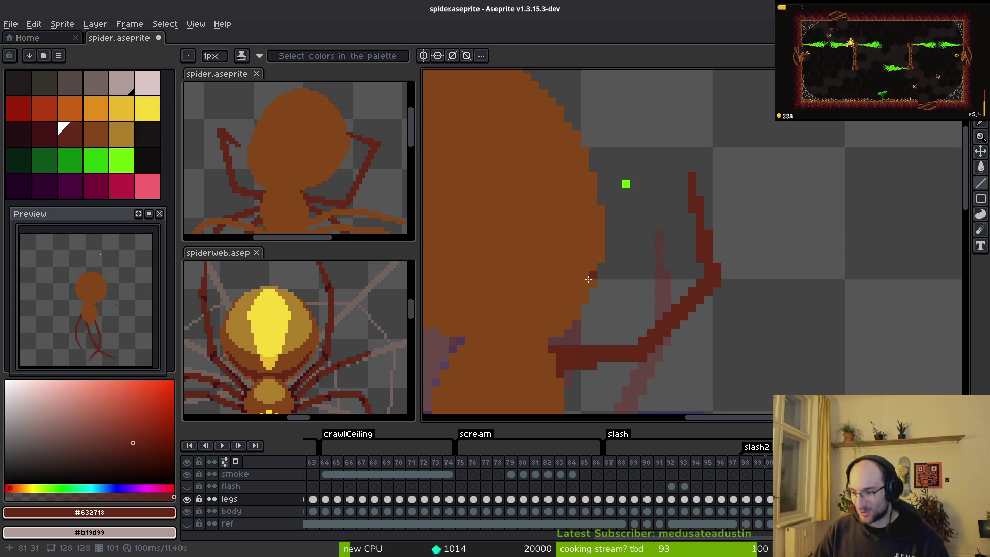
# Save spider.aseprite with Ctrl+S
pyautogui.scroll(-1, 593, 274)
pyautogui.hotkey('ctrl', 's')
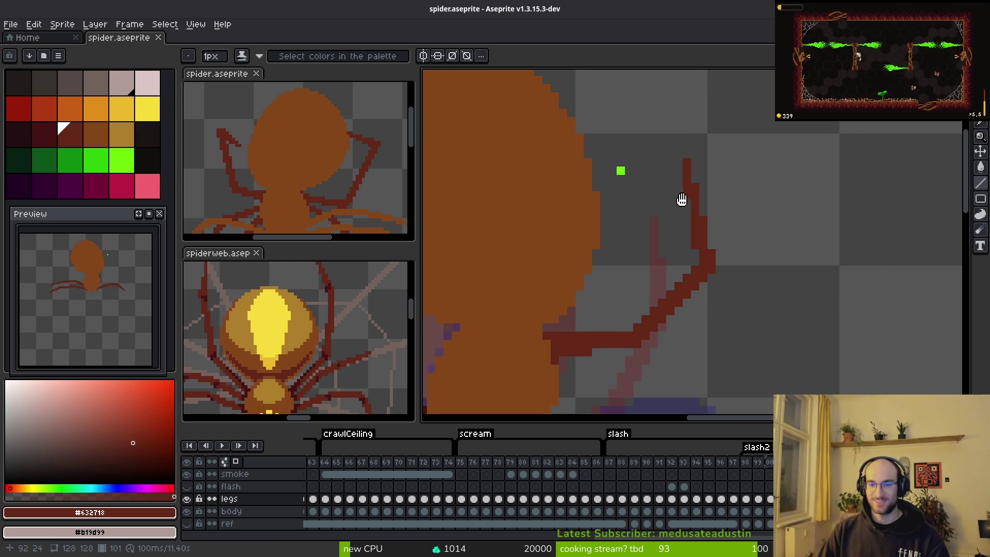
pyautogui.hscroll(-1, 680, 235)
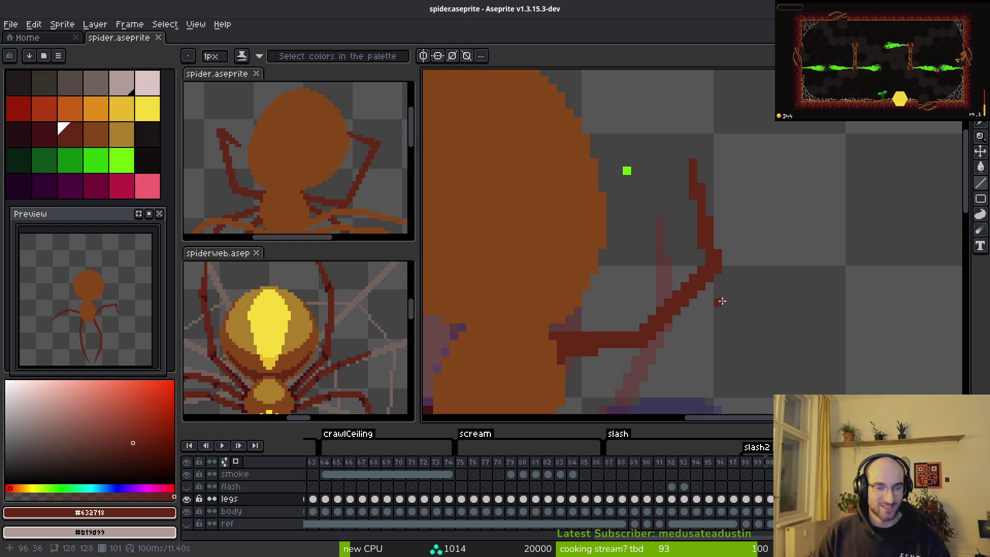
pyautogui.click(593, 349)
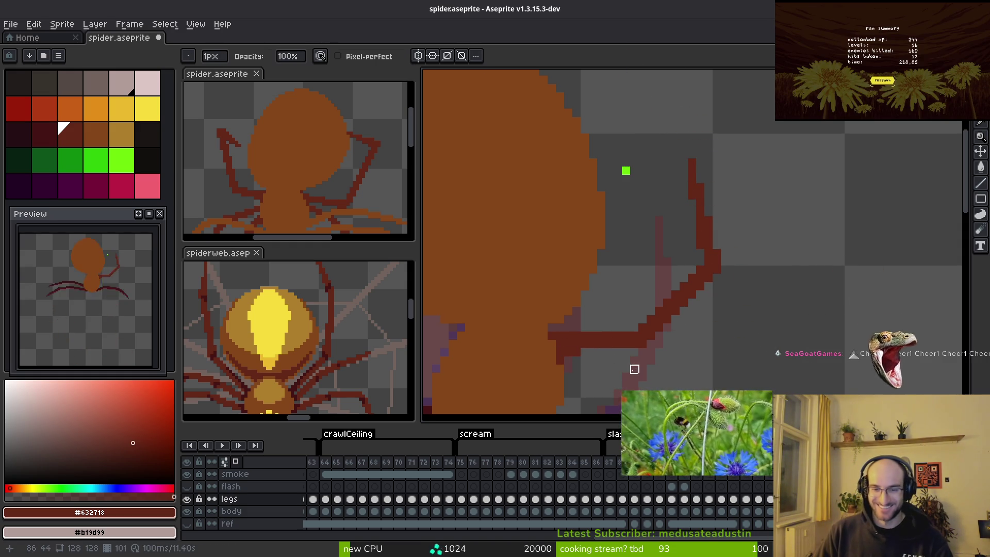
# Touch up dark-red pixels along the leg's lower edge, undoing one bad stroke
pyautogui.moveTo(638, 328); pyautogui.dragTo(618, 328)
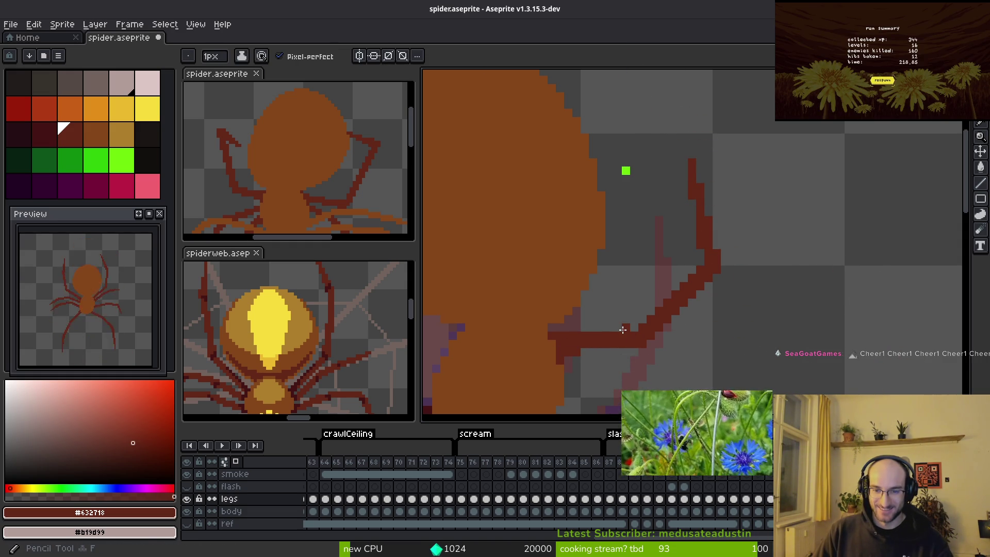
pyautogui.press('e')
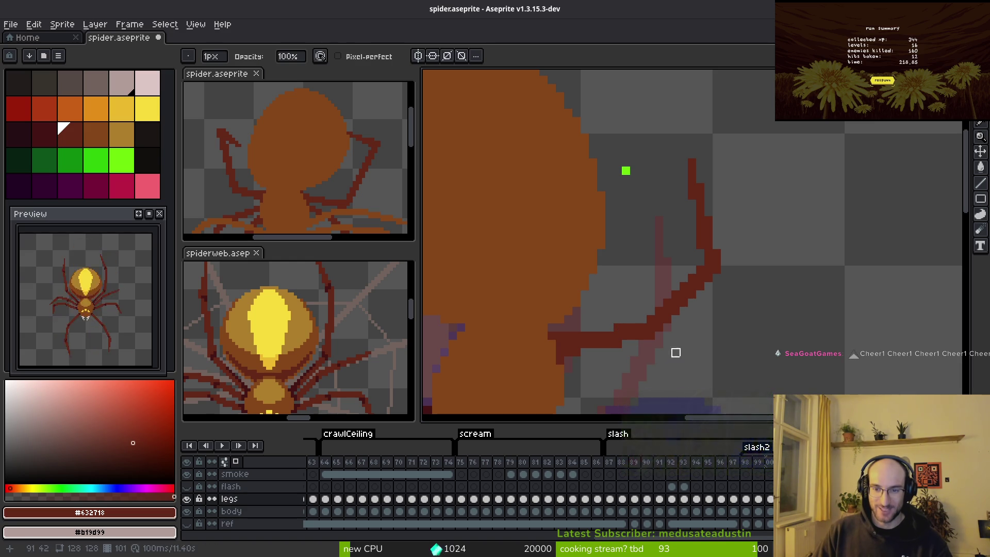
pyautogui.press('b')
pyautogui.hotkey('ctrl', 'z')
pyautogui.scroll(2, 616, 335)
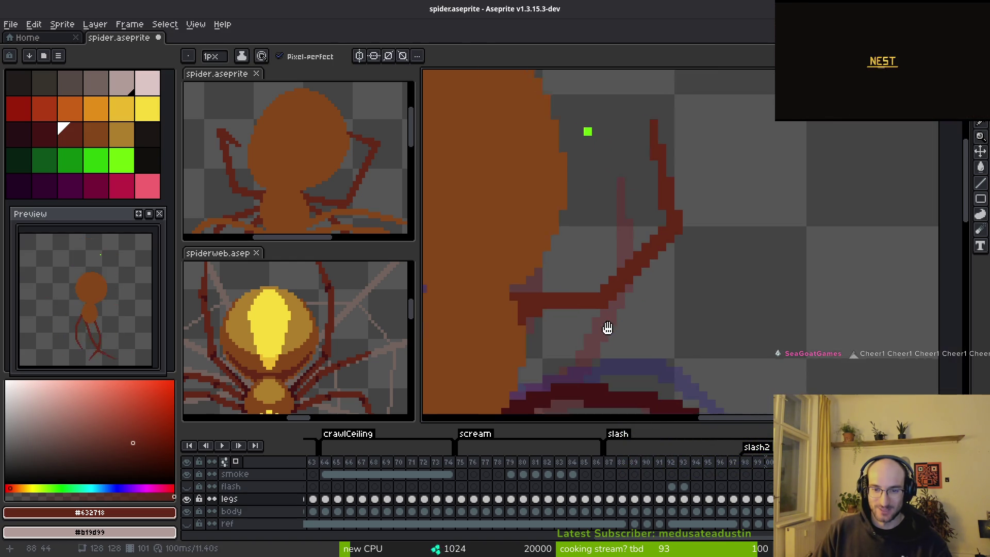
pyautogui.moveTo(616, 316)
pyautogui.mouseDown()
pyautogui.moveTo(529, 315)
pyautogui.moveTo(591, 291)
pyautogui.mouseUp()
# Redraw the leg's diagonal line toward the upper right
pyautogui.press('e')
pyautogui.press('l')
pyautogui.scroll(-2, 647, 301)
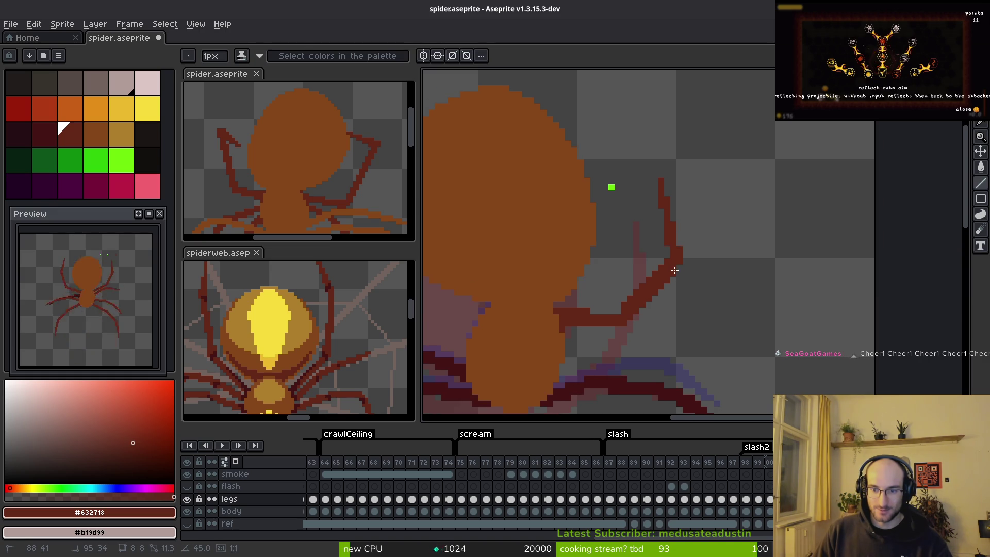
pyautogui.press('e')
pyautogui.scroll(2, 618, 311)
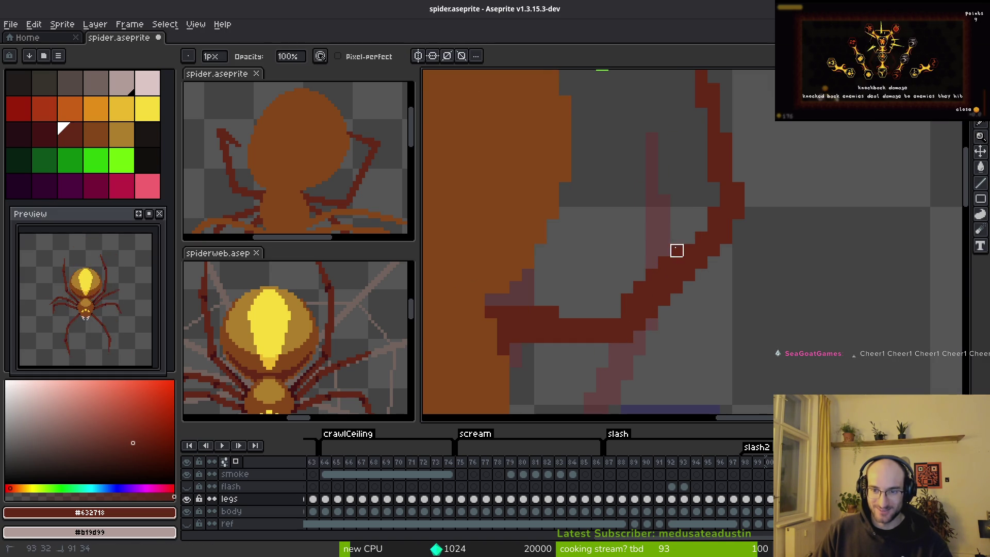
pyautogui.press('b')
pyautogui.moveTo(626, 313)
pyautogui.mouseDown()
pyautogui.moveTo(715, 244)
pyautogui.moveTo(772, 255)
pyautogui.moveTo(759, 266)
pyautogui.mouseUp()
# Save the spider sprite and switch to the Godot editor
pyautogui.press('e')
pyautogui.hotkey('ctrl', 's')
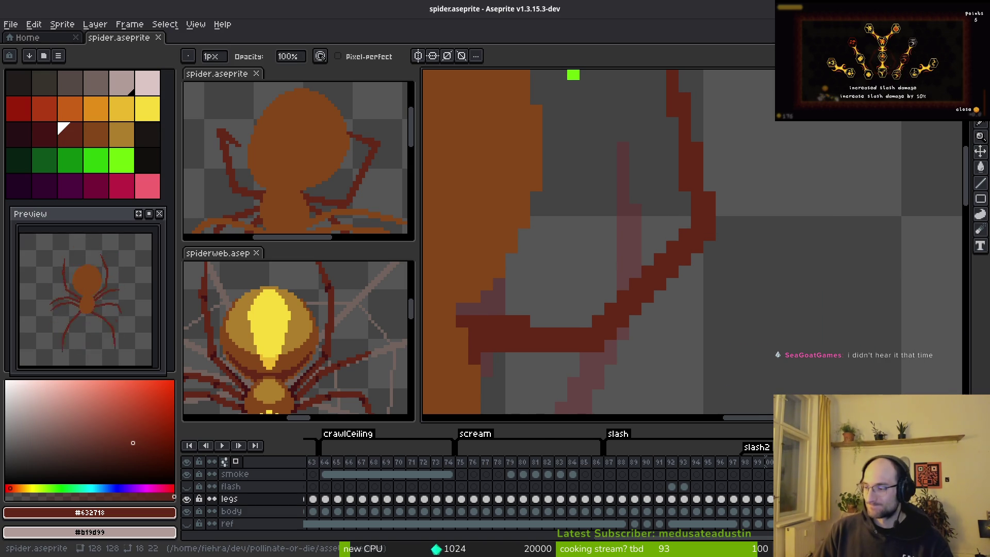
pyautogui.hotkey('alt', 'Tab')
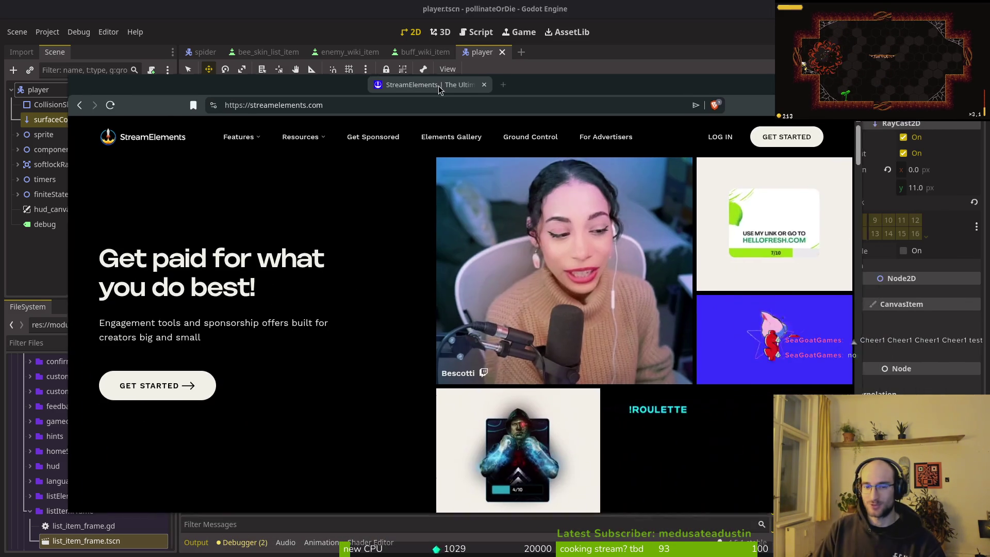
# Sign in with Twitch, open the alerts overlay for editing, and select its AlertBox 1 layer
pyautogui.click(505, 255)
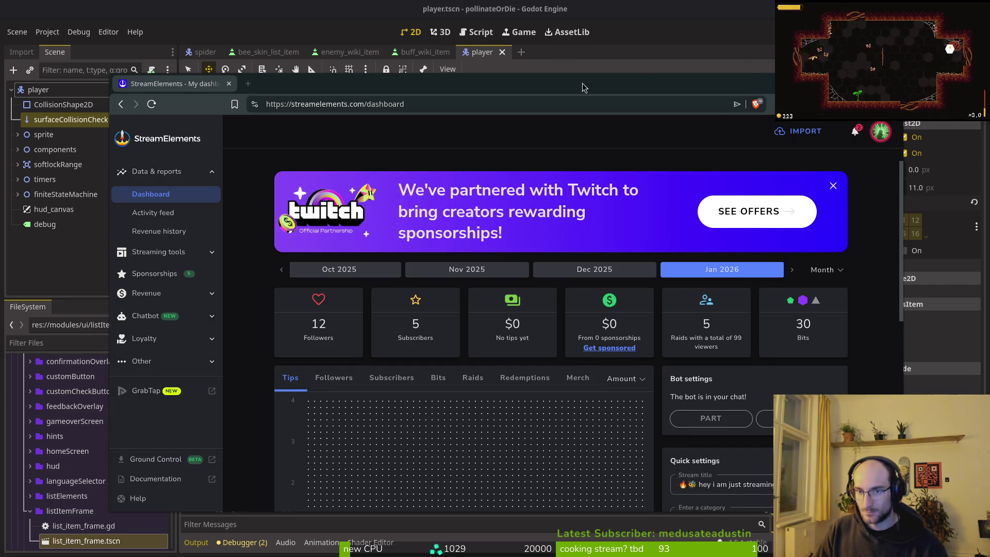
pyautogui.click(159, 253)
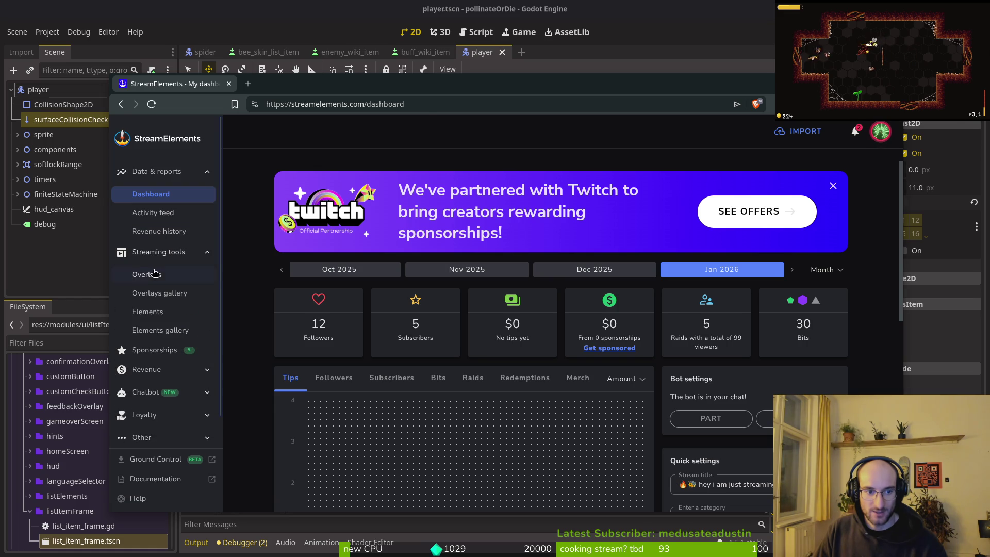
pyautogui.click(147, 274)
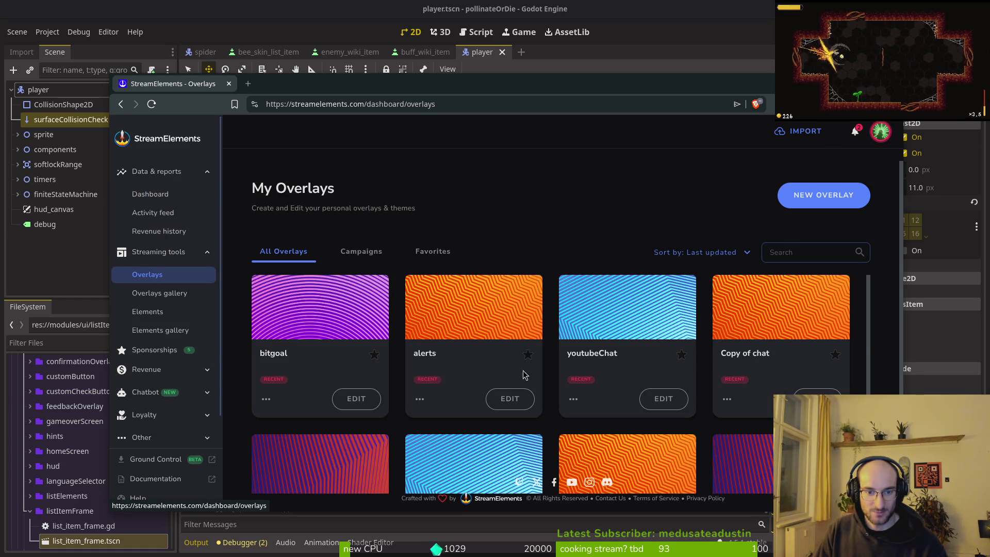
pyautogui.scroll(-2, 616, 379)
pyautogui.scroll(2, 613, 387)
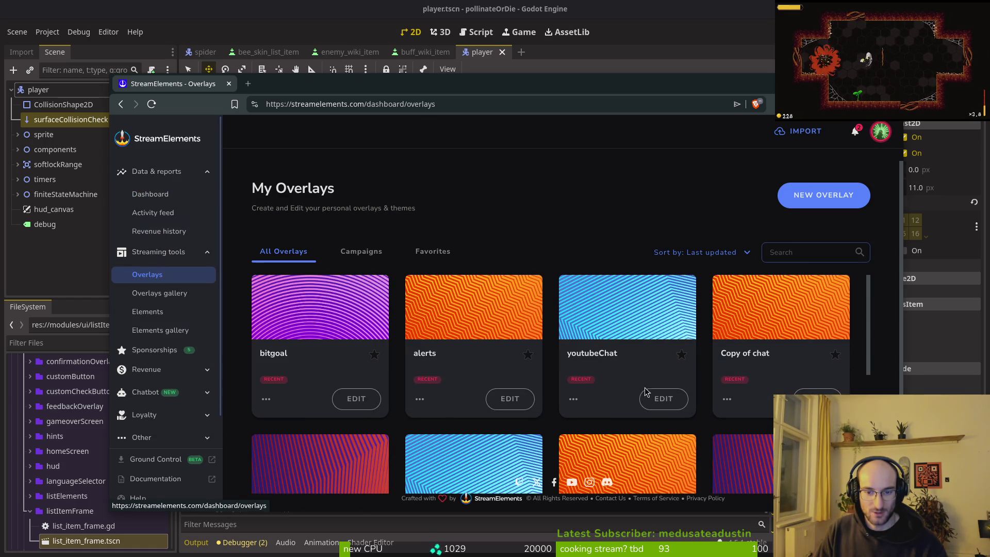
pyautogui.click(510, 400)
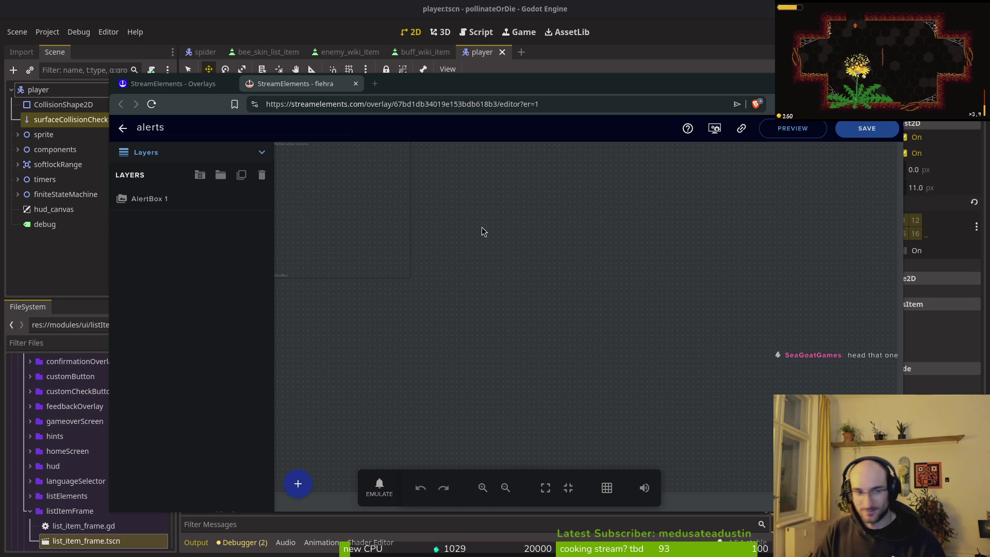
pyautogui.click(170, 203)
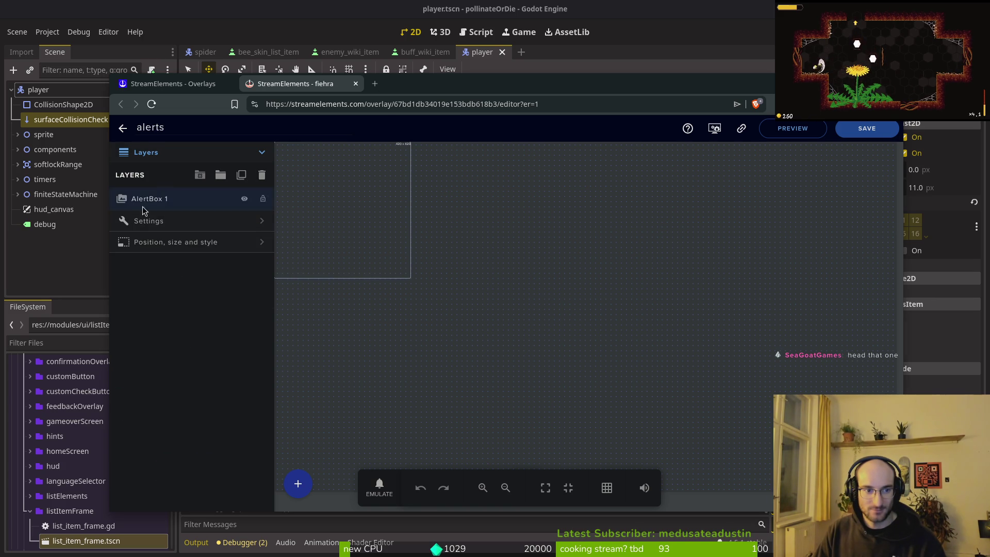
# Expand AlertBox 1's Settings and open the Cheer alert's advanced settings
pyautogui.click(148, 221)
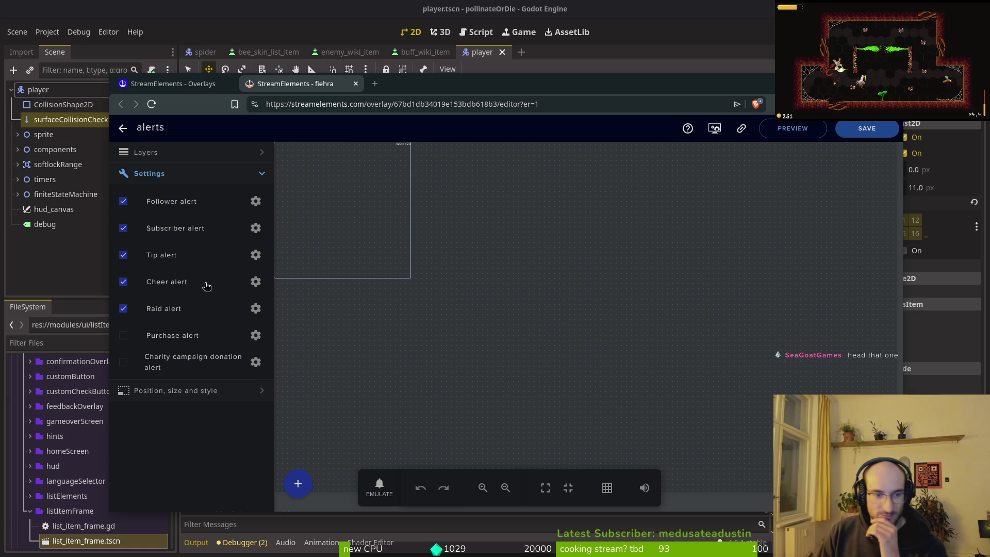
pyautogui.click(255, 281)
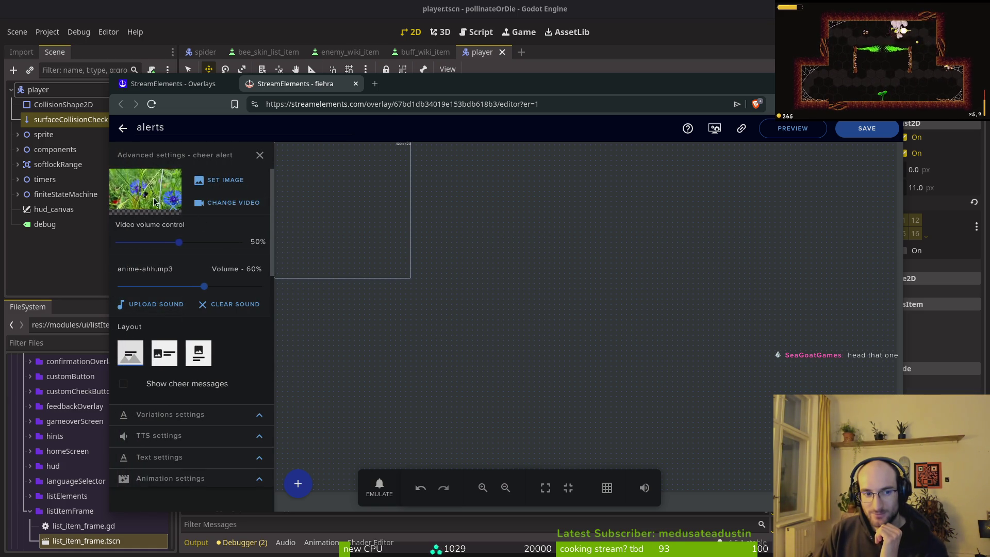
pyautogui.click(381, 488)
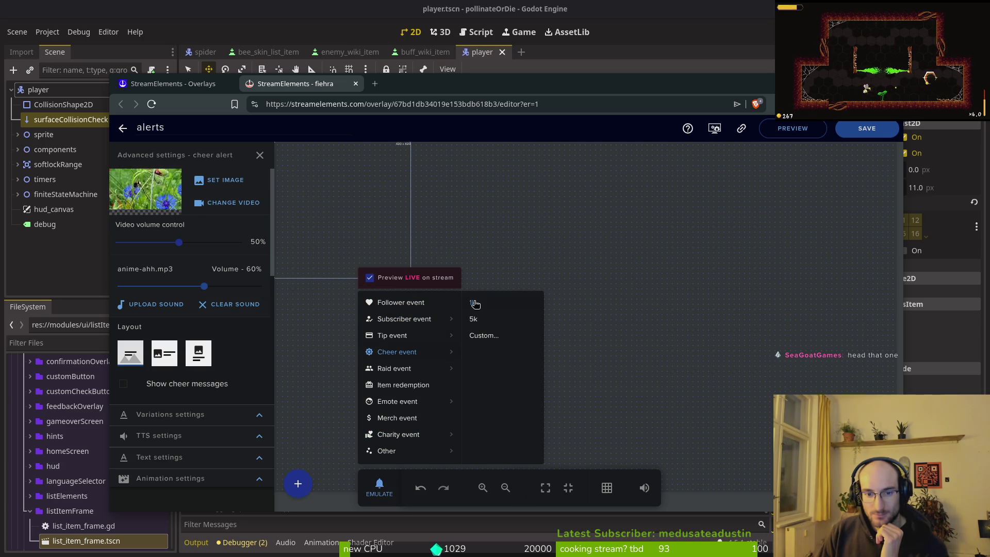
# Emulate a 1k cheer event to preview the cheer alert
pyautogui.click(484, 301)
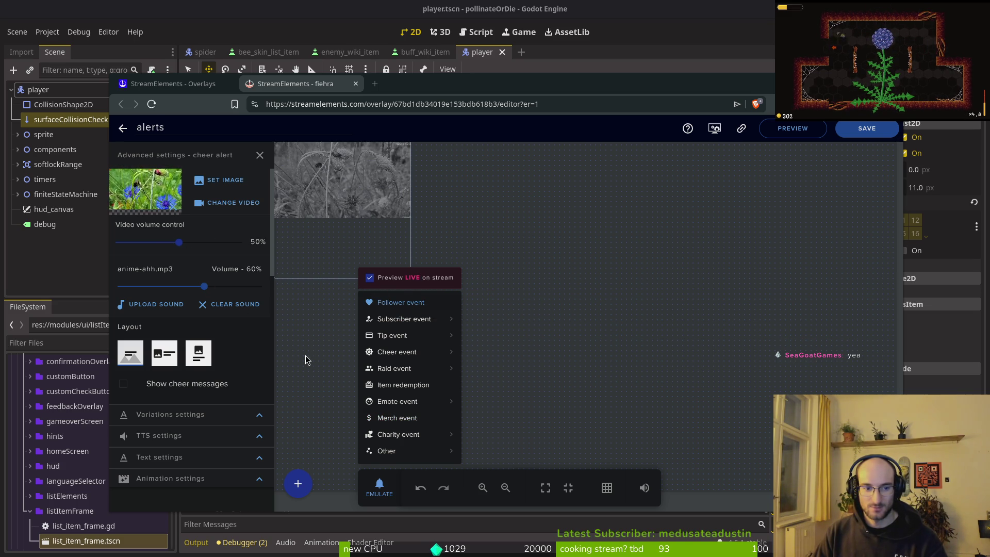
pyautogui.moveTo(407, 335)
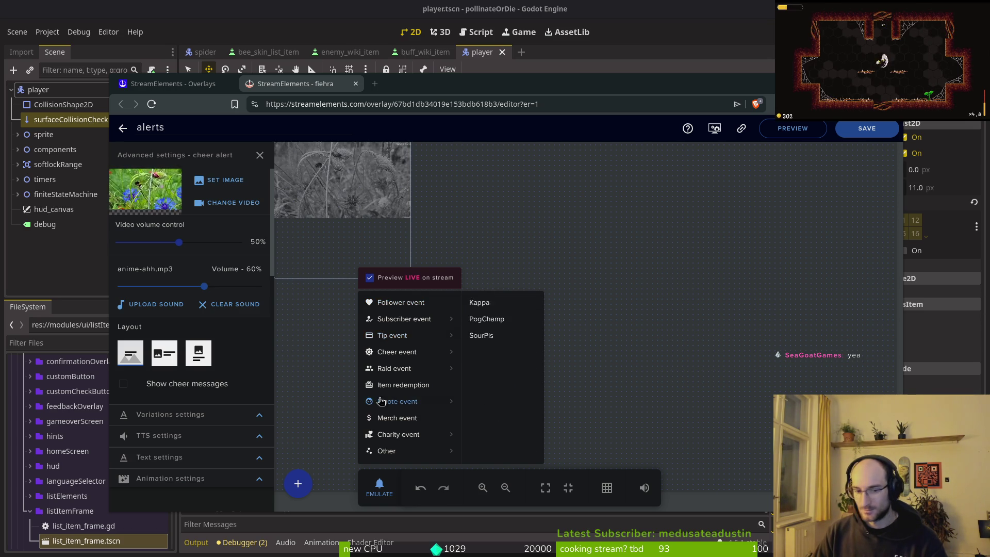
# Run a test cheer alert and turn off Preview LIVE on stream
pyautogui.moveTo(402, 352)
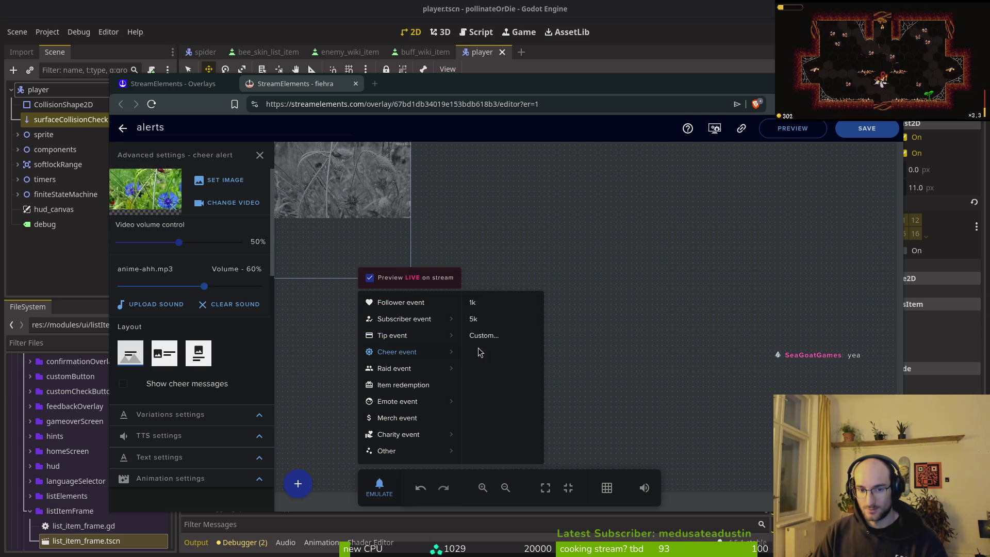
pyautogui.click(479, 307)
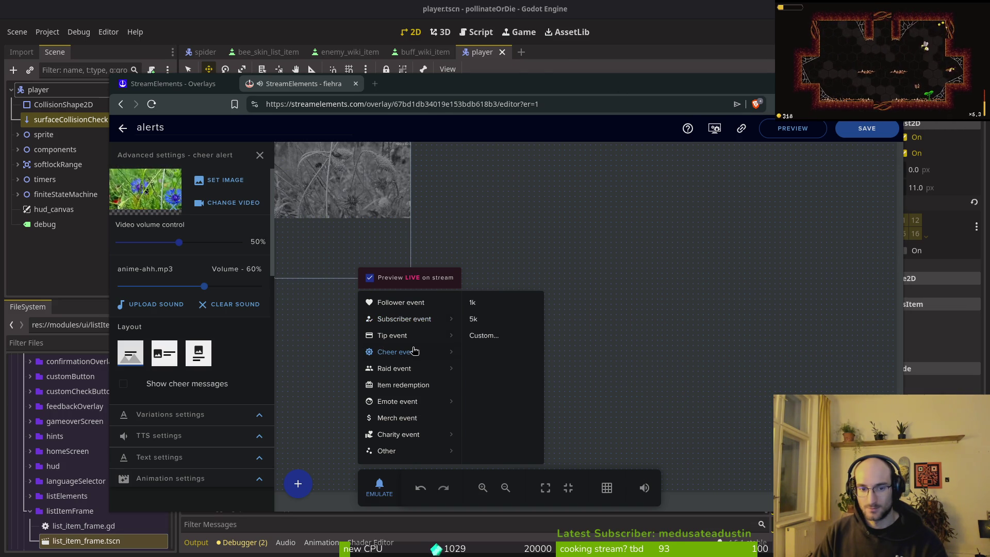
pyautogui.click(369, 277)
# Replay the test cheer, emulate a 5k cheer, then dismiss the test event list
pyautogui.moveTo(412, 356)
pyautogui.click(472, 303)
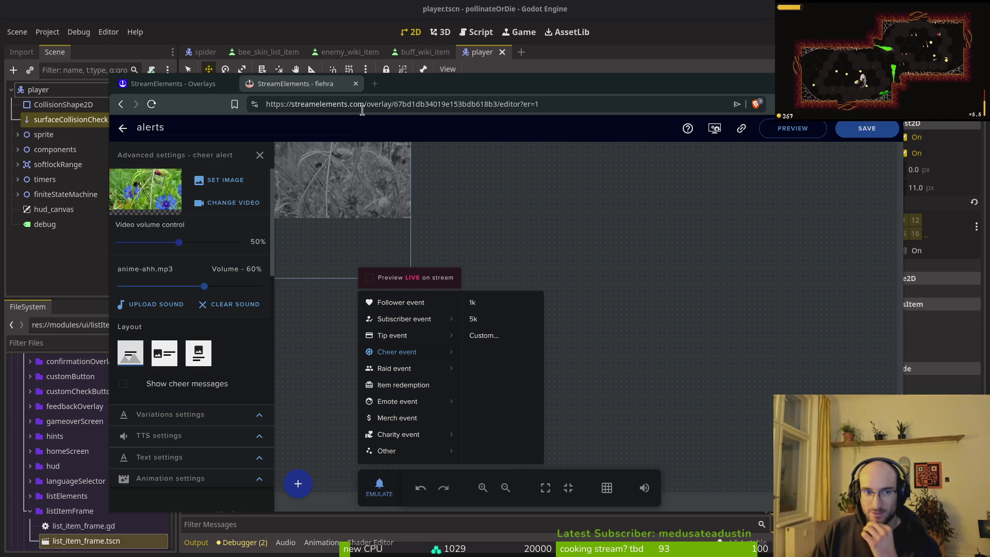
pyautogui.moveTo(414, 320)
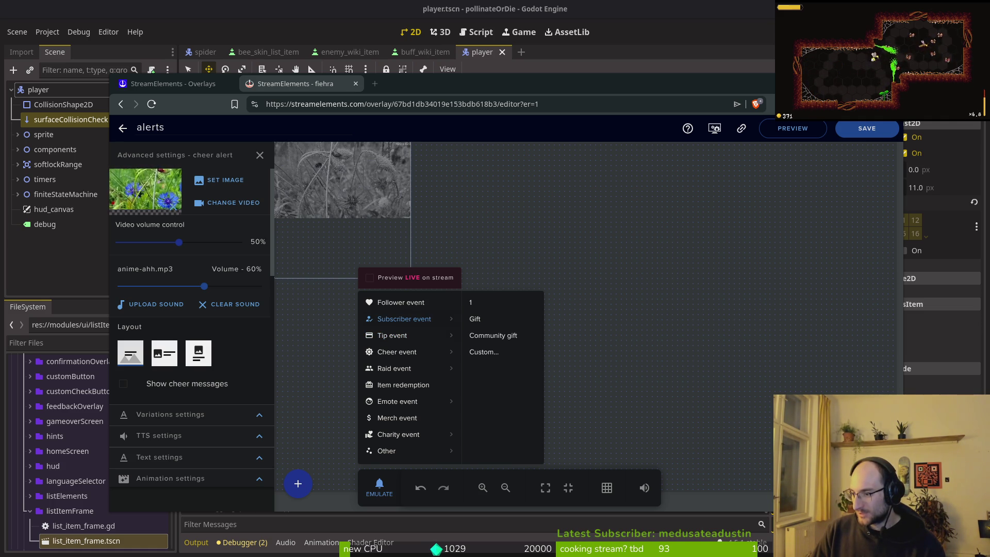
pyautogui.moveTo(392, 350)
pyautogui.click(485, 316)
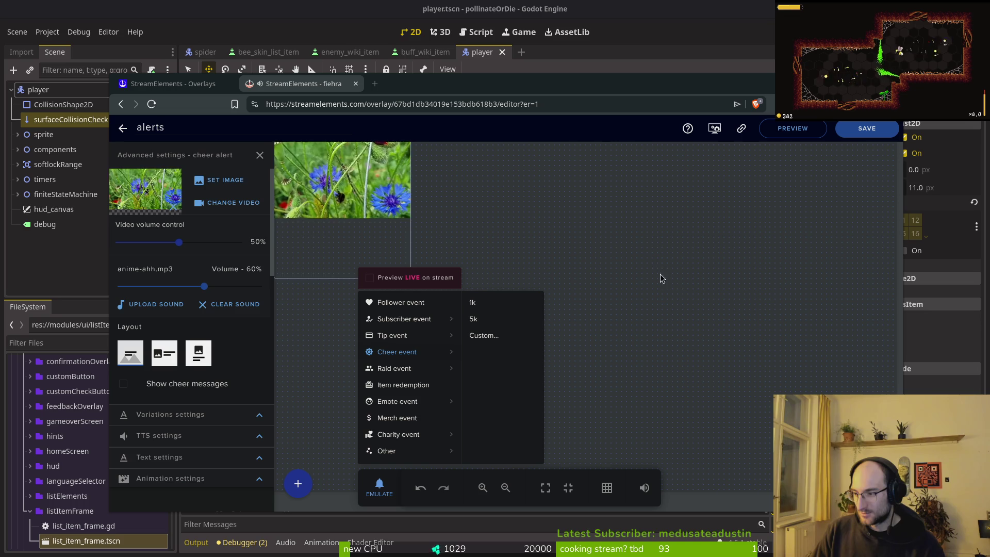
pyautogui.click(574, 250)
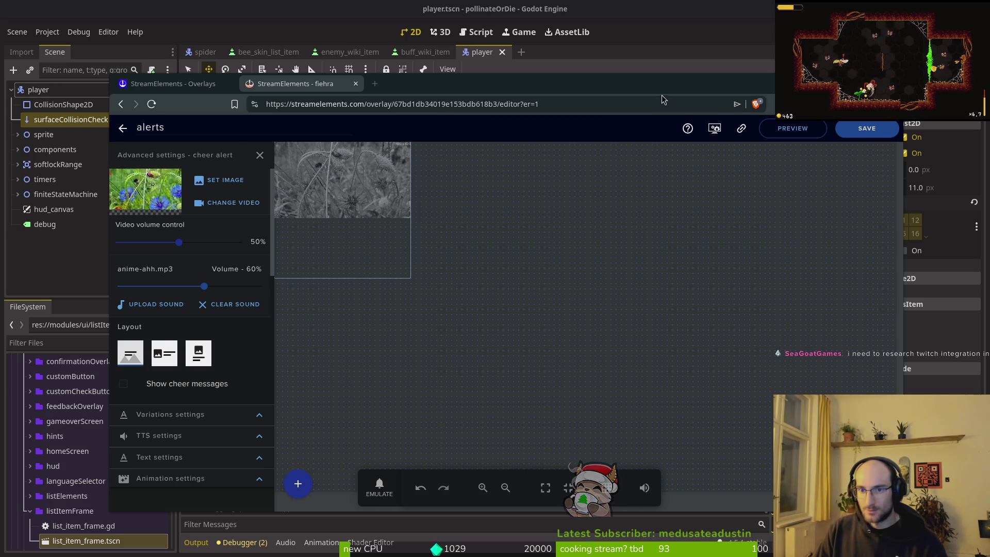
# Hide the StreamElements browser with alt+Tab so Godot's player scene shows
pyautogui.hotkey('alt', 'Tab')
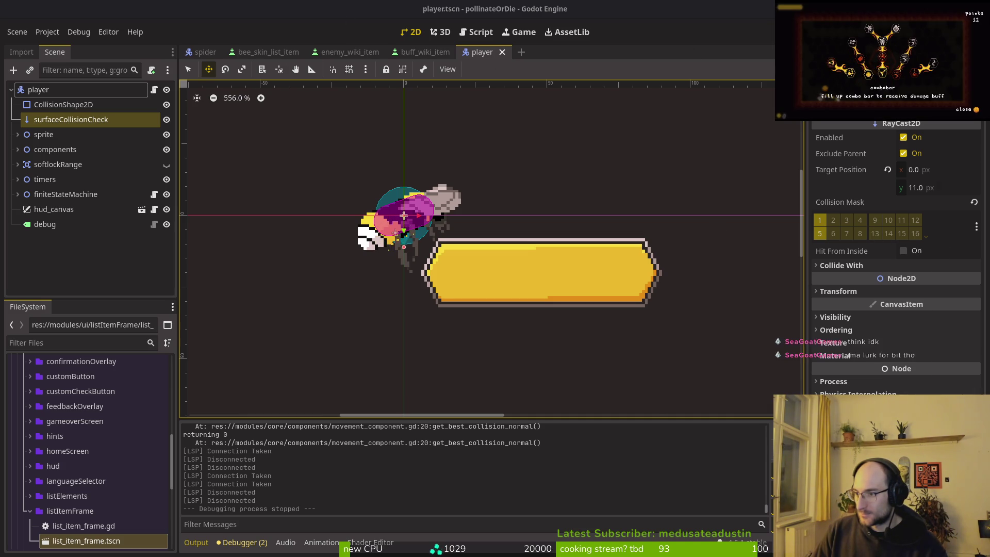
# Bring the browser back, shift it right, and leave the alerts editor for My Overlays
pyautogui.hotkey('alt', 'Tab')
pyautogui.moveTo(344, 61); pyautogui.dragTo(421, 62)
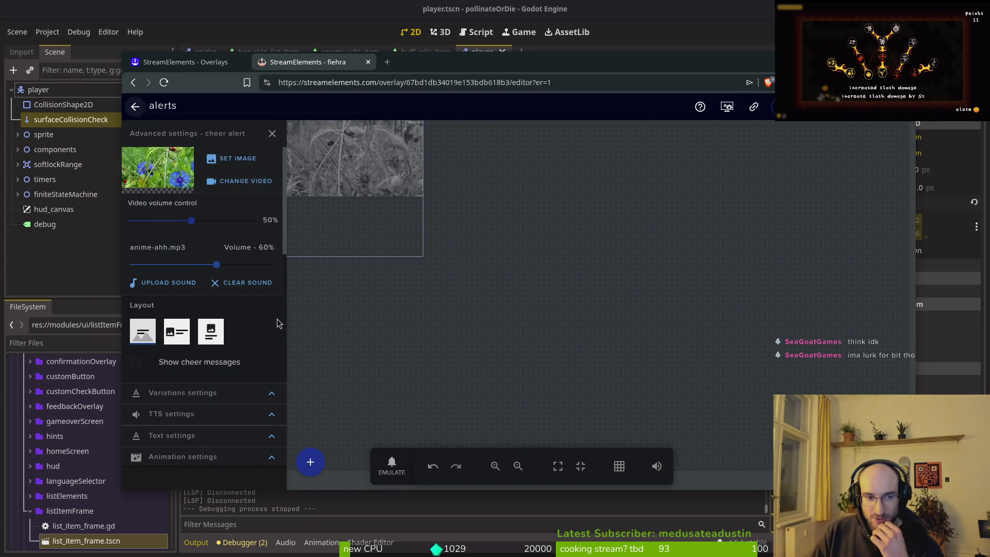
pyautogui.click(136, 109)
pyautogui.press('Escape')
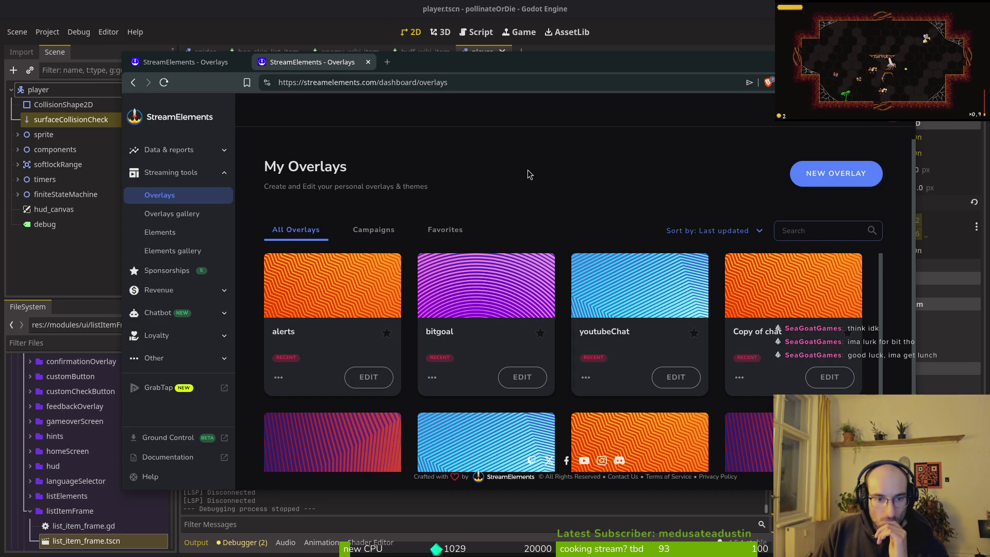
# Copy the alerts overlay's URL from its card options, then switch back to Godot
pyautogui.scroll(-1, 564, 184)
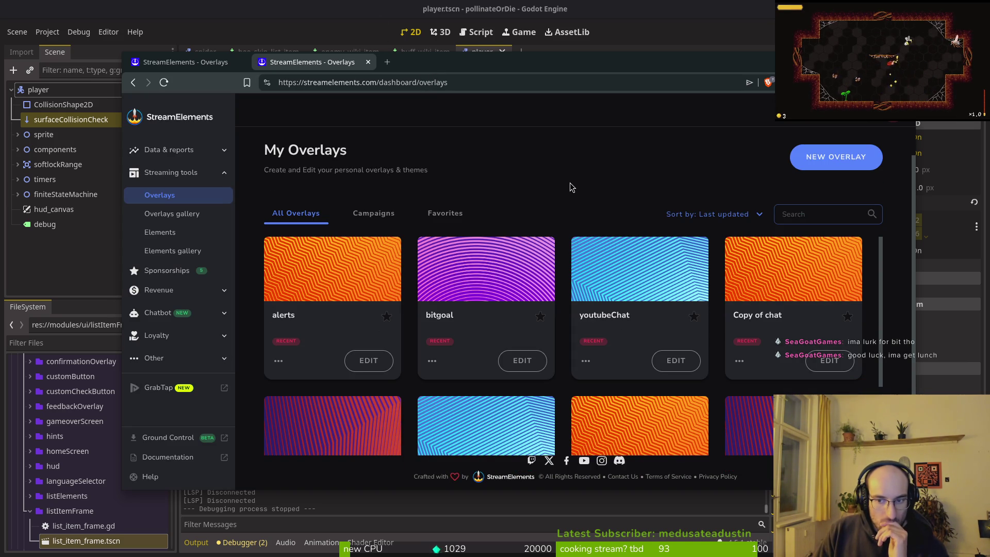
pyautogui.scroll(1, 567, 193)
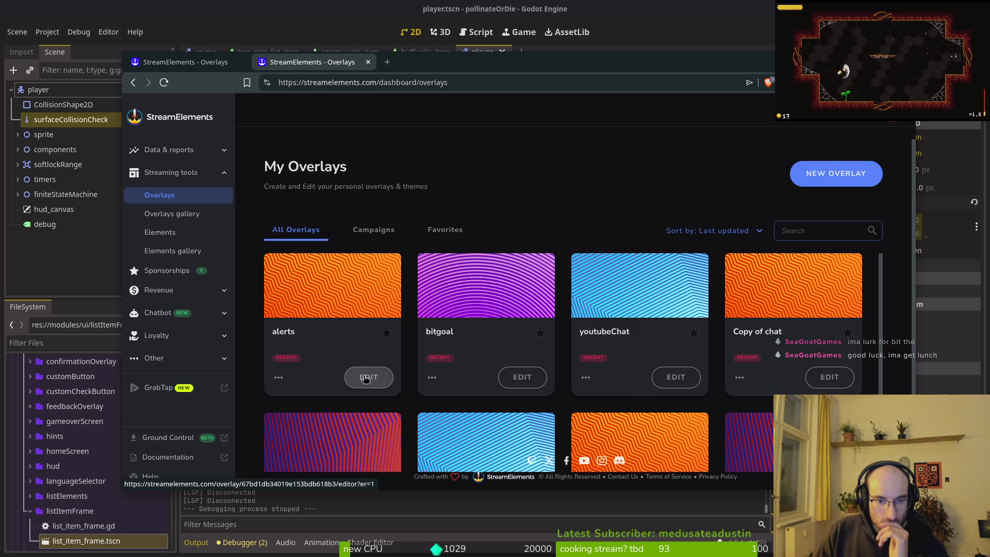
pyautogui.click(278, 379)
pyautogui.click(292, 396)
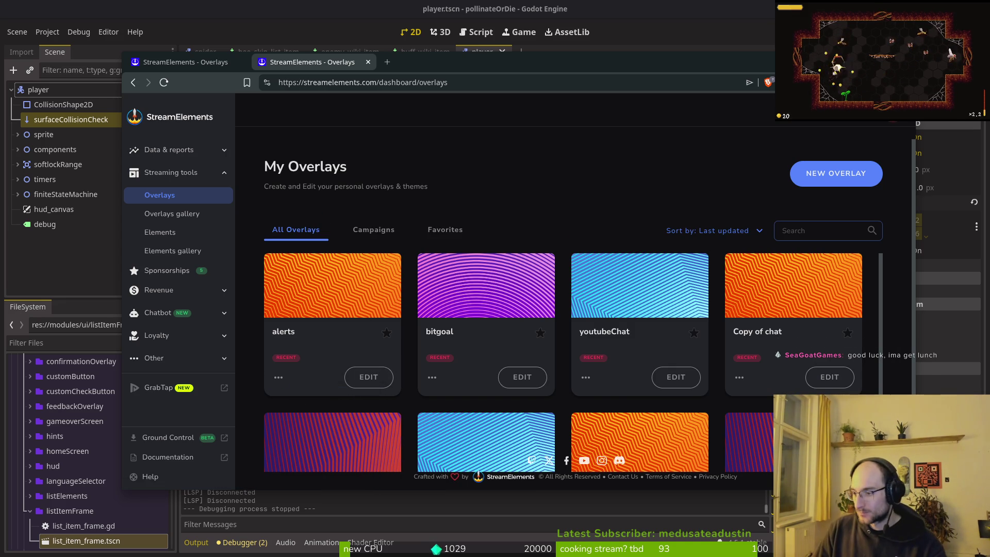
pyautogui.hotkey('alt', 'Tab')
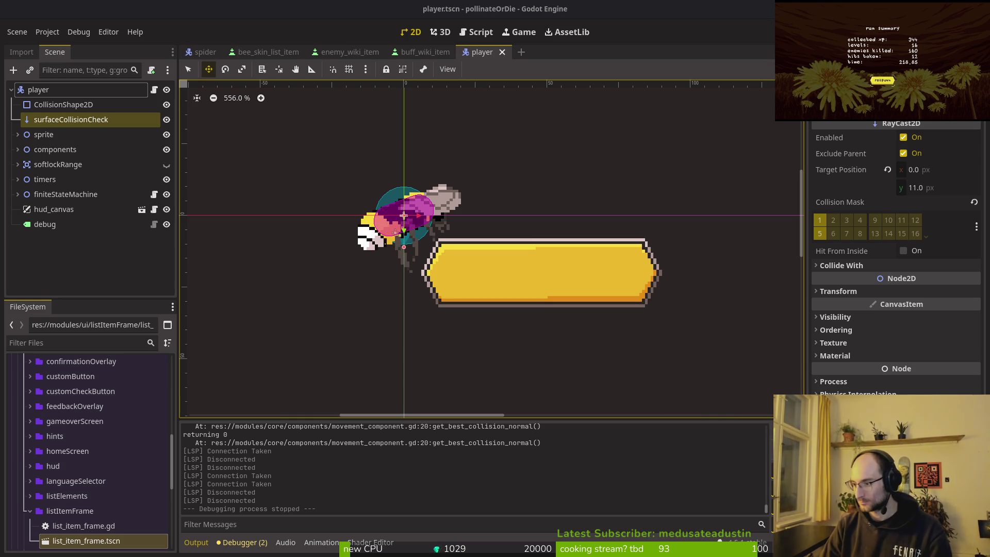
# Start a new run and buy increased health and knockback damage in the skill tree
pyautogui.press('Return')
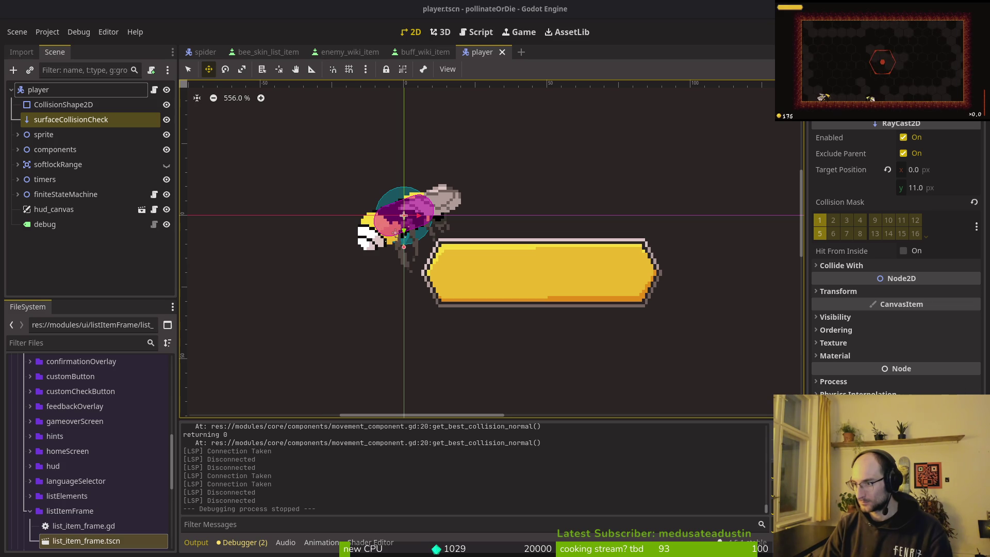
pyautogui.press('e')
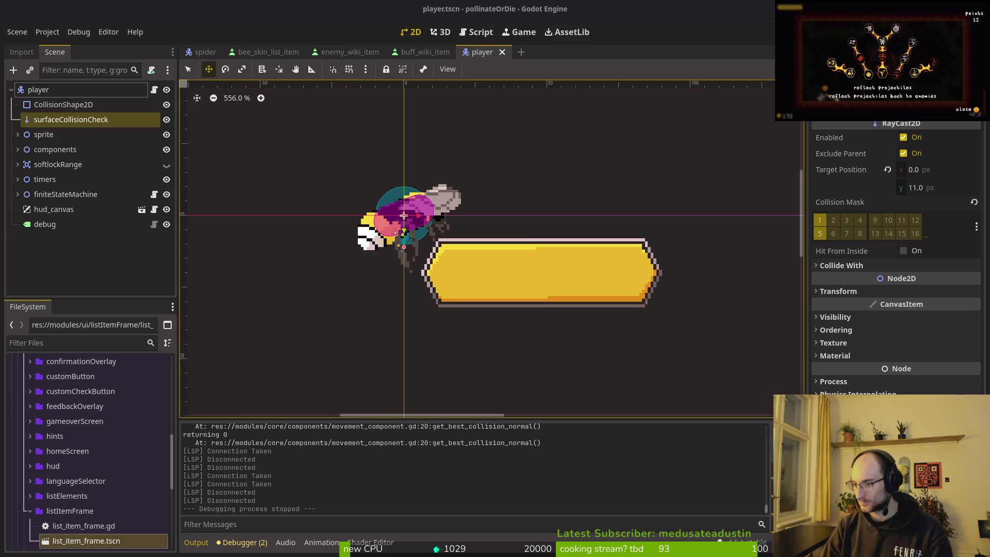
pyautogui.press('Return')
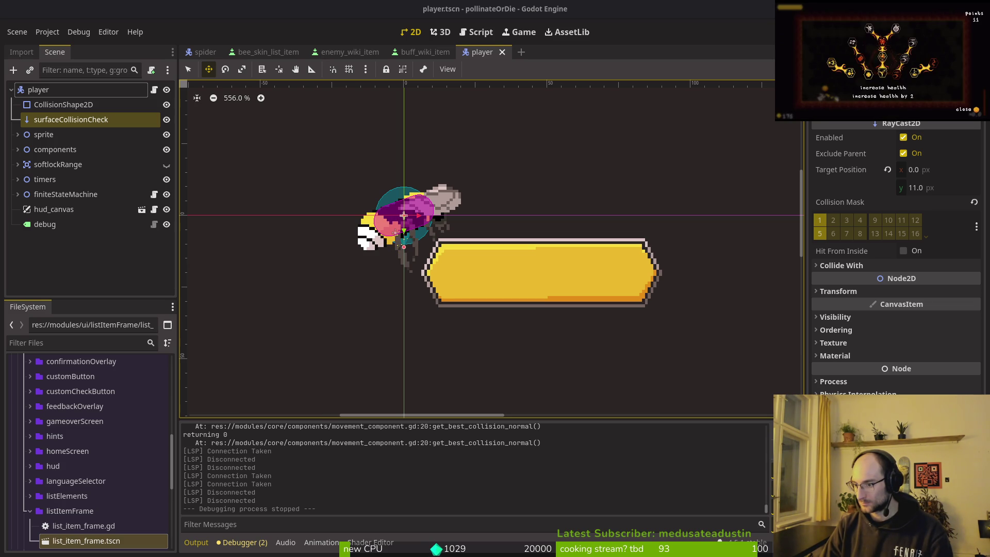
pyautogui.press('Up')
pyautogui.press('Return')
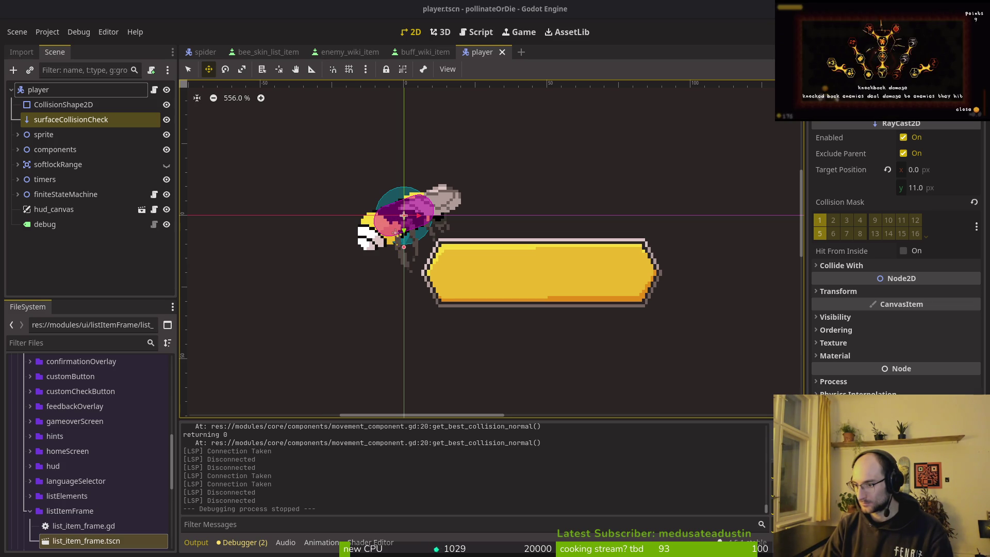
# Buy increased smash damage, slash damage and dash chains upgrades, then bring OBS forward
pyautogui.press('Up')
pyautogui.press('Return')
pyautogui.press('Up')
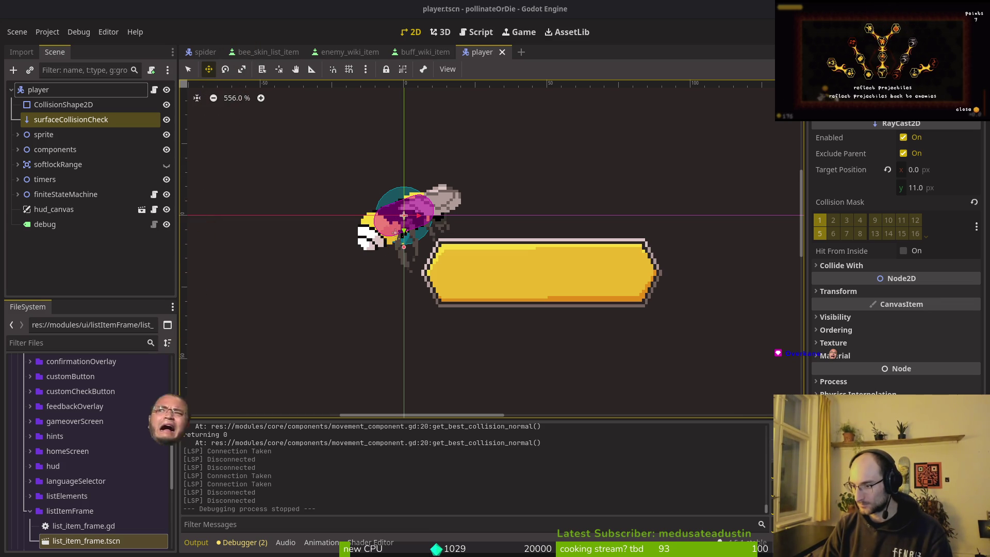
pyautogui.press('Return')
pyautogui.press('Right')
pyautogui.press('Return')
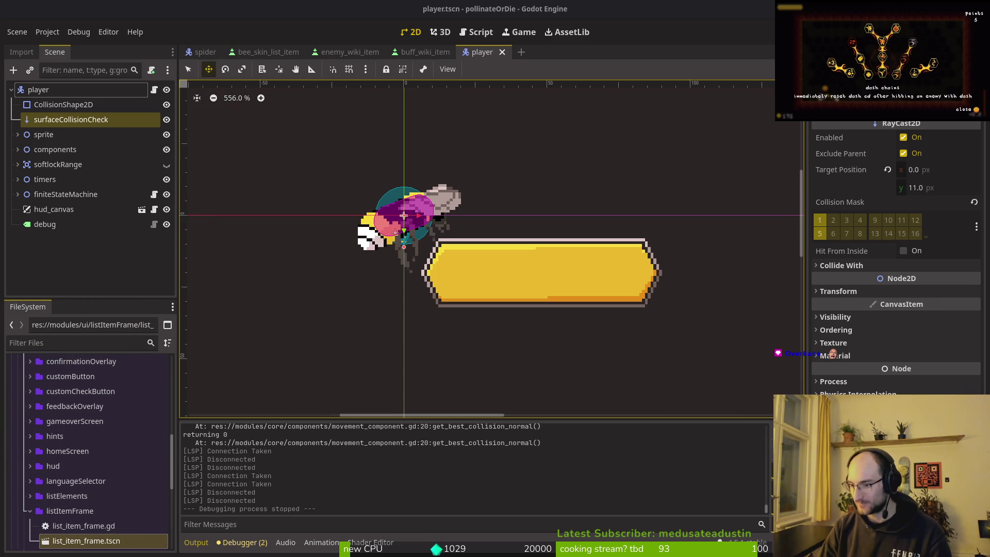
pyautogui.hotkey('alt', 'Tab')
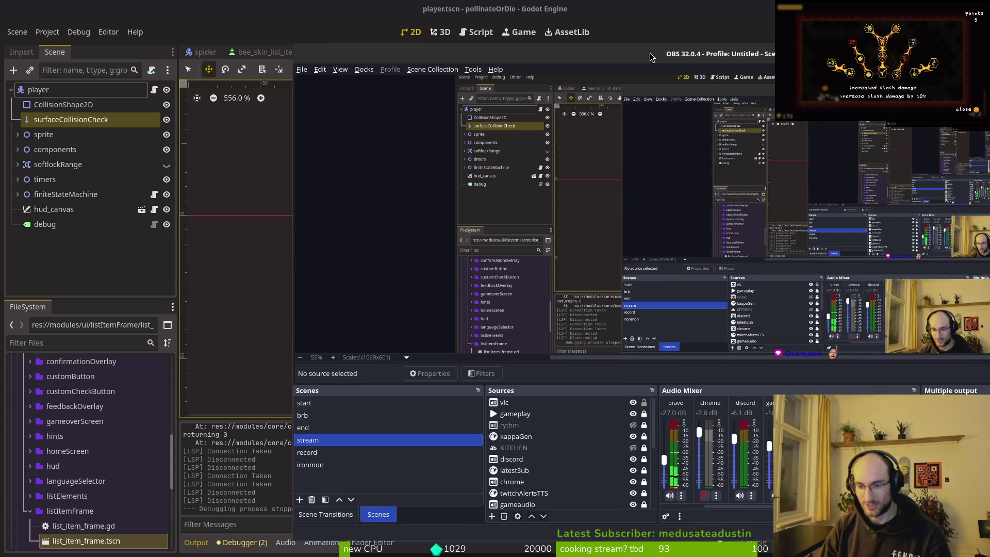
# Finish the game input, then open and dismiss the Audio Mixer channel options
pyautogui.press('Right')
pyautogui.press('Return')
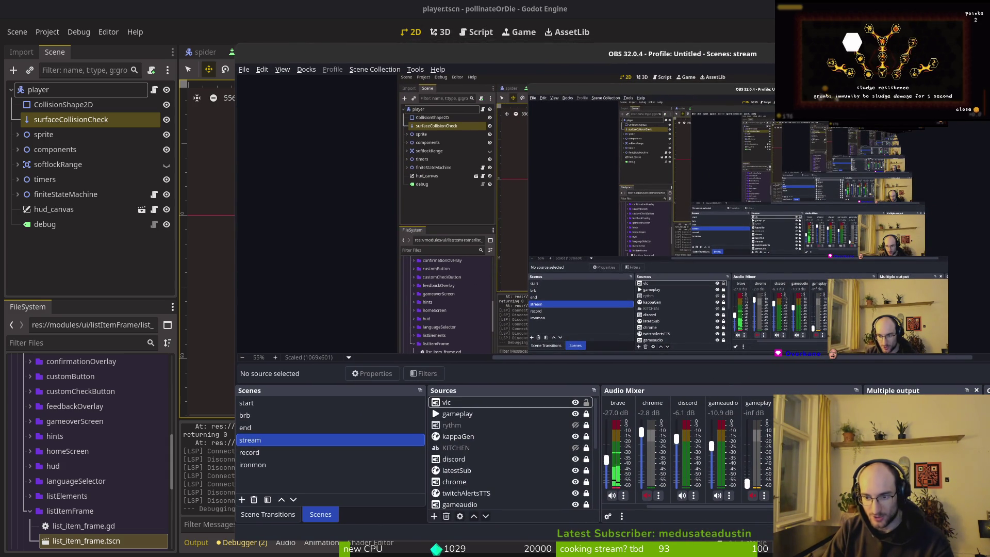
pyautogui.press('Escape')
pyautogui.rightClick(808, 365)
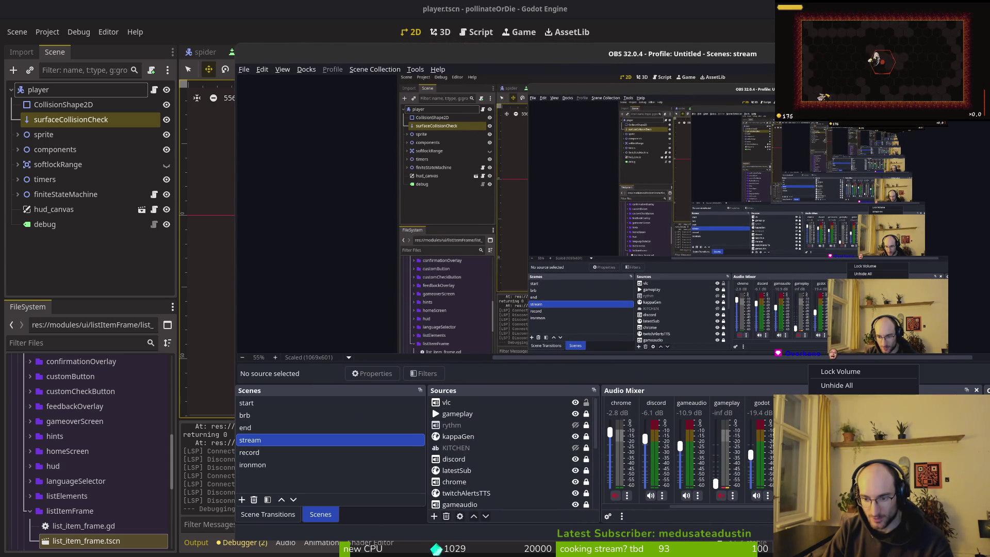
pyautogui.press('Escape')
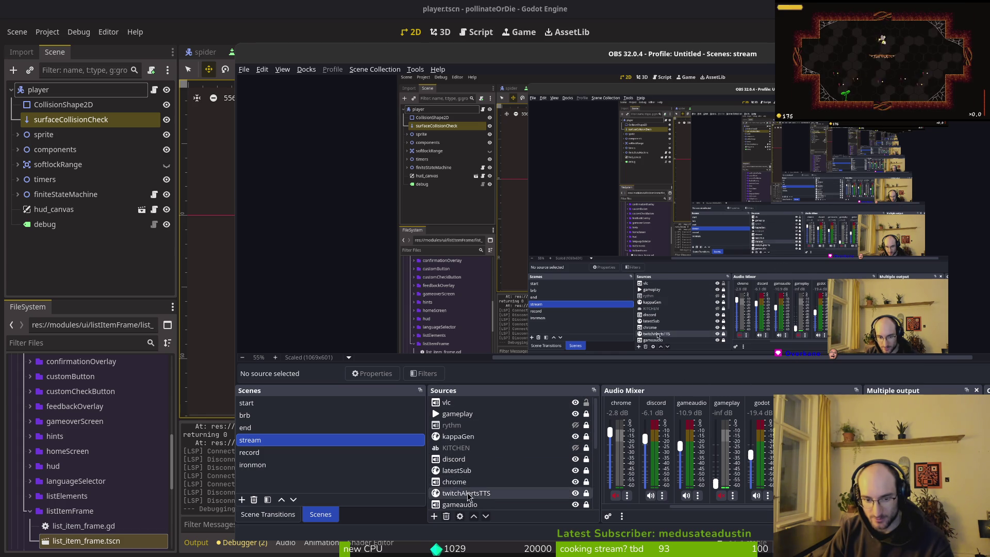
# Select the twitchAlertsTTS and alertsStreamelements sources, then return to Godot
pyautogui.click(467, 493)
pyautogui.scroll(-3, 469, 495)
pyautogui.click(516, 448)
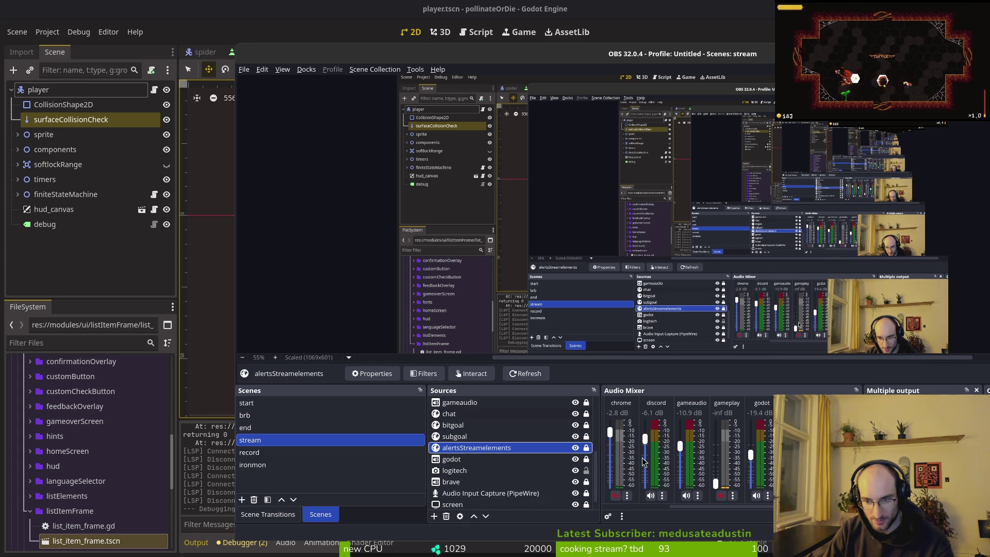
pyautogui.scroll(2, 486, 457)
pyautogui.scroll(-5, 487, 456)
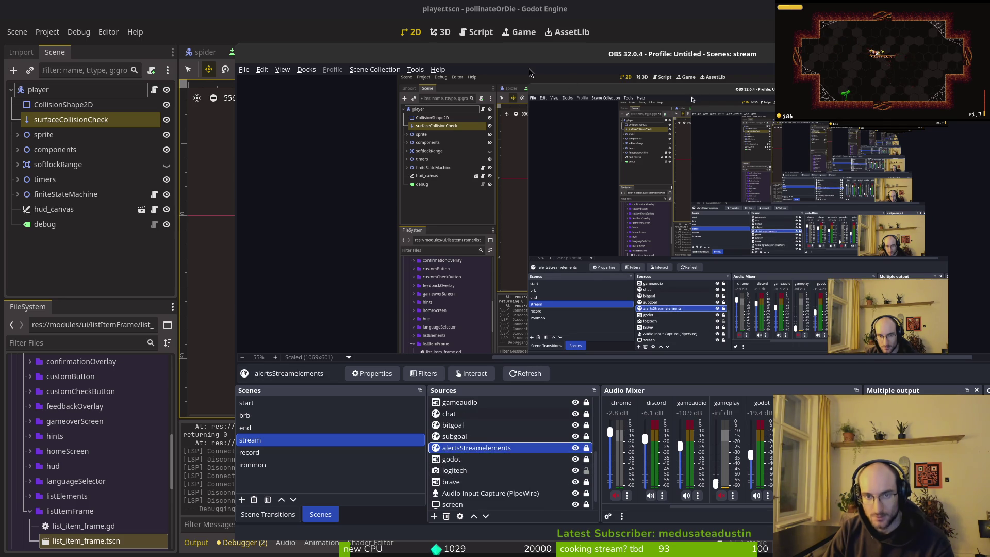
pyautogui.hotkey('alt', 'Tab')
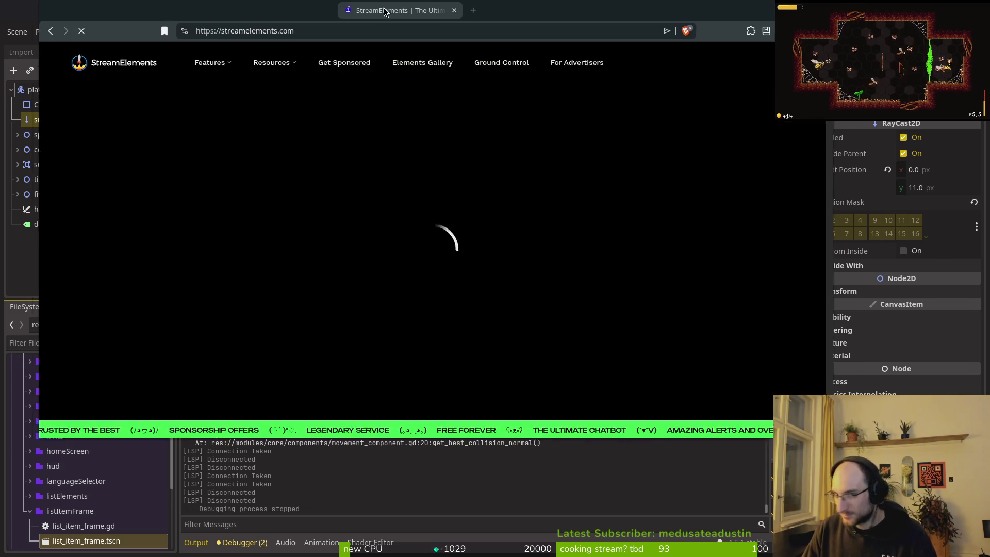
# Drag the StreamElements browser window into a new position over Godot
pyautogui.moveTo(384, 11); pyautogui.dragTo(483, 48)
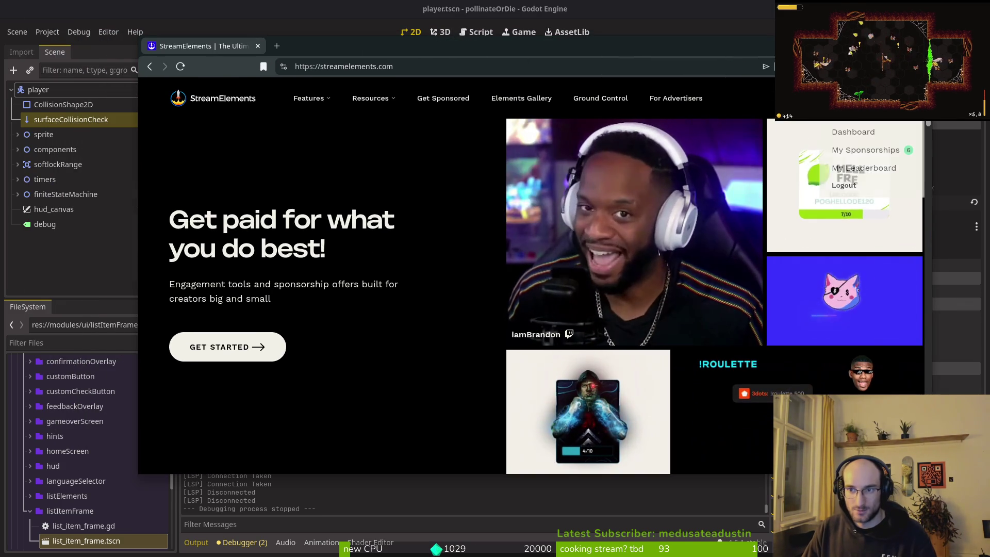
# Go to Dashboard > Streaming tools > My Overlays and edit the alerts overlay
pyautogui.click(855, 130)
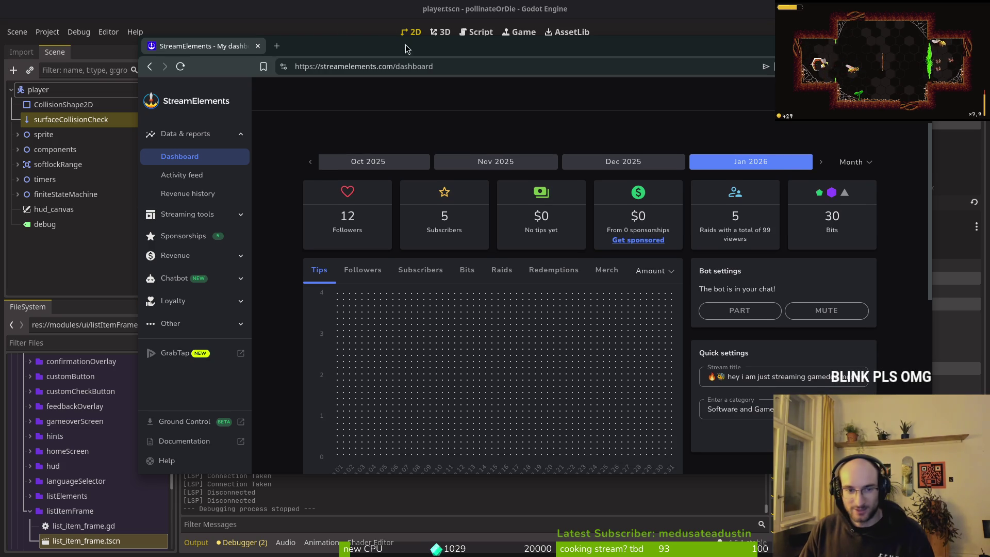
pyautogui.click(195, 216)
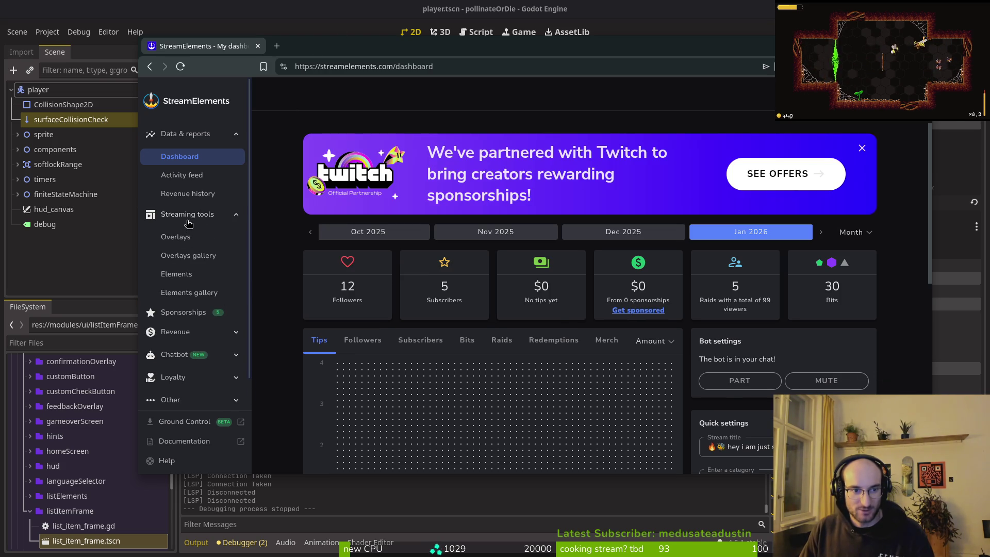
pyautogui.click(176, 237)
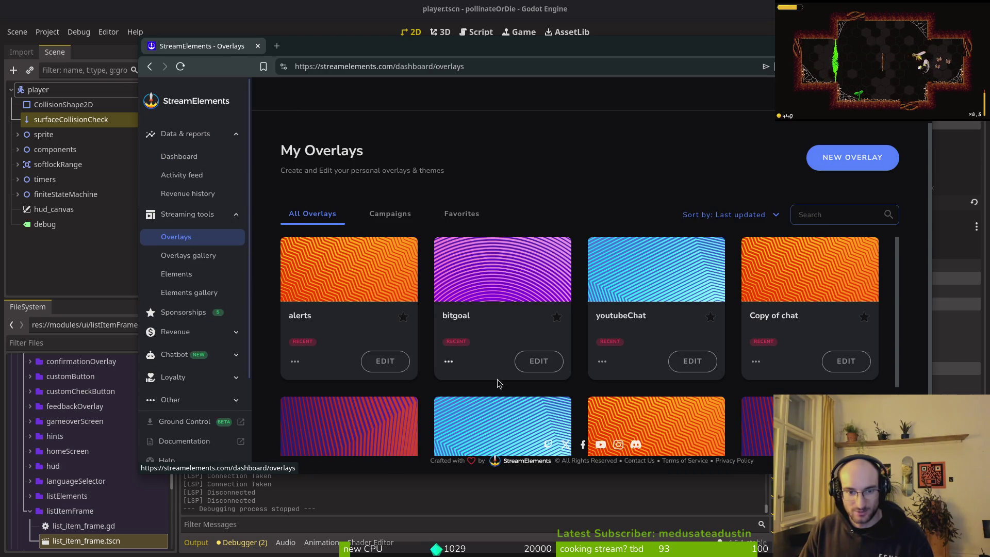
pyautogui.scroll(-1, 392, 342)
pyautogui.click(385, 299)
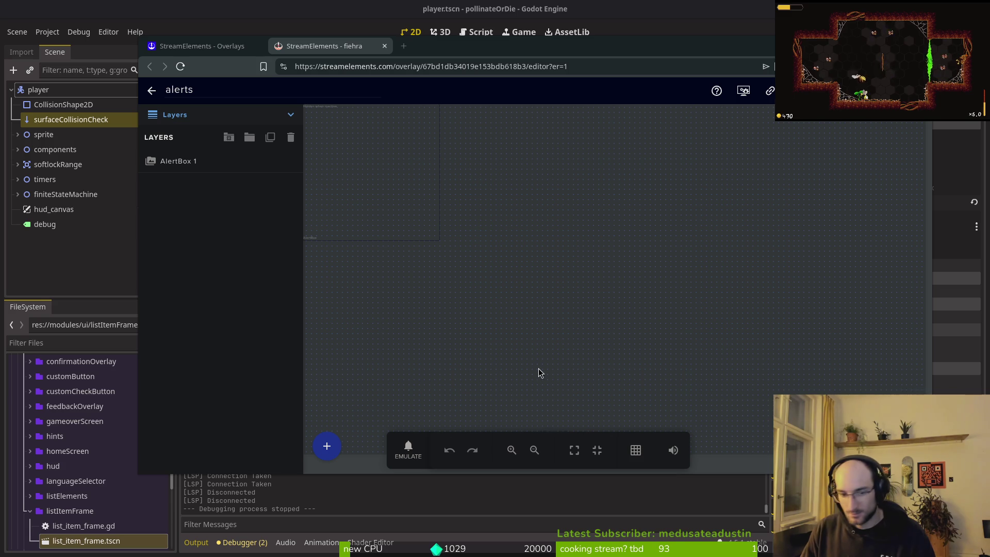
# Emulate a 1k cheer from the test event list, then close the alerts editor
pyautogui.click(407, 448)
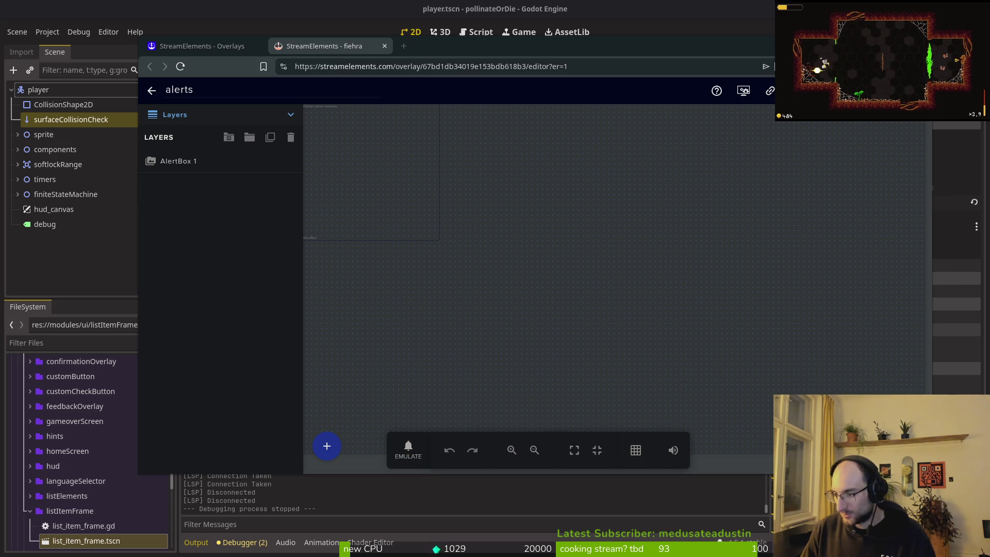
pyautogui.click(419, 445)
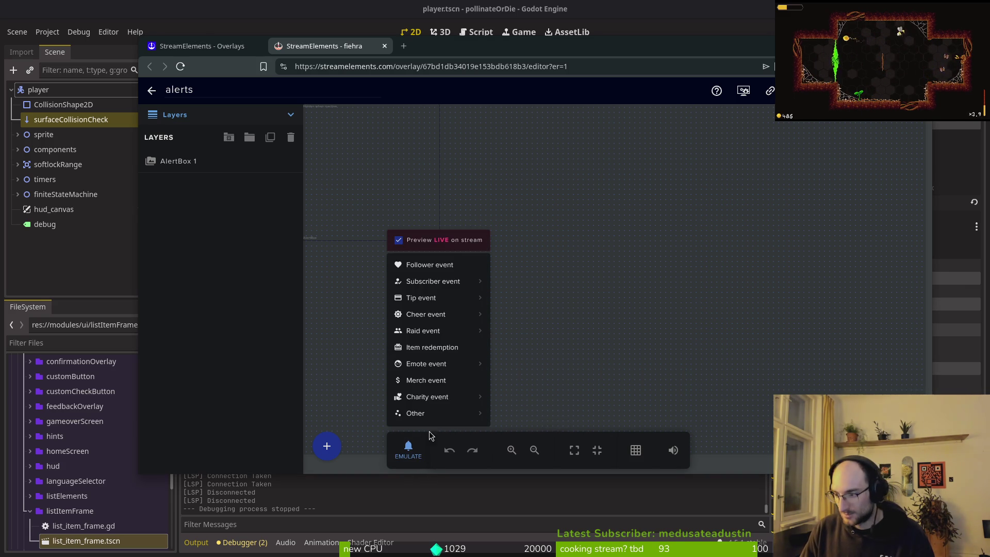
pyautogui.moveTo(536, 305)
pyautogui.click(509, 267)
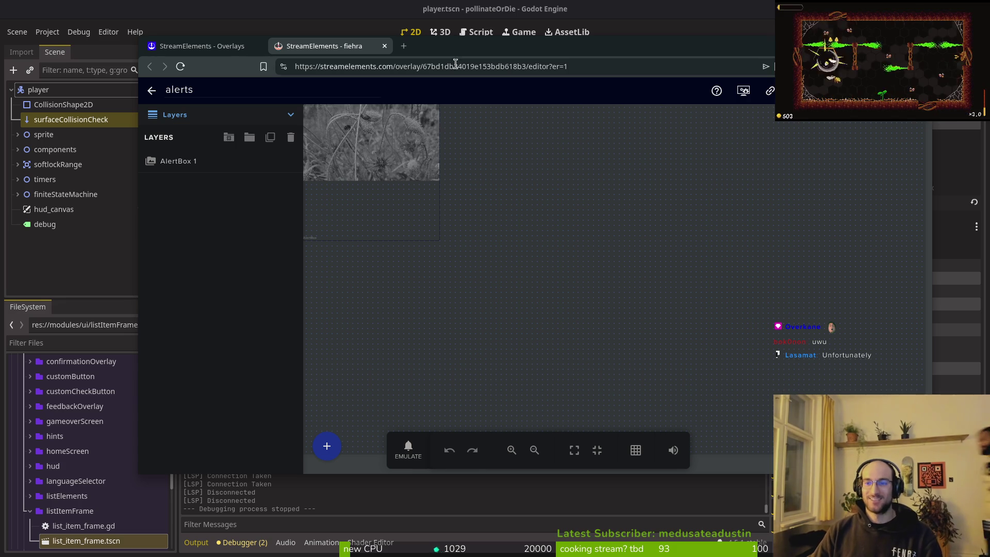
pyautogui.click(384, 46)
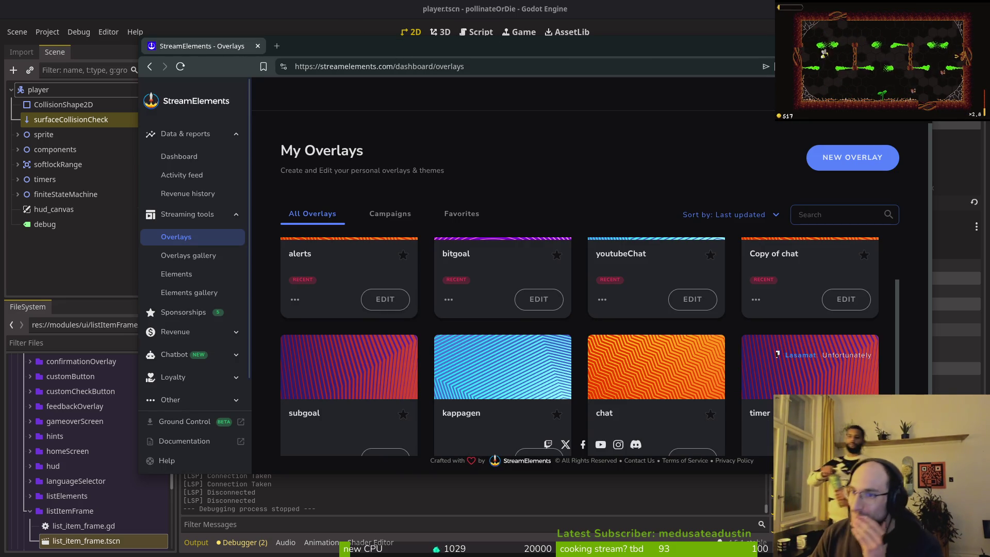
# Reposition the browser over the My Overlays list and switch back to Godot
pyautogui.moveTo(464, 46); pyautogui.dragTo(462, 79)
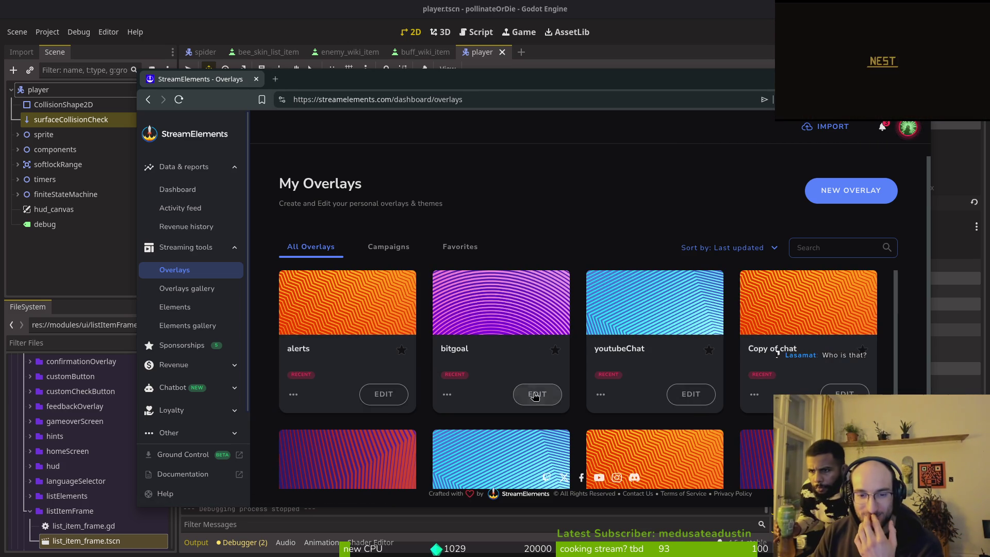
pyautogui.scroll(-3, 515, 413)
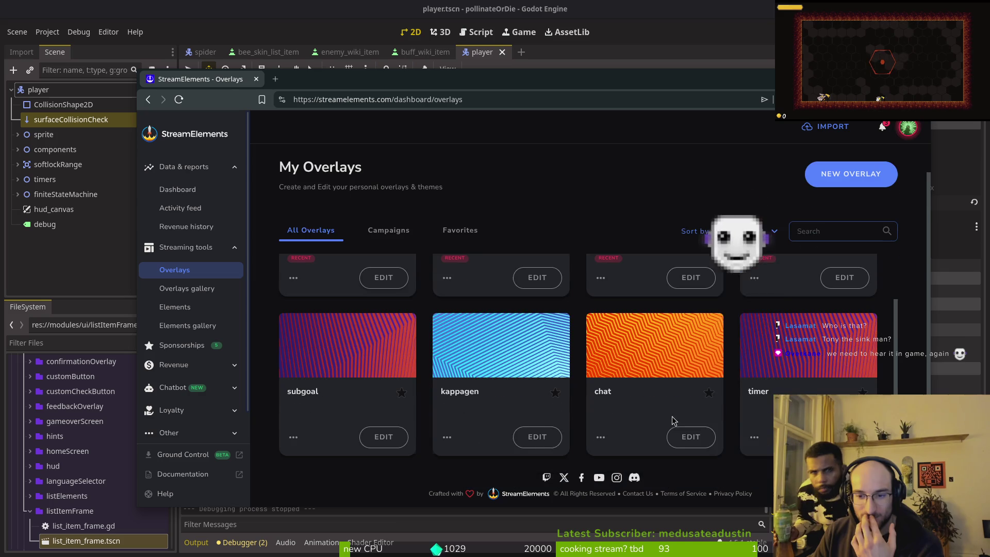
pyautogui.scroll(3, 515, 386)
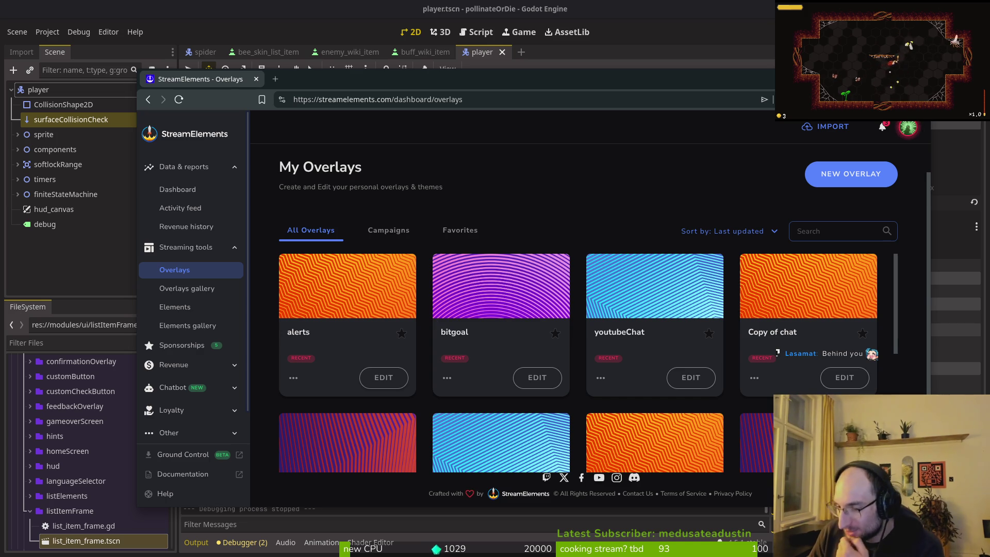
pyautogui.moveTo(300, 80); pyautogui.dragTo(305, 79)
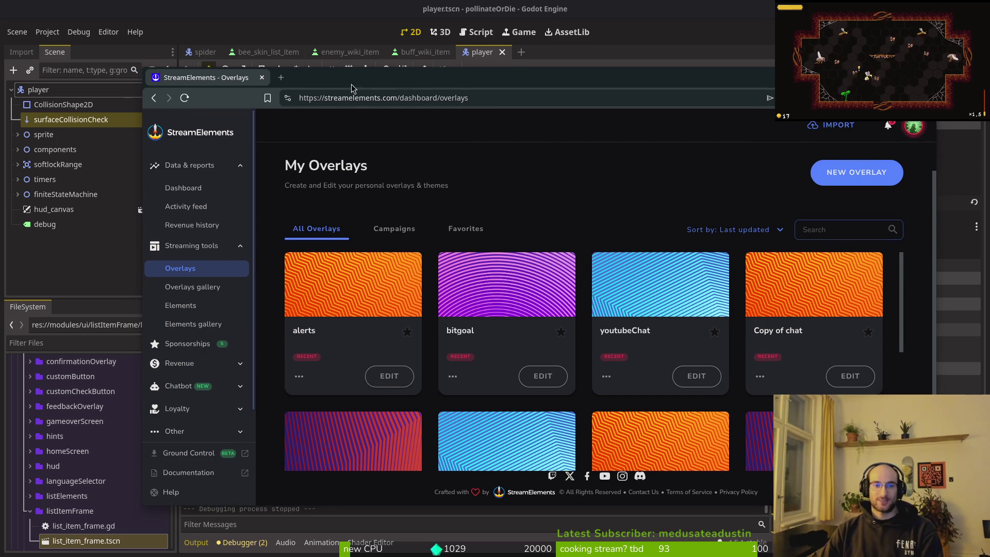
pyautogui.hotkey('alt', 'Tab')
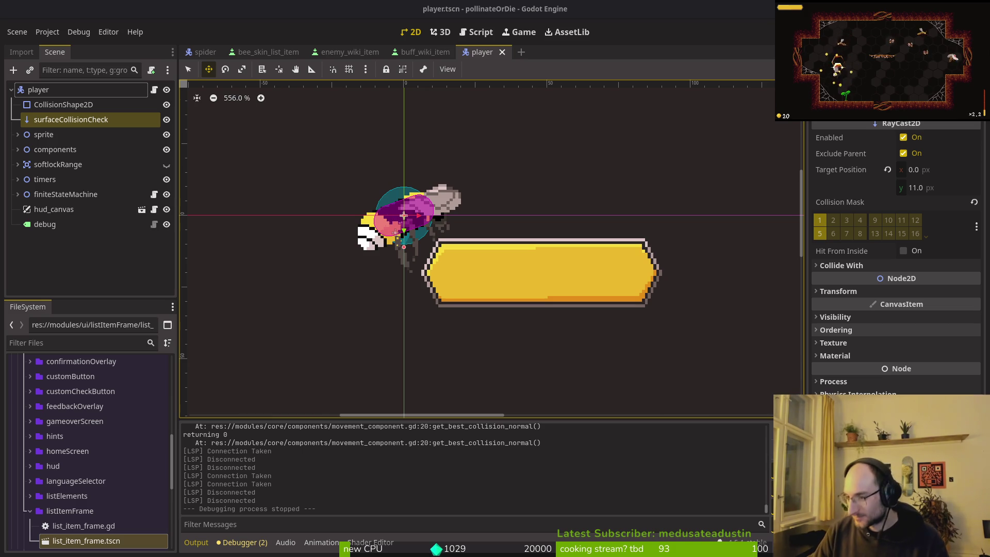
# Deselect the surfaceCollisionCheck node in Godot, then return to spider.aseprite in Aseprite
pyautogui.hotkey('alt', 'Tab')
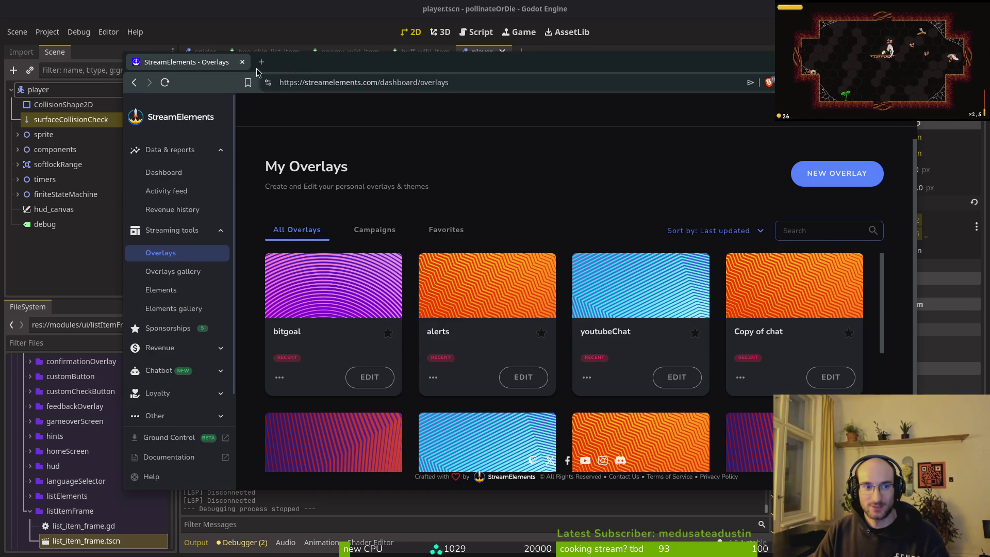
pyautogui.hotkey('alt', 'Tab')
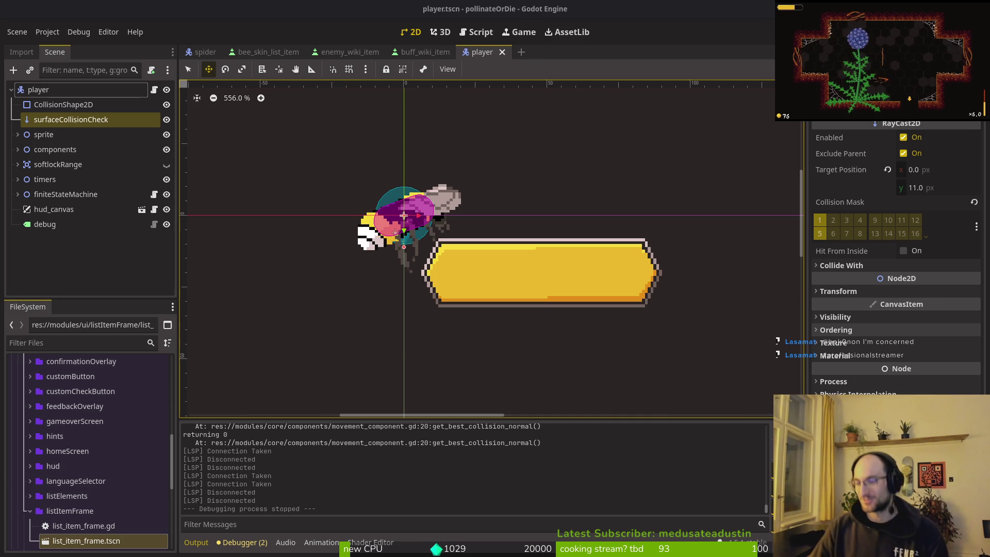
pyautogui.click(123, 280)
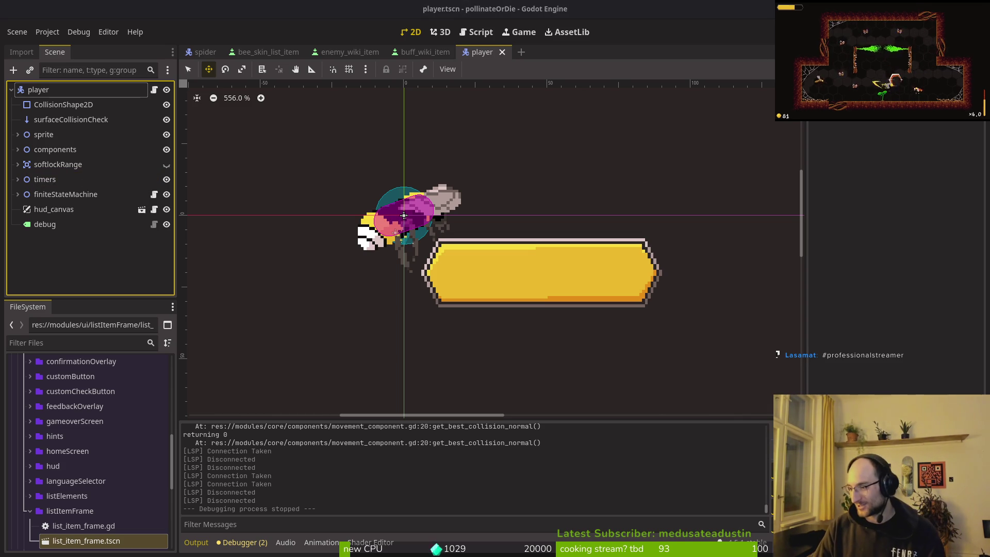
pyautogui.hotkey('alt', 'Tab')
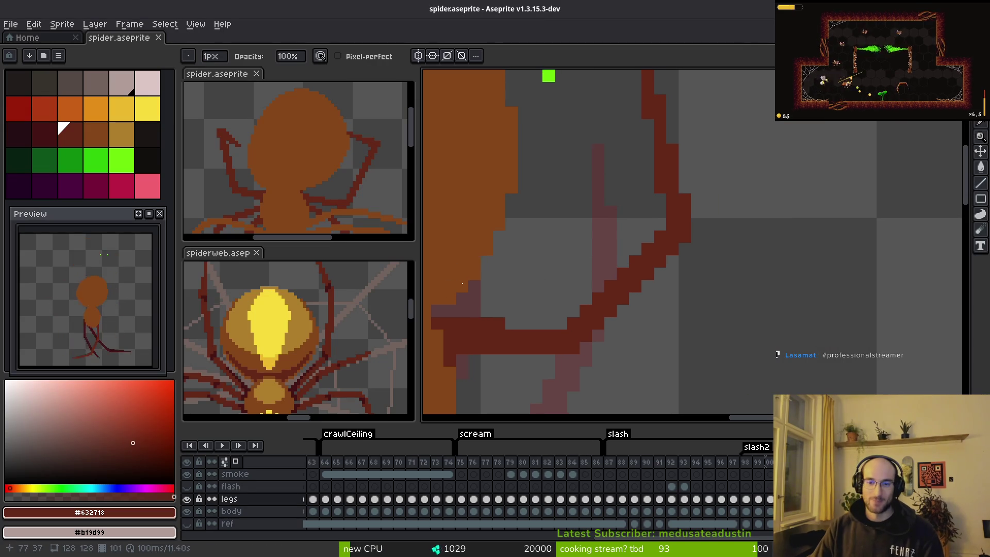
# Recentre on the spider and pencil a dark-red line for the upper-right leg's upper segment
pyautogui.scroll(-2, 642, 269)
pyautogui.scroll(2, 641, 269)
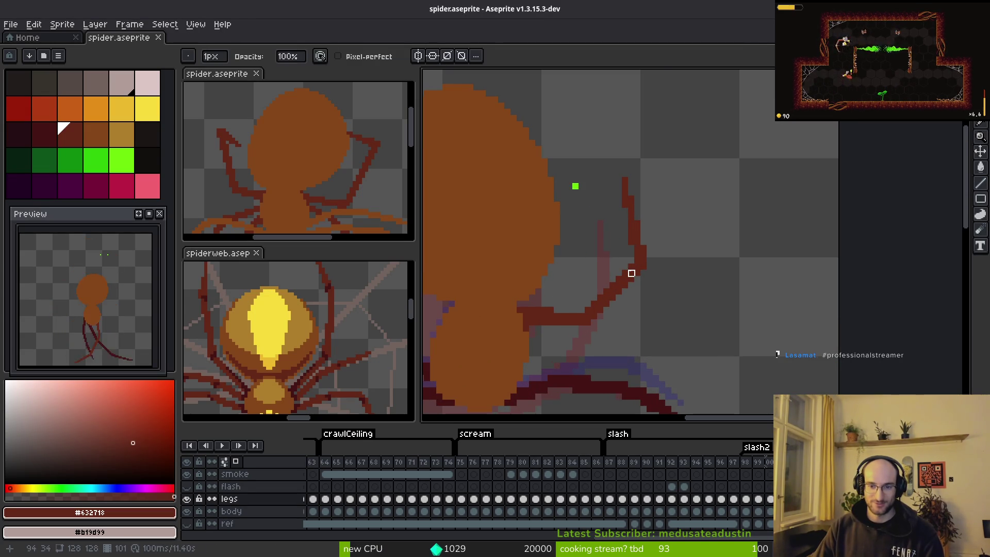
pyautogui.scroll(-2, 630, 271)
pyautogui.moveTo(637, 275); pyautogui.dragTo(709, 279)
pyautogui.press('alt')
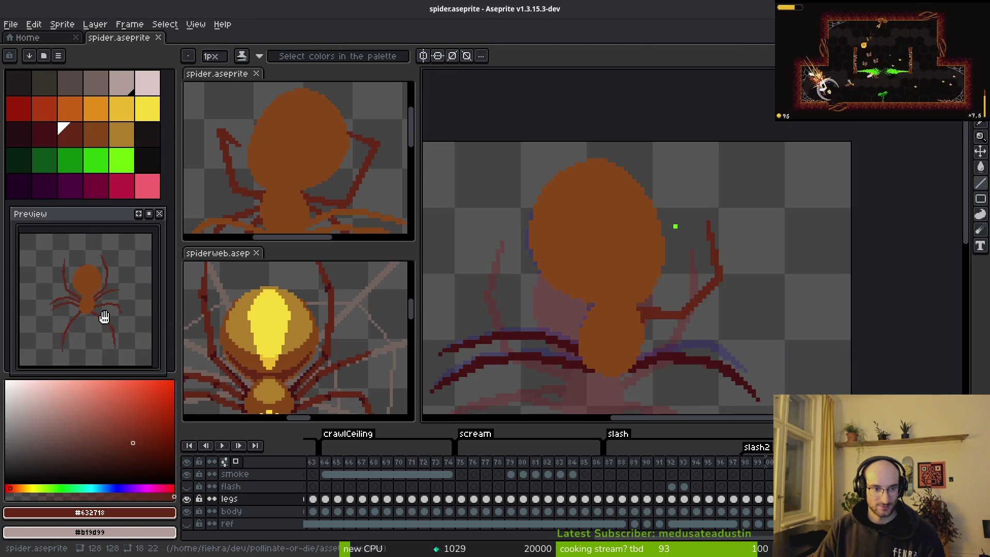
pyautogui.press('alt')
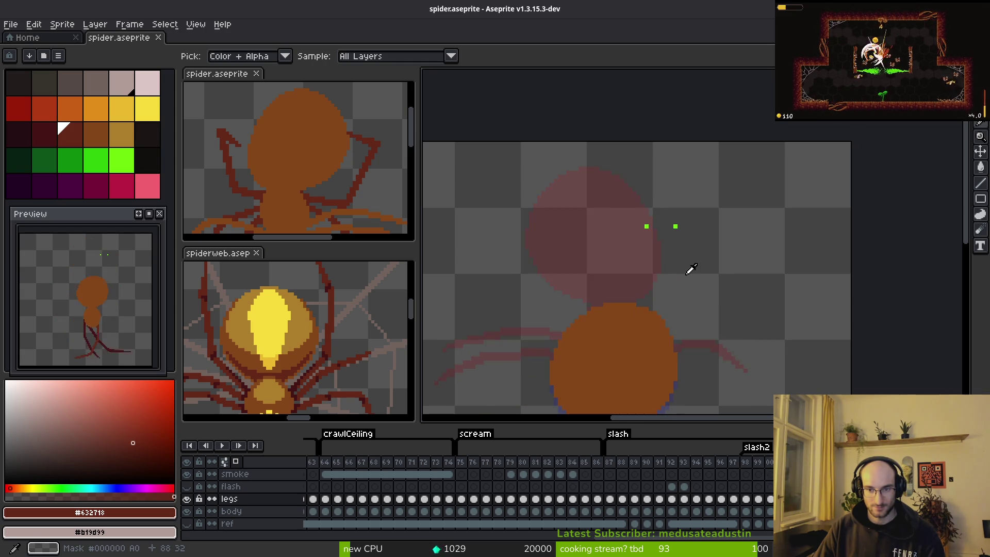
pyautogui.scroll(2, 689, 268)
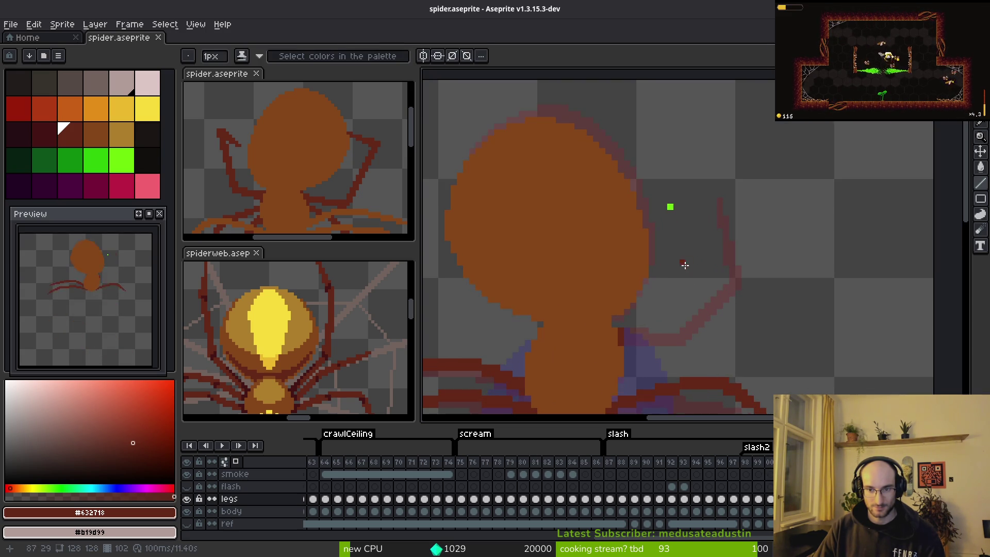
pyautogui.press('b')
pyautogui.scroll(1, 648, 312)
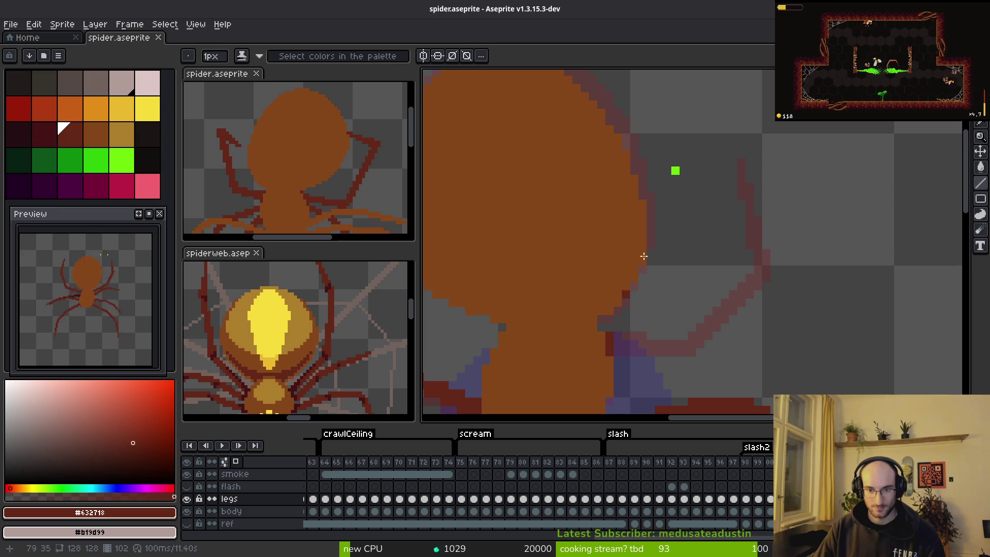
pyautogui.moveTo(677, 172)
pyautogui.mouseDown()
pyautogui.moveTo(770, 209)
pyautogui.moveTo(773, 227)
pyautogui.moveTo(759, 217)
pyautogui.moveTo(770, 220)
pyautogui.moveTo(762, 249)
pyautogui.moveTo(721, 334)
pyautogui.moveTo(774, 223)
pyautogui.moveTo(717, 350)
pyautogui.moveTo(718, 335)
pyautogui.moveTo(619, 351)
pyautogui.moveTo(616, 341)
pyautogui.mouseUp()
# Draw the leg's lower edge and a straight segment toward the body, then go to Godot
pyautogui.press('b')
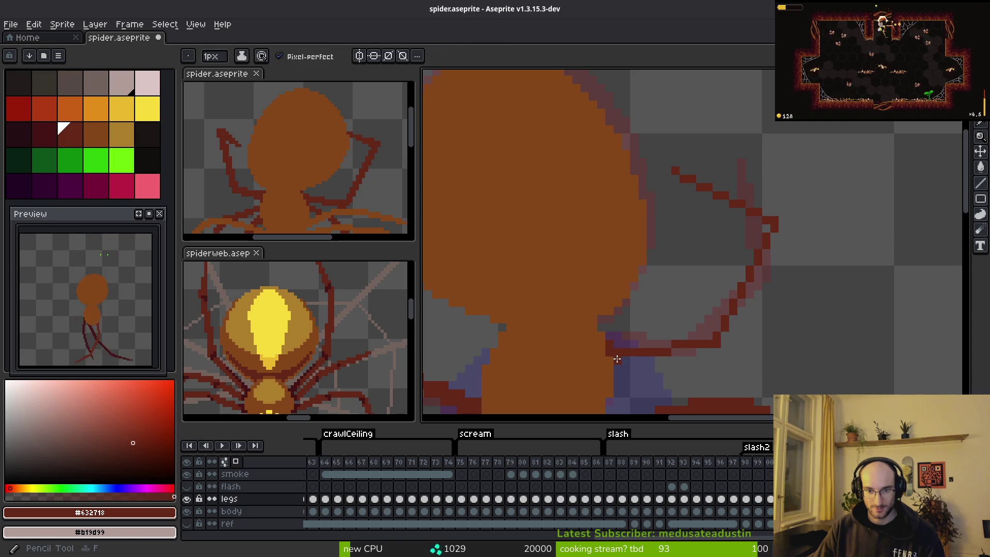
pyautogui.moveTo(614, 347)
pyautogui.mouseDown()
pyautogui.moveTo(703, 335)
pyautogui.moveTo(669, 337)
pyautogui.moveTo(680, 340)
pyautogui.mouseUp()
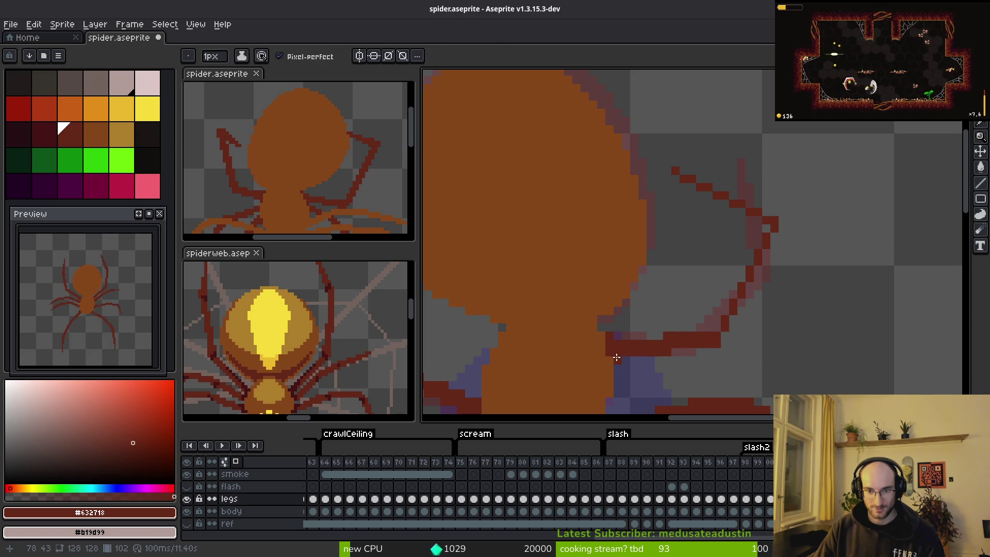
pyautogui.press('l')
pyautogui.moveTo(762, 228)
pyautogui.mouseDown()
pyautogui.moveTo(711, 330)
pyautogui.moveTo(735, 307)
pyautogui.moveTo(764, 223)
pyautogui.mouseUp()
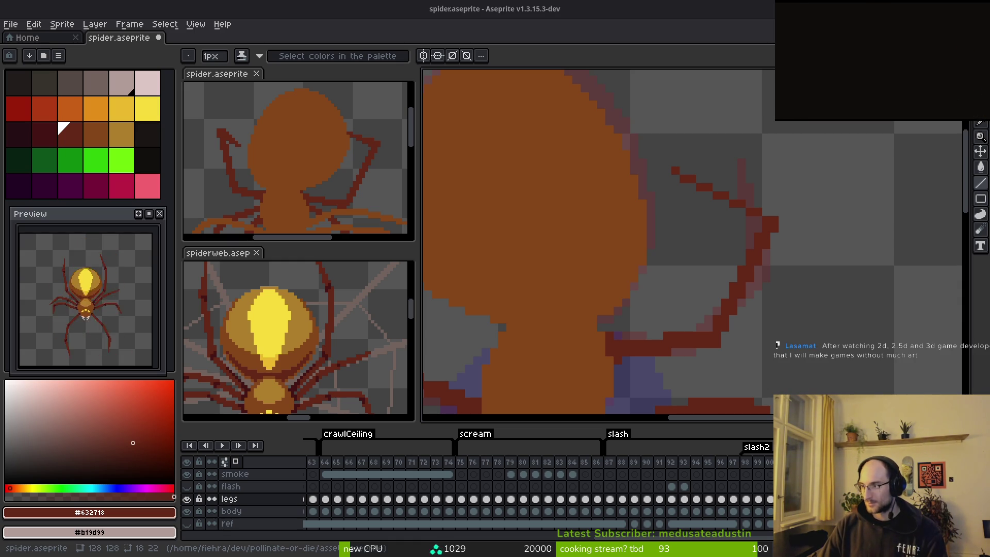
pyautogui.hotkey('alt', 'Tab')
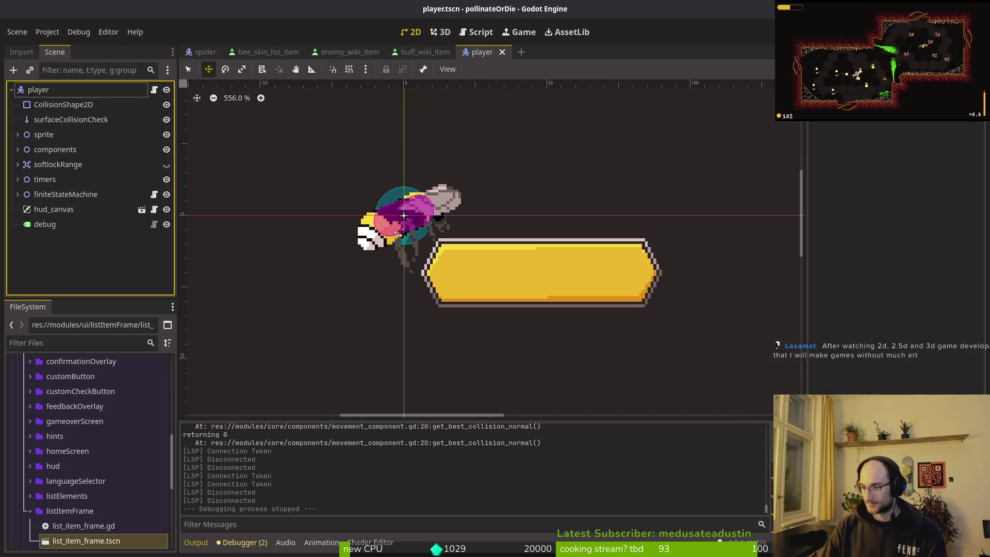
# Switch from the Godot editor back to spider.aseprite in Aseprite
pyautogui.hotkey('alt', 'Tab')
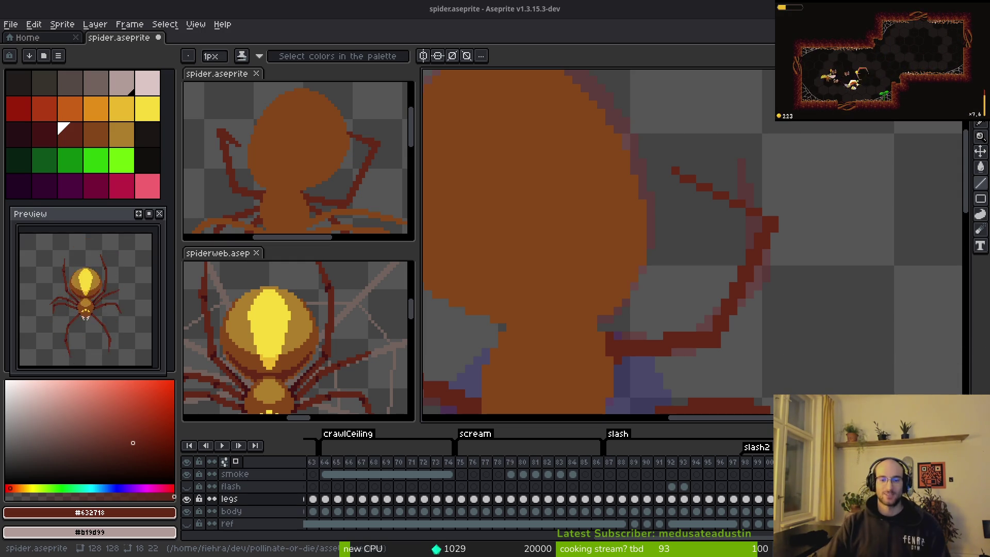
# Thicken the upper leg segment into a clean line to its tip, undoing a bad stroke
pyautogui.scroll(1, 701, 232)
pyautogui.scroll(1, 546, 133)
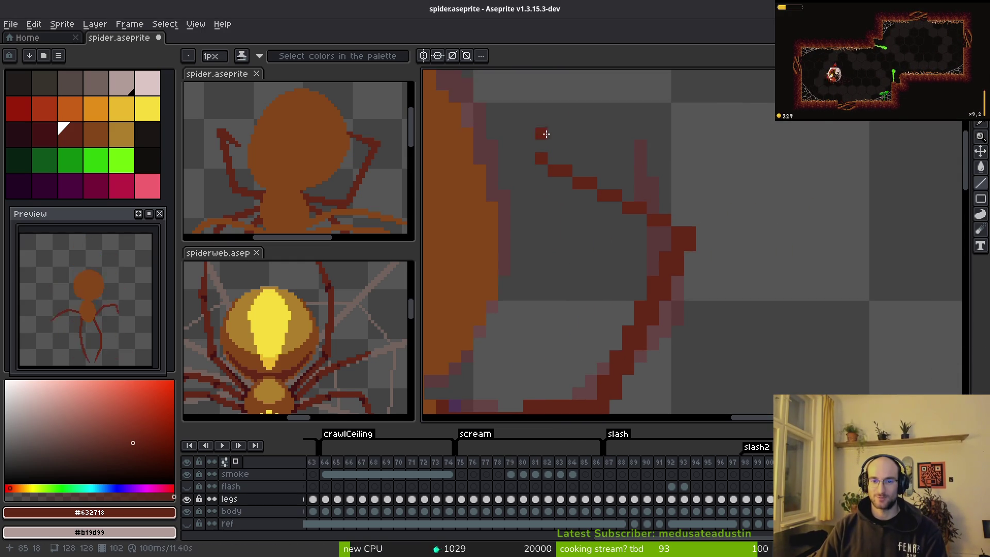
pyautogui.hotkey('ctrl', 'z')
pyautogui.keyDown('shift'); pyautogui.click(659, 229); pyautogui.keyUp('shift')
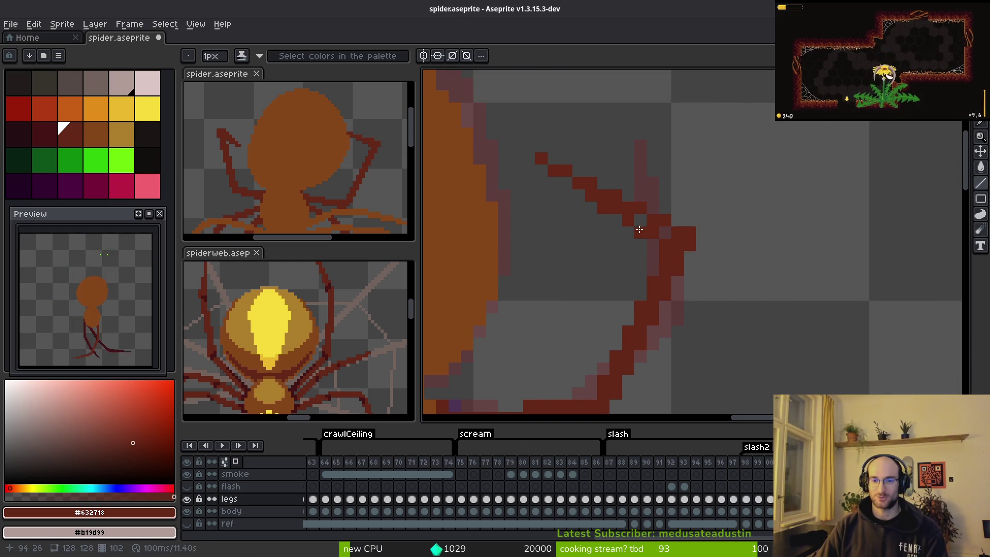
pyautogui.moveTo(617, 213); pyautogui.dragTo(665, 231)
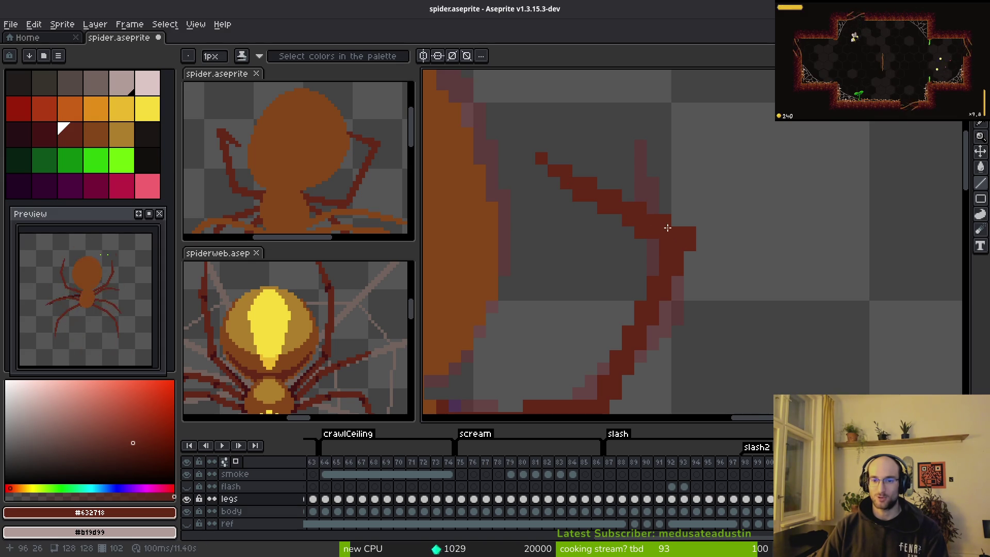
pyautogui.hotkey('ctrl', 'z')
pyautogui.hotkey('ctrl', 'z')
pyautogui.hotkey('ctrl', 'z')
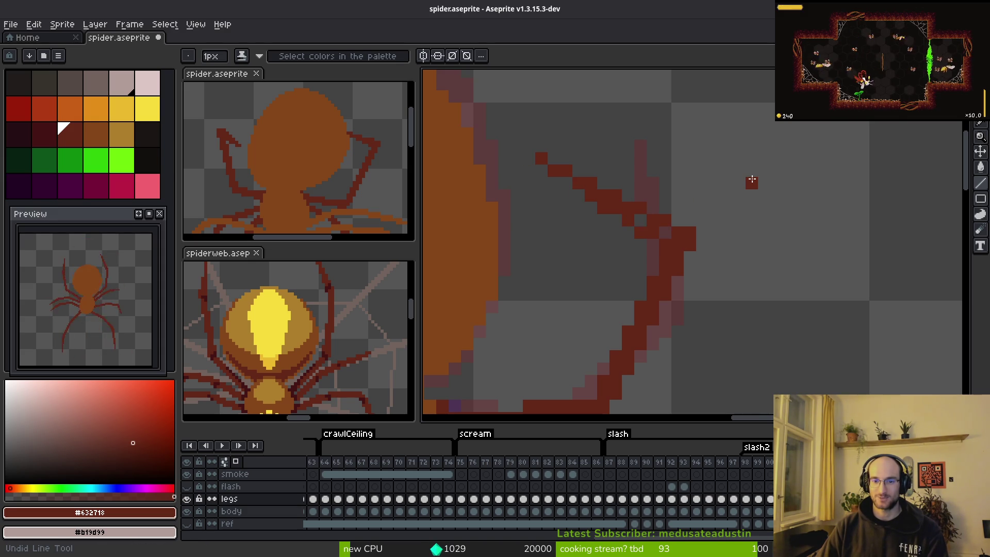
pyautogui.moveTo(679, 221); pyautogui.dragTo(543, 161)
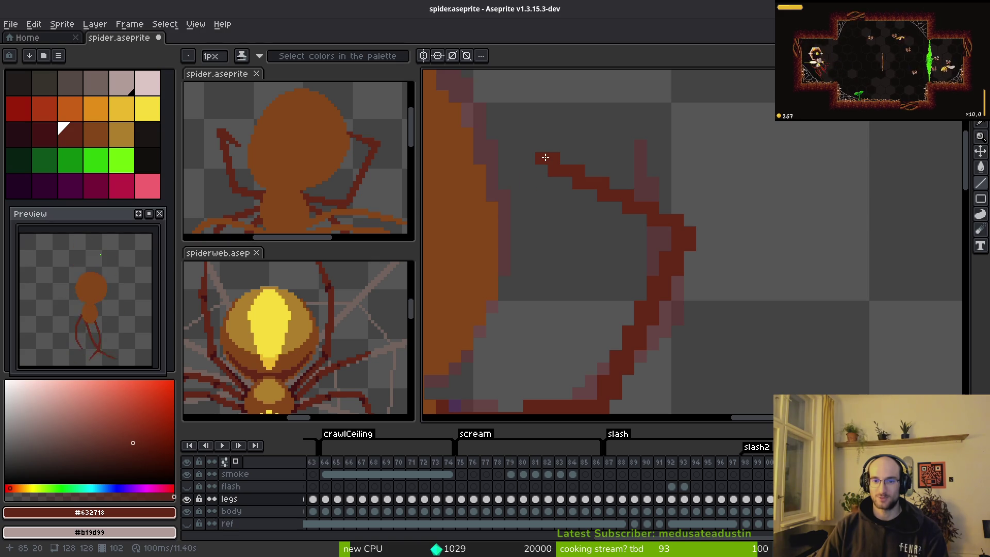
pyautogui.moveTo(550, 161); pyautogui.dragTo(702, 250)
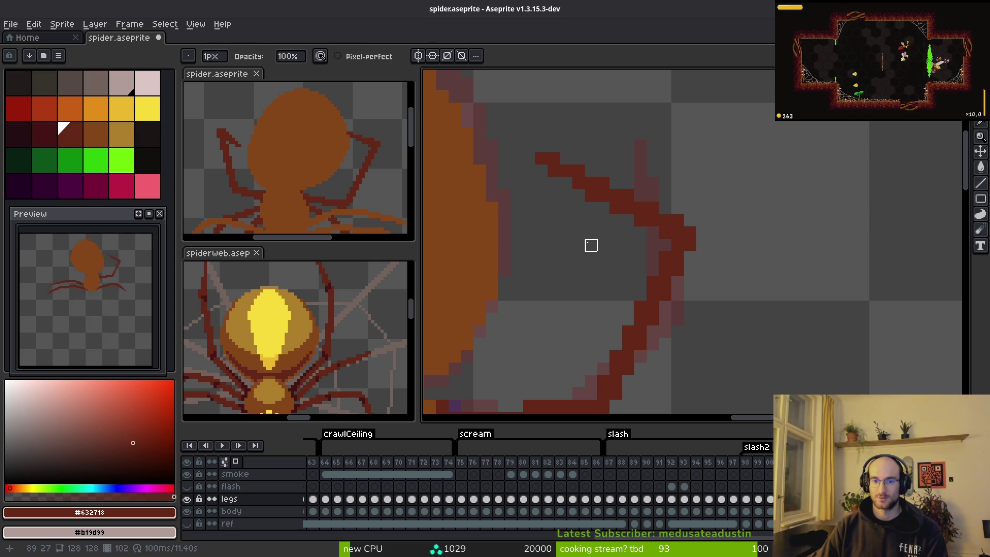
# Flip through the animation frames and settle on the next frame
pyautogui.scroll(-2, 580, 249)
pyautogui.scroll(1, 580, 250)
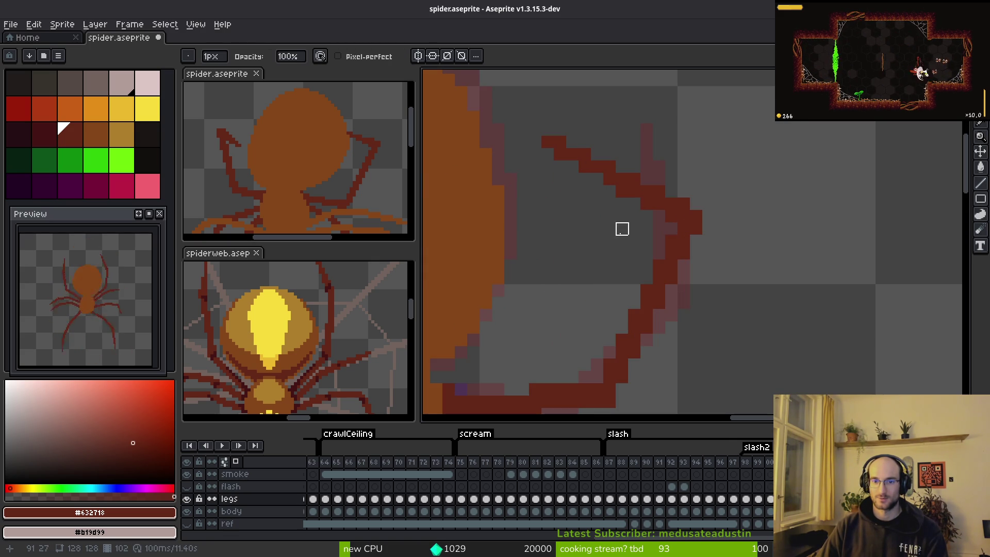
pyautogui.scroll(-1, 613, 258)
pyautogui.scroll(-3, 612, 257)
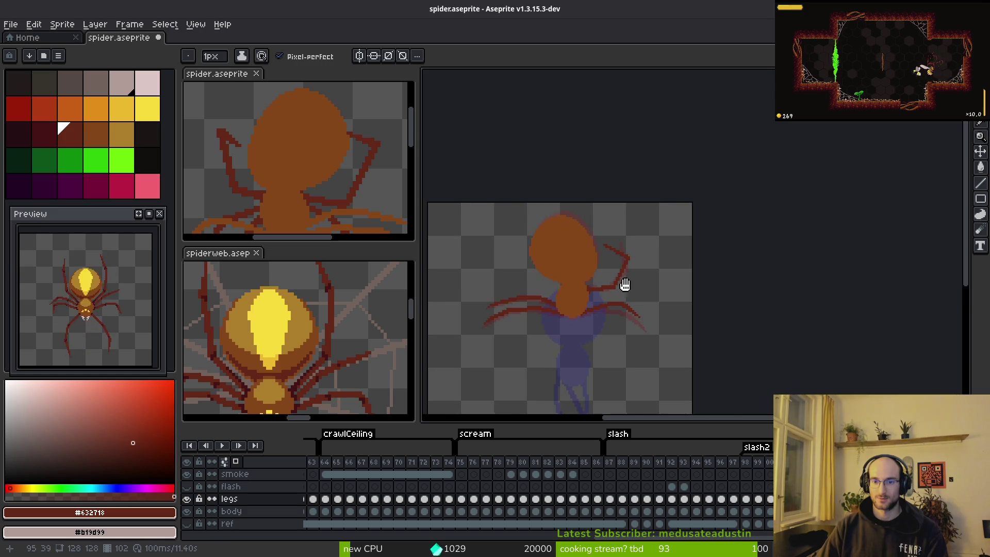
pyautogui.press('alt')
pyautogui.press('Right')
pyautogui.press('Left')
pyautogui.press('Left')
pyautogui.press('Right')
pyautogui.press('Right')
pyautogui.press('Right')
pyautogui.press('Left')
pyautogui.press('Right')
pyautogui.press('Right')
pyautogui.press('Right')
pyautogui.press('Right')
pyautogui.press('Right')
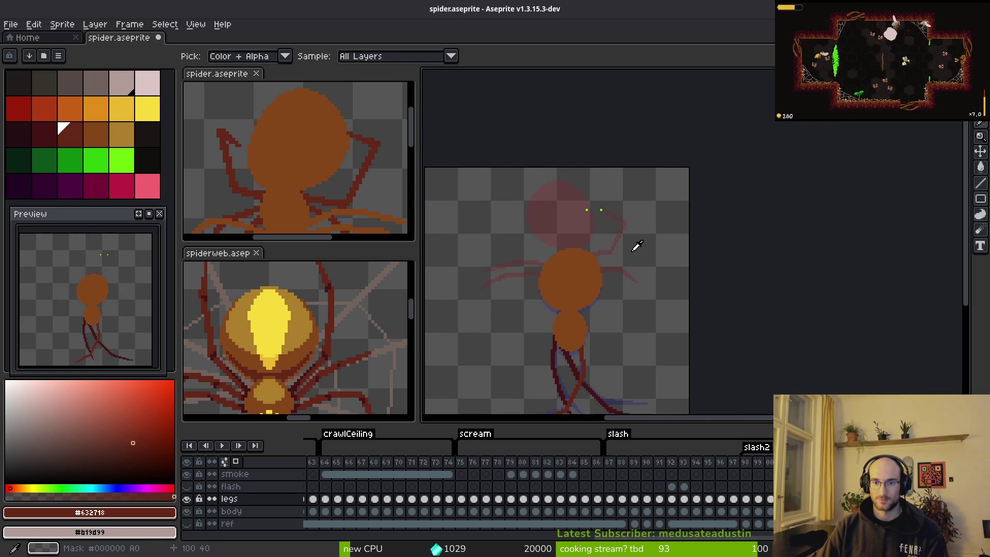
pyautogui.scroll(4, 634, 246)
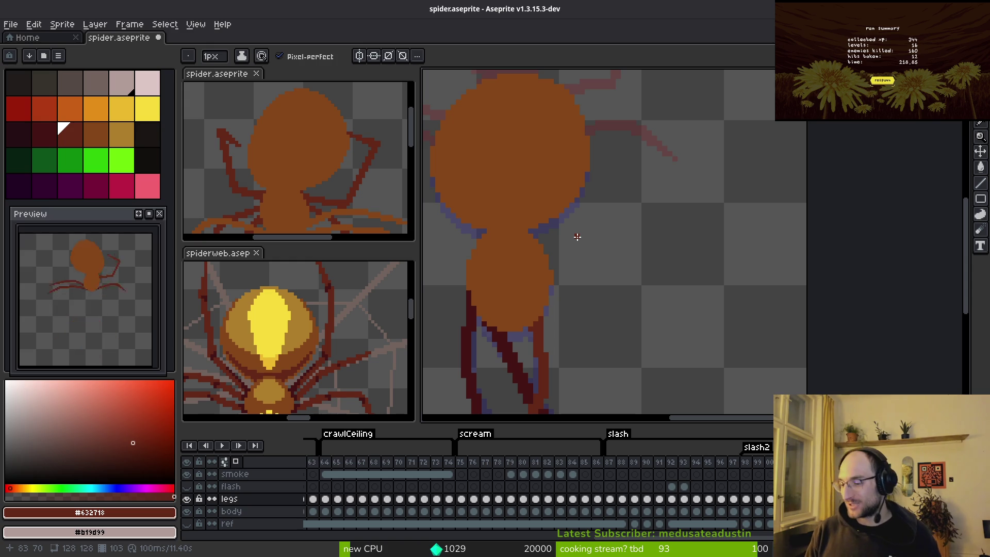
# Draw a thickened dark-red leg base rising from the body's lower-right edge
pyautogui.moveTo(608, 237)
pyautogui.mouseDown()
pyautogui.moveTo(672, 233)
pyautogui.moveTo(695, 254)
pyautogui.mouseUp()
pyautogui.scroll(-2, 696, 254)
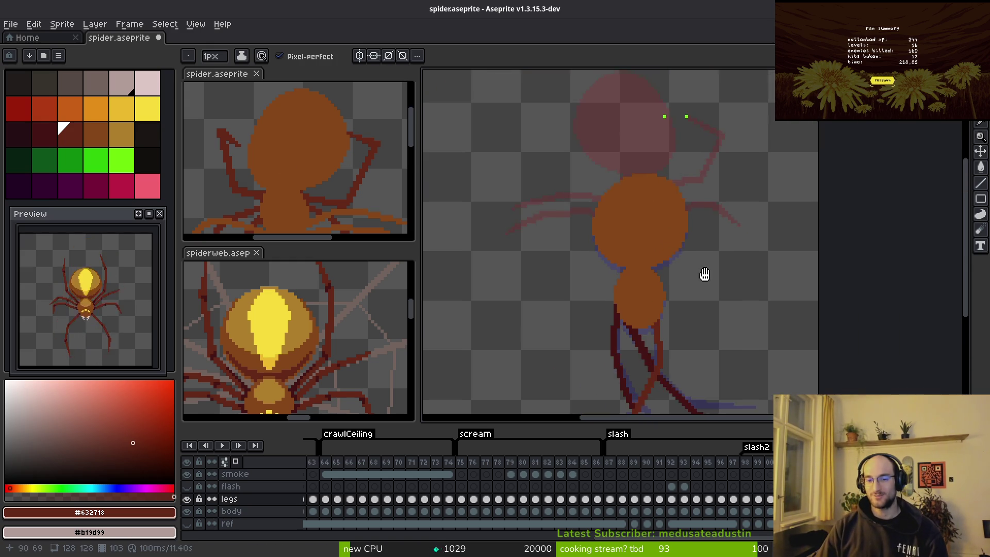
pyautogui.scroll(1, 702, 272)
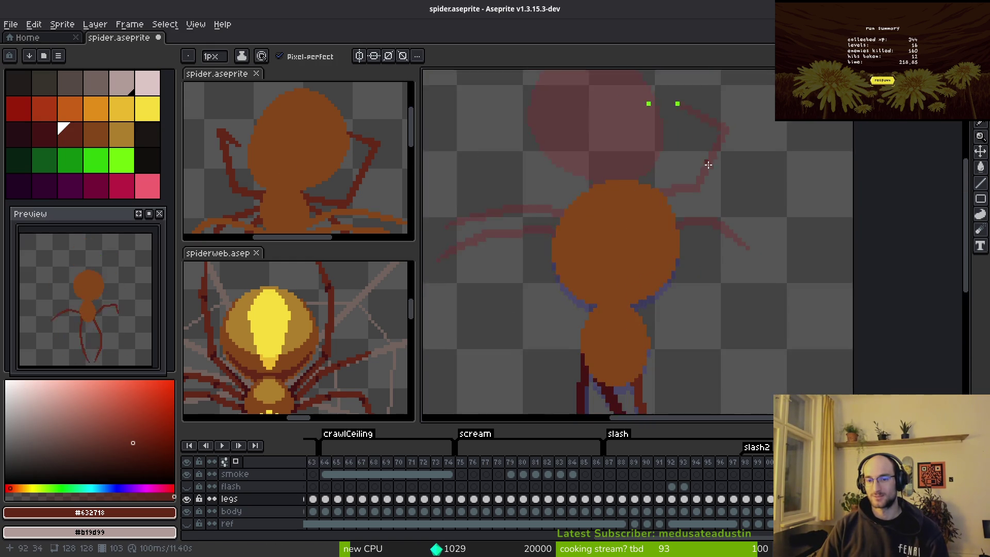
pyautogui.scroll(1, 718, 177)
pyautogui.press('alt')
pyautogui.scroll(-1, 733, 179)
pyautogui.moveTo(733, 179); pyautogui.dragTo(724, 206)
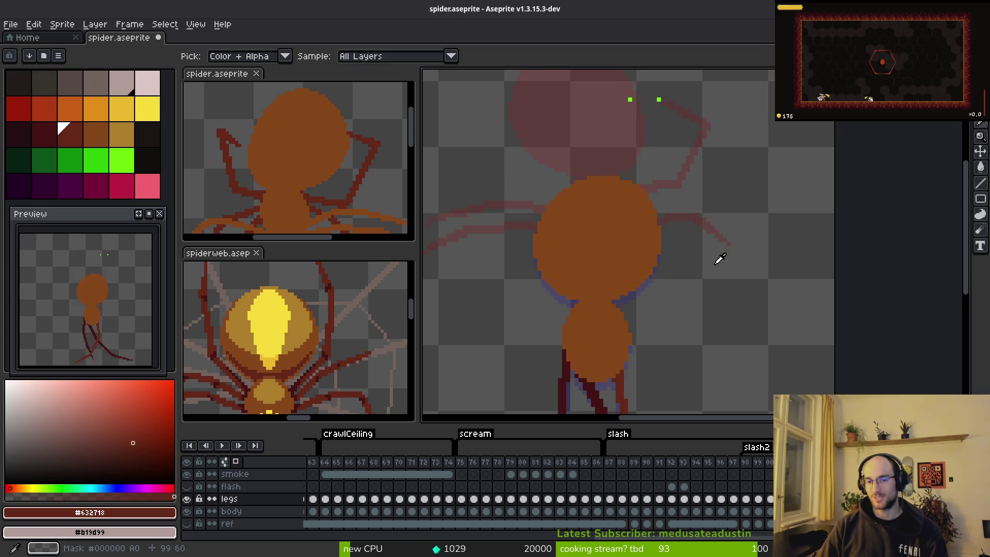
pyautogui.moveTo(720, 258); pyautogui.dragTo(684, 255)
pyautogui.press('alt')
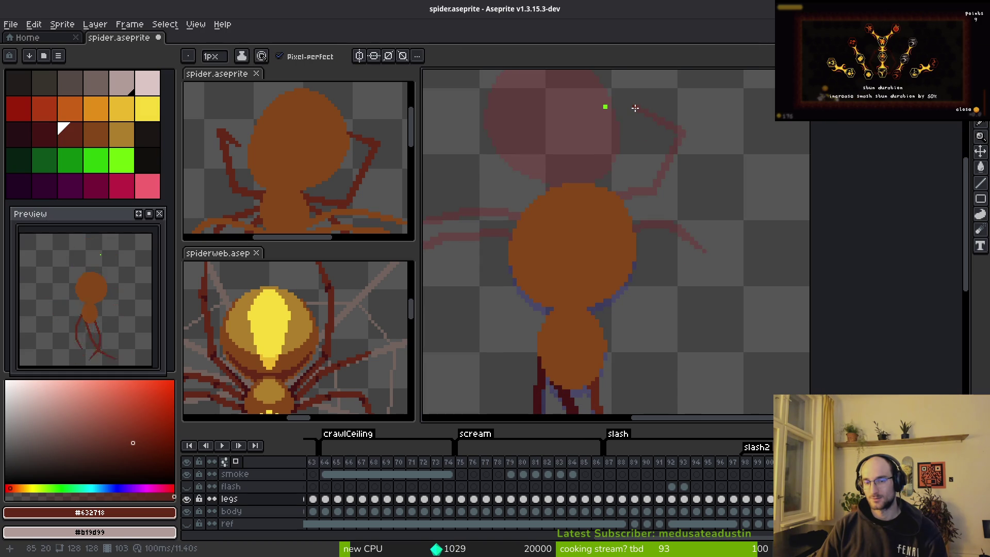
pyautogui.scroll(-2, 644, 116)
pyautogui.scroll(3, 675, 136)
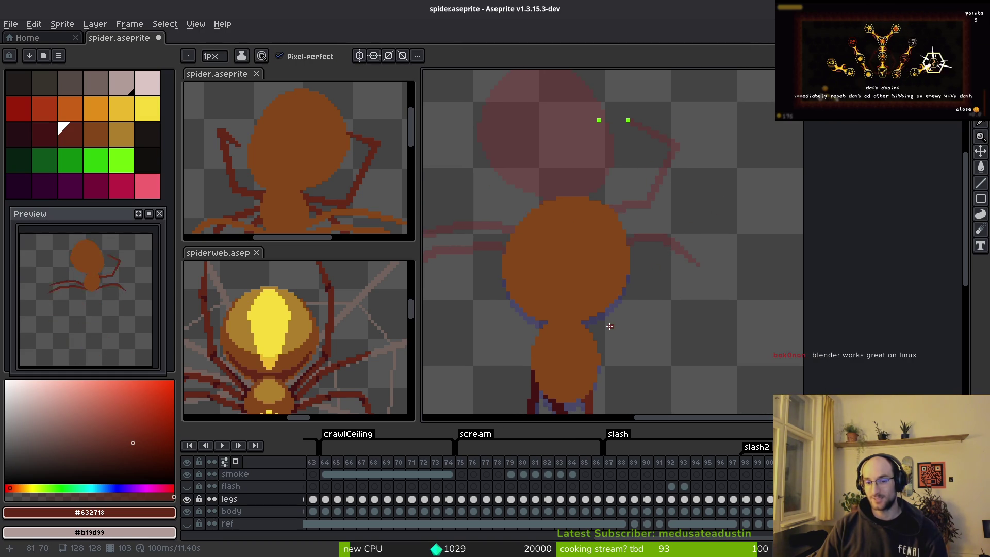
pyautogui.scroll(2, 603, 330)
pyautogui.moveTo(603, 336); pyautogui.dragTo(600, 342)
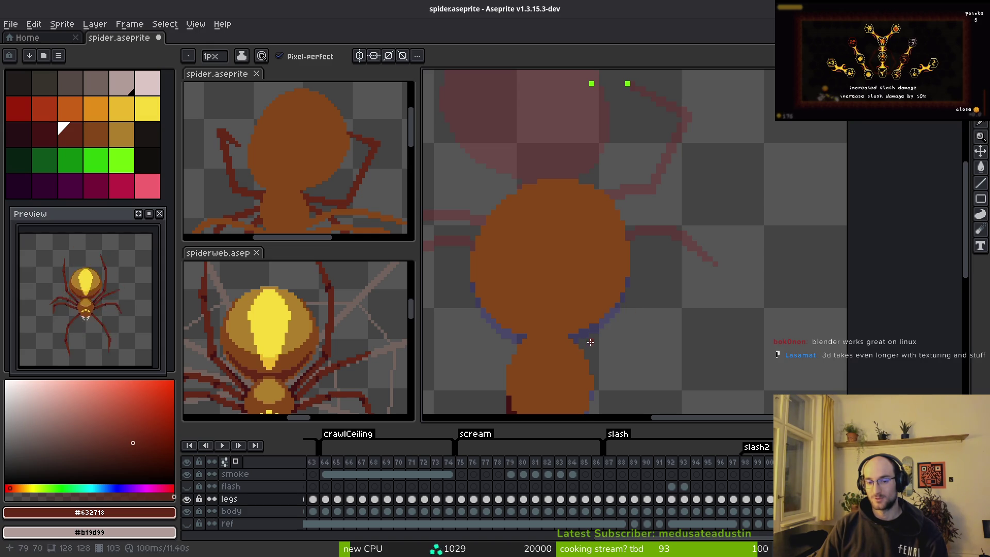
pyautogui.press('z')
pyautogui.moveTo(579, 345)
pyautogui.mouseDown()
pyautogui.moveTo(647, 263)
pyautogui.moveTo(618, 306)
pyautogui.moveTo(632, 279)
pyautogui.moveTo(628, 296)
pyautogui.moveTo(632, 290)
pyautogui.mouseUp()
pyautogui.moveTo(587, 353); pyautogui.dragTo(634, 293)
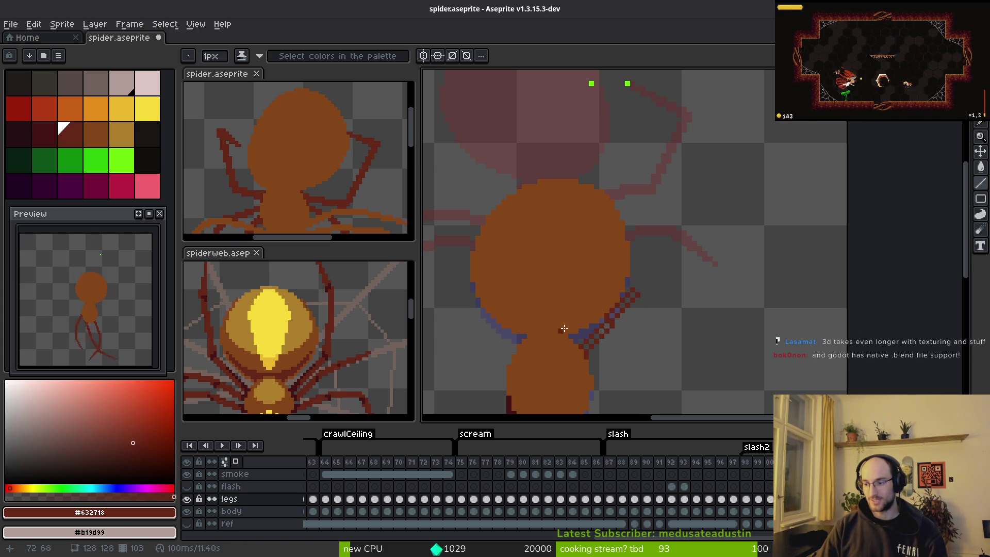
pyautogui.moveTo(590, 346); pyautogui.dragTo(633, 290)
# Draw the upper leg segment from the tip down to the bend and on toward the body
pyautogui.scroll(2, 652, 340)
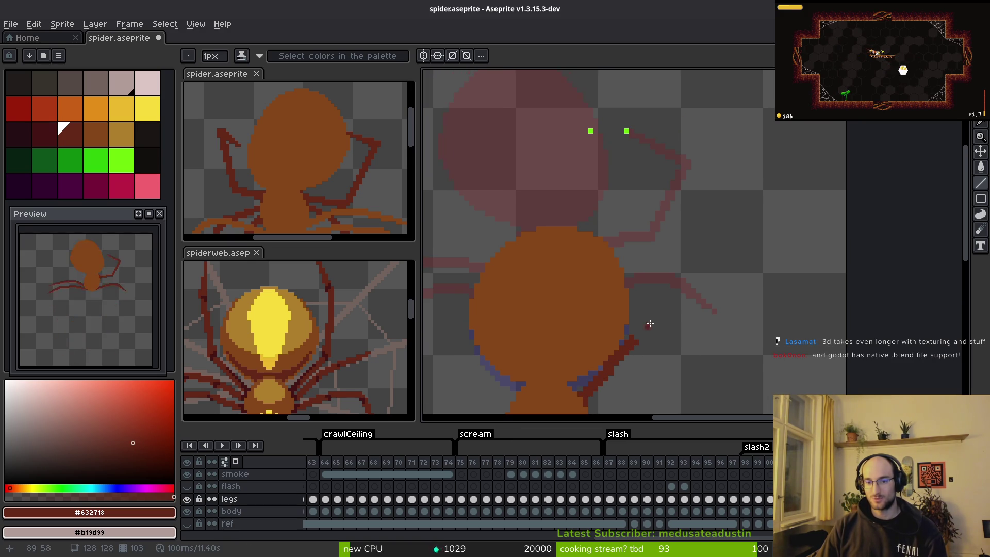
pyautogui.moveTo(627, 131)
pyautogui.mouseDown()
pyautogui.moveTo(663, 249)
pyautogui.moveTo(645, 203)
pyautogui.moveTo(660, 219)
pyautogui.moveTo(653, 227)
pyautogui.mouseUp()
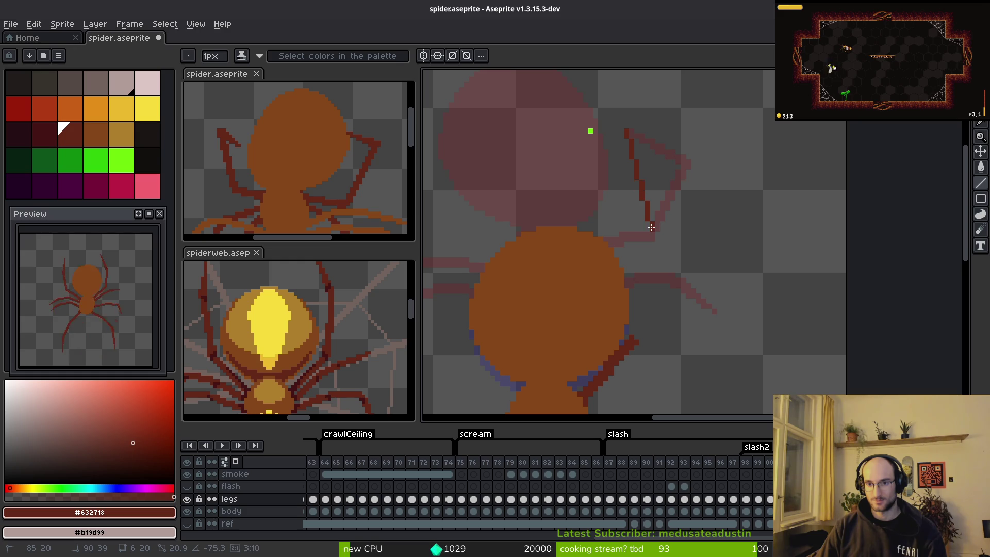
pyautogui.moveTo(652, 226); pyautogui.dragTo(656, 225)
pyautogui.press('w')
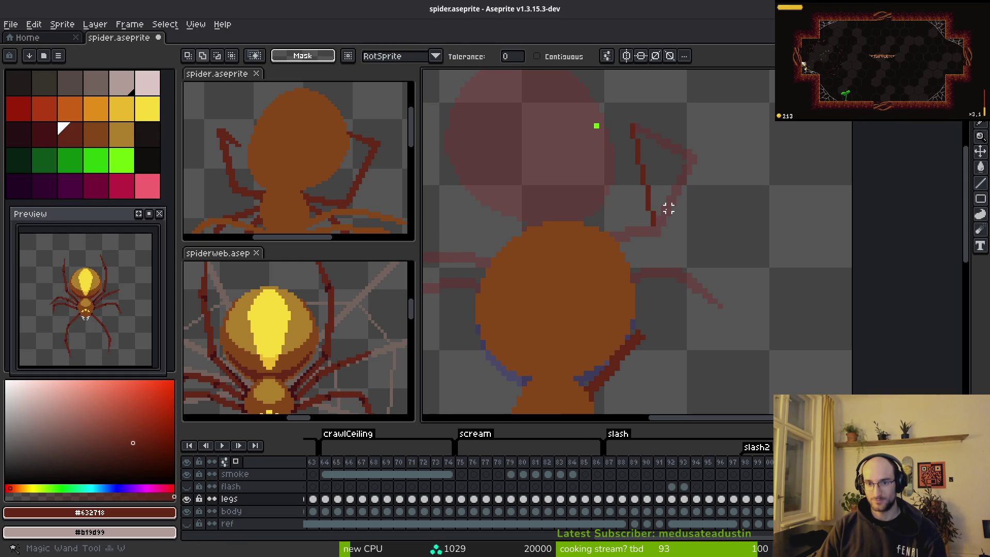
pyautogui.hotkey('ctrl', 'z')
pyautogui.press('l')
pyautogui.moveTo(633, 125); pyautogui.dragTo(658, 227)
pyautogui.moveTo(659, 227)
pyautogui.mouseDown()
pyautogui.moveTo(663, 308)
pyautogui.moveTo(645, 326)
pyautogui.mouseUp()
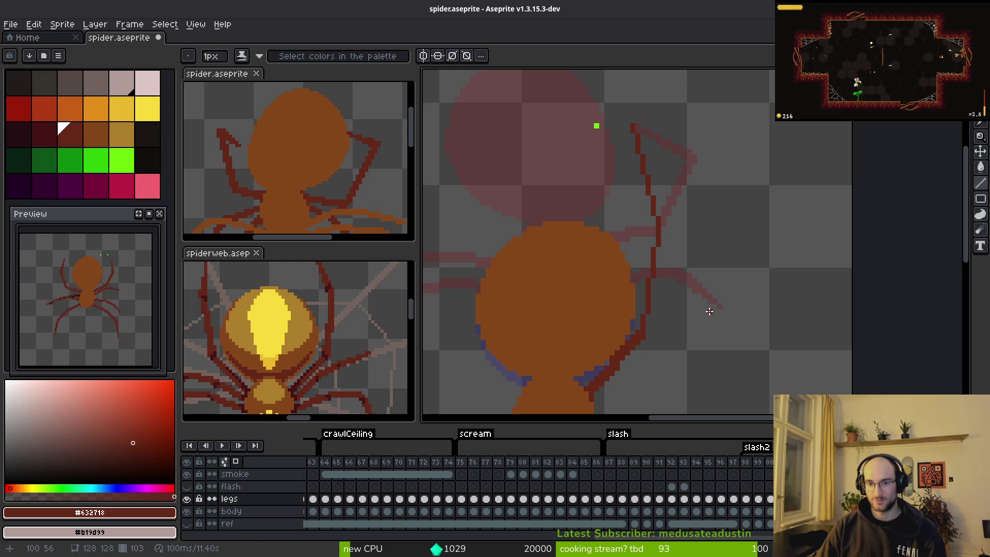
pyautogui.scroll(-3, 710, 309)
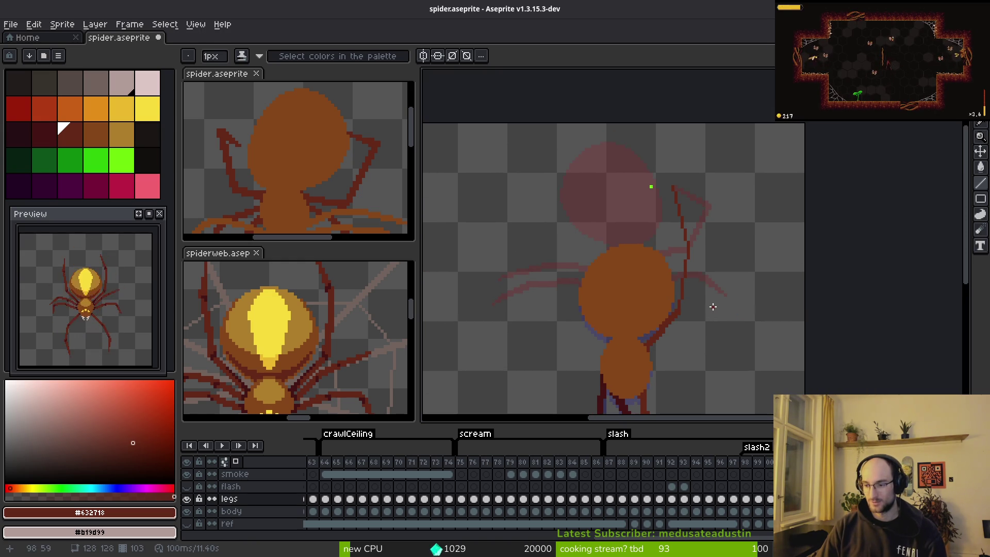
pyautogui.hotkey('ctrl', 'z')
pyautogui.scroll(2, 661, 330)
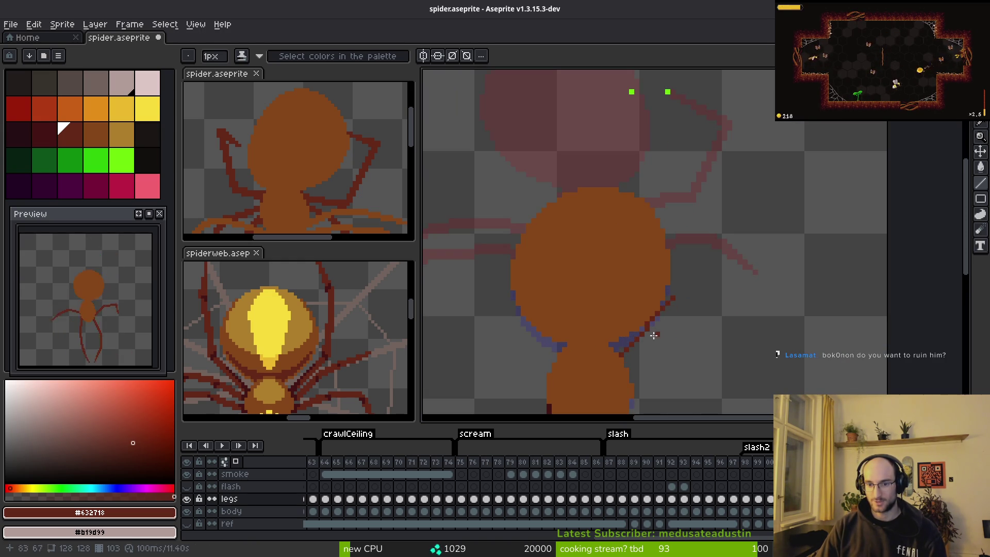
pyautogui.moveTo(623, 351)
pyautogui.mouseDown()
pyautogui.moveTo(673, 287)
pyautogui.moveTo(671, 248)
pyautogui.moveTo(679, 303)
pyautogui.moveTo(679, 285)
pyautogui.moveTo(673, 292)
pyautogui.mouseUp()
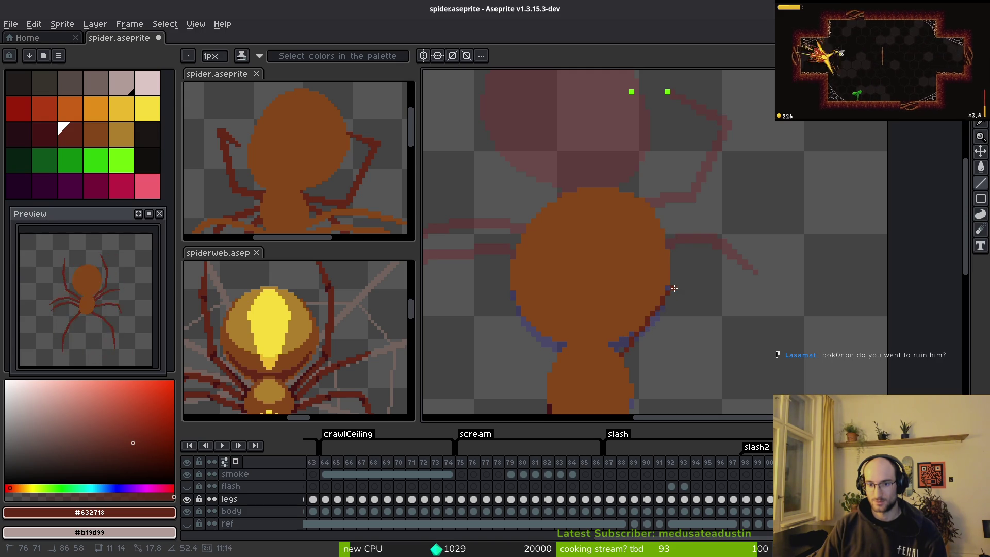
pyautogui.moveTo(626, 359); pyautogui.dragTo(677, 292)
pyautogui.scroll(3, 674, 308)
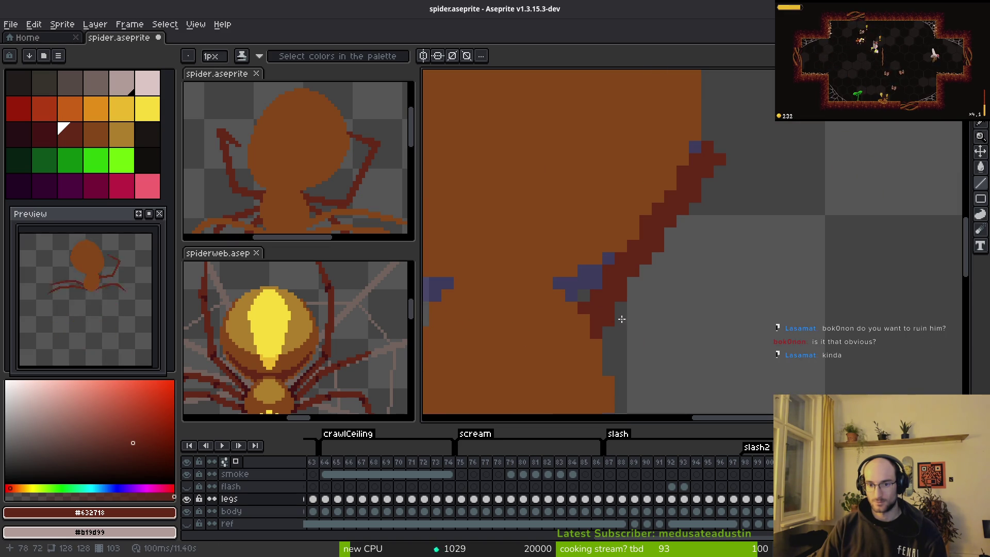
pyautogui.scroll(-2, 607, 327)
pyautogui.scroll(2, 642, 300)
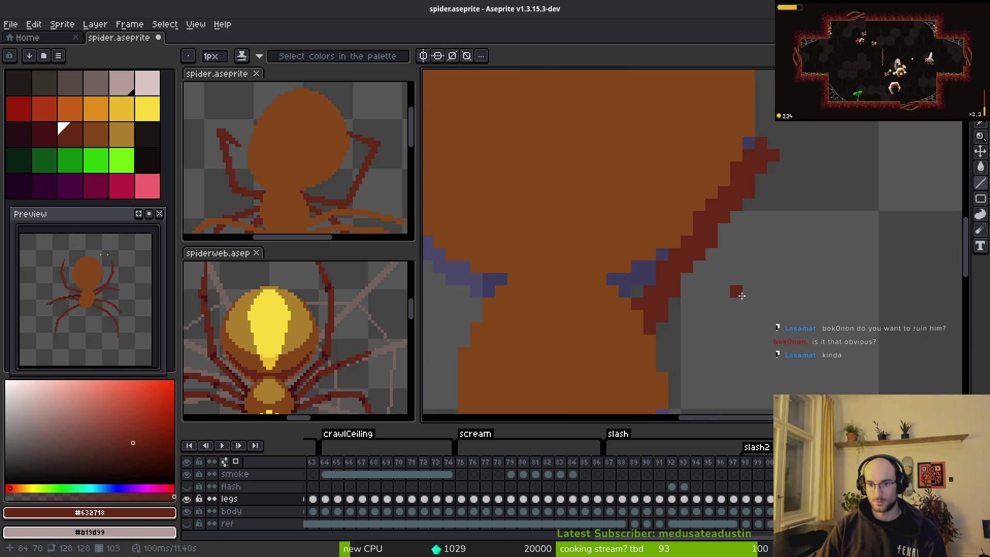
pyautogui.scroll(-2, 757, 293)
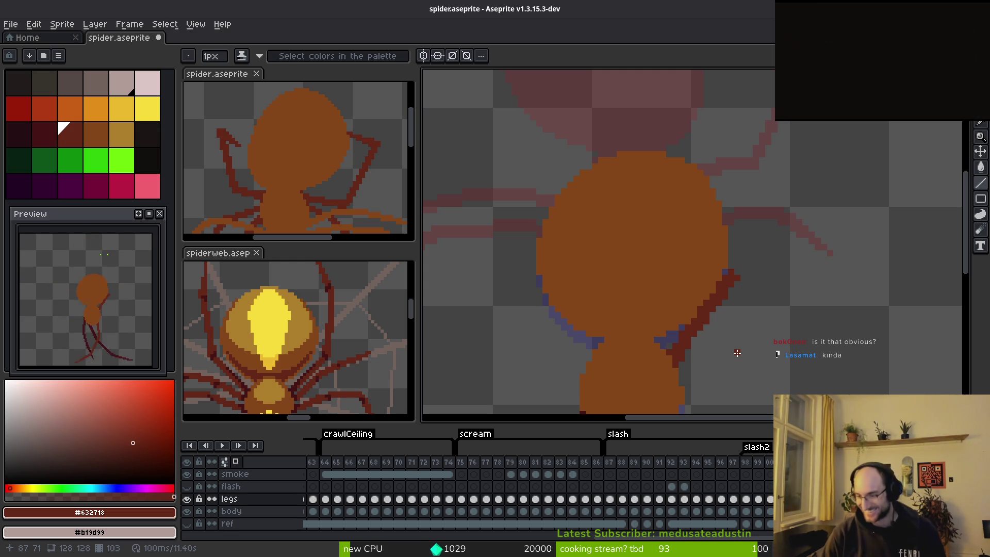
# Place a green reference dot by the upper-right leg and draw a diagonal leg segment
pyautogui.scroll(-1, 663, 280)
pyautogui.moveTo(663, 280); pyautogui.dragTo(512, 294)
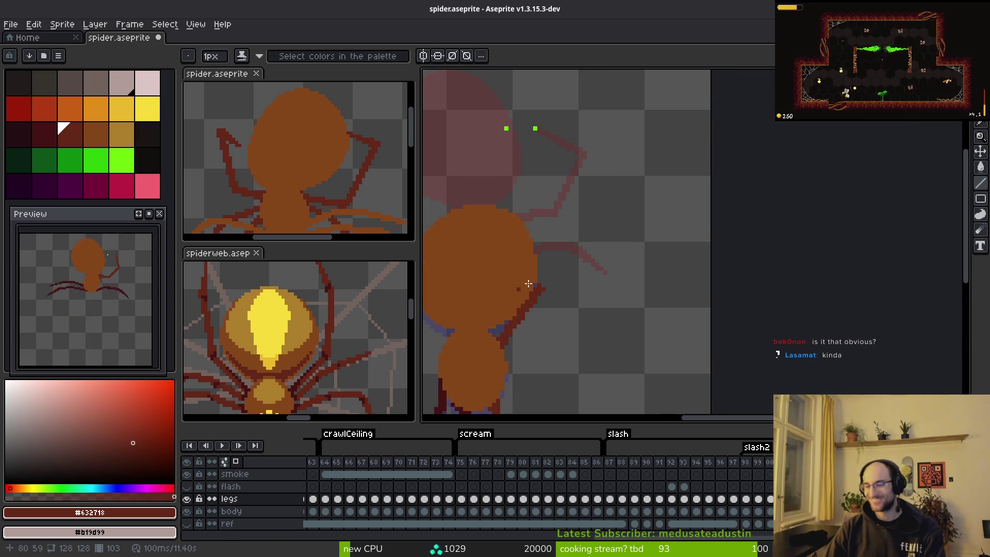
pyautogui.moveTo(655, 288); pyautogui.dragTo(662, 295)
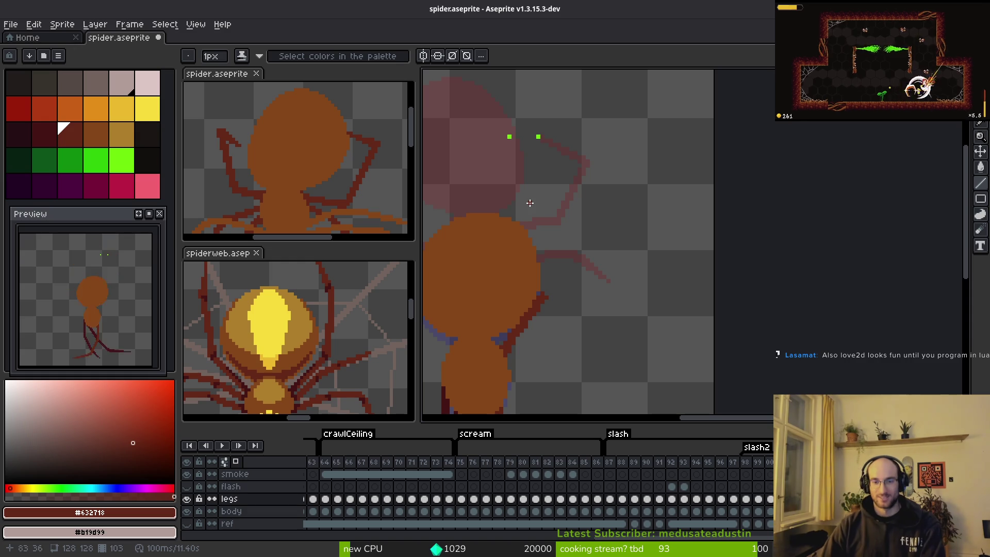
pyautogui.click(539, 136)
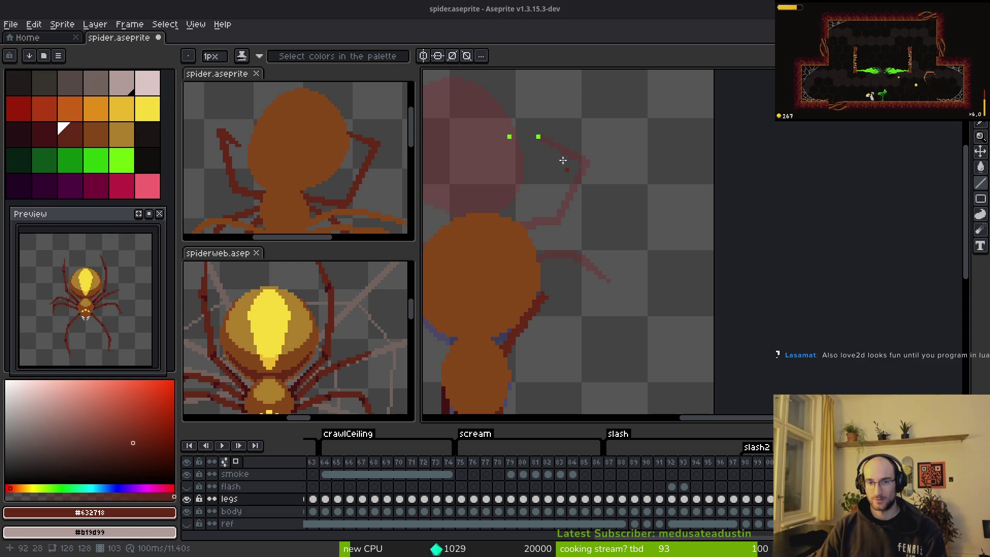
pyautogui.hscroll(-1, 566, 170)
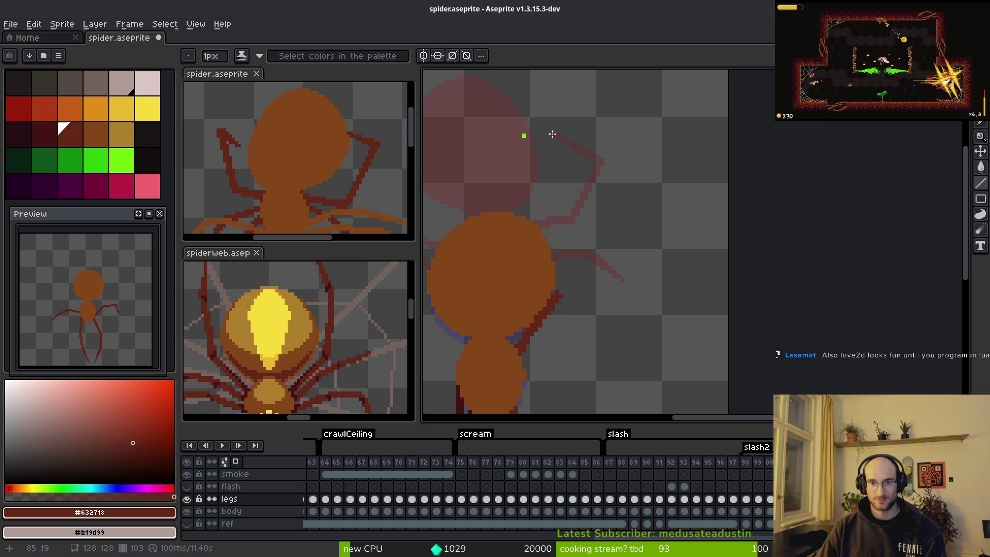
pyautogui.moveTo(552, 134)
pyautogui.mouseDown()
pyautogui.moveTo(587, 202)
pyautogui.moveTo(585, 180)
pyautogui.moveTo(576, 208)
pyautogui.mouseUp()
# Draw the raised upper segment and a segment rising from the body edge, undoing the last
pyautogui.scroll(1, 587, 196)
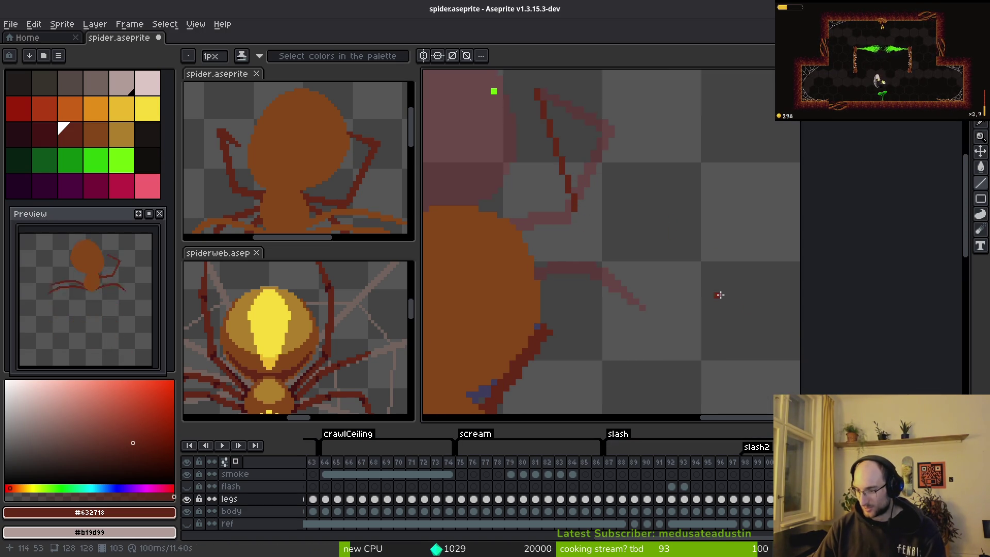
pyautogui.hscroll(-3, 718, 294)
pyautogui.moveTo(610, 114); pyautogui.dragTo(642, 243)
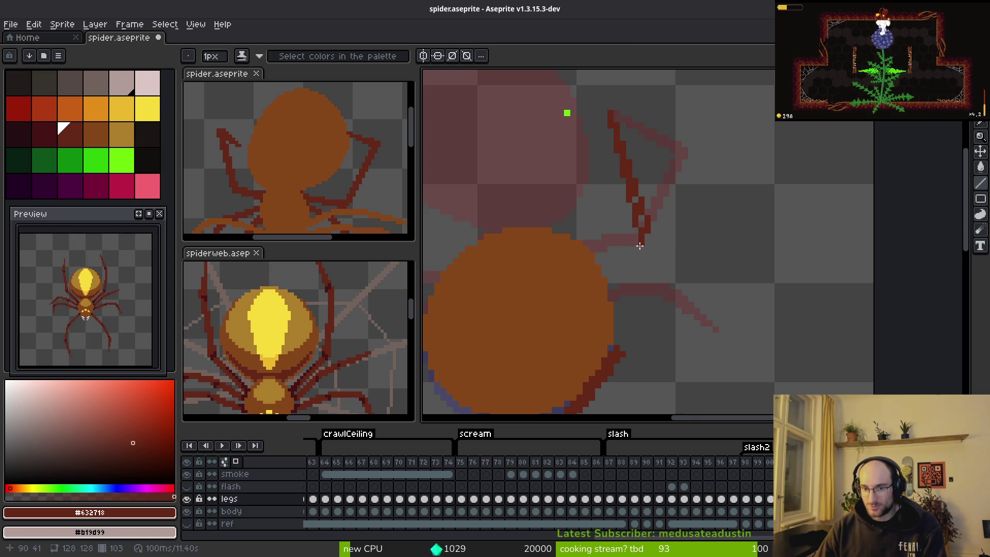
pyautogui.scroll(-1, 652, 238)
pyautogui.moveTo(621, 314)
pyautogui.mouseDown()
pyautogui.moveTo(644, 203)
pyautogui.moveTo(628, 317)
pyautogui.moveTo(639, 258)
pyautogui.mouseUp()
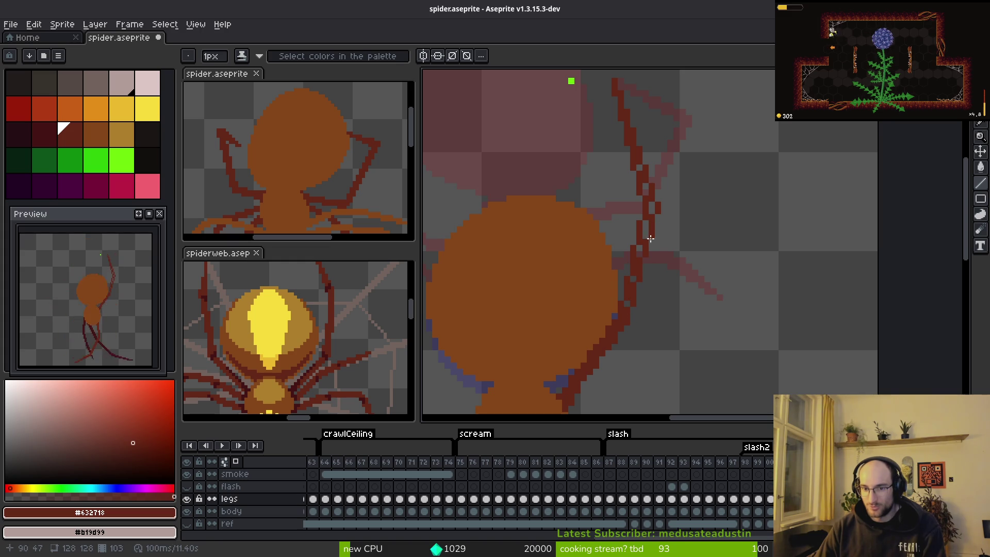
pyautogui.hotkey('ctrl', 'z')
pyautogui.hotkey('ctrl', 'z')
pyautogui.hotkey('ctrl', 'z')
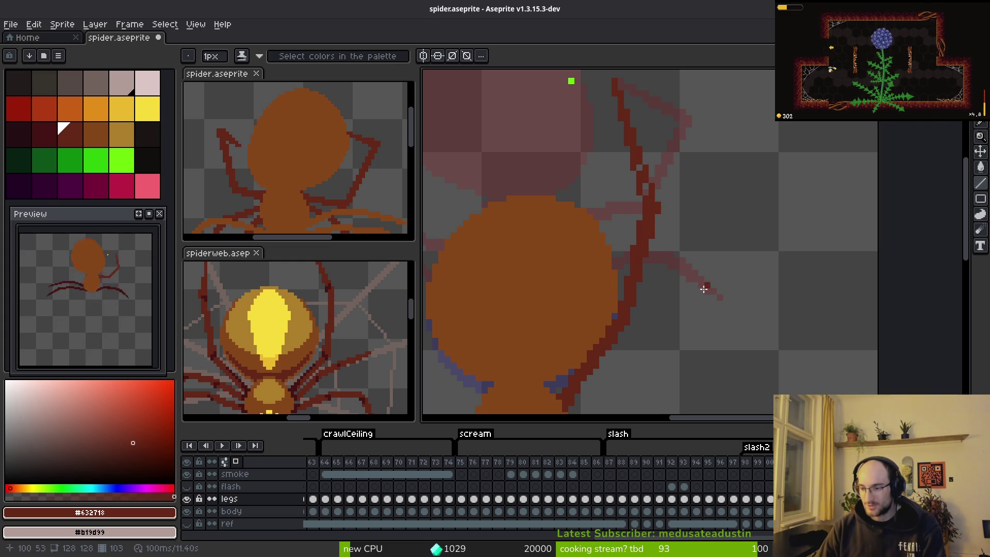
pyautogui.scroll(2, 710, 285)
# Erase the excess pixels along the new leg stroke
pyautogui.press('e')
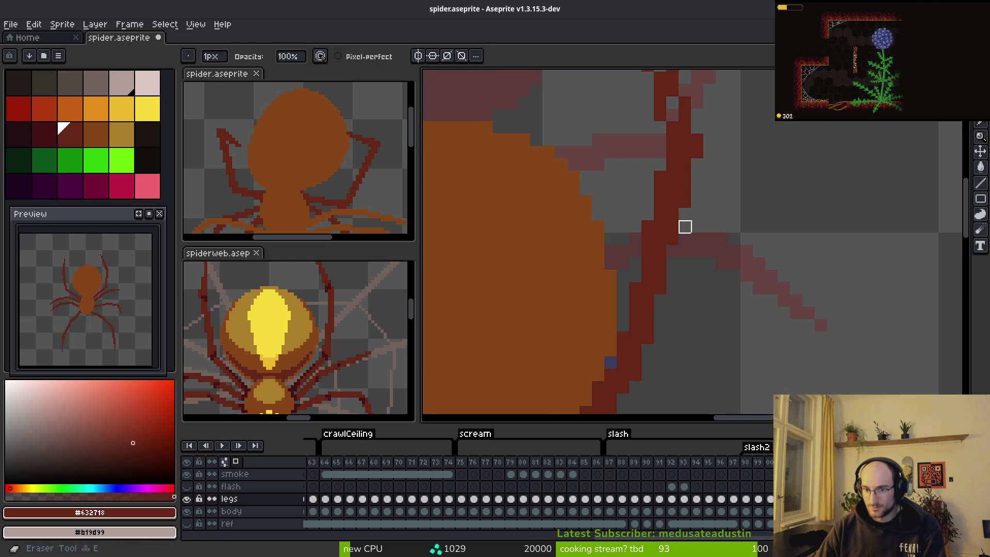
pyautogui.moveTo(685, 225); pyautogui.dragTo(685, 201)
pyautogui.press('b')
pyautogui.moveTo(706, 141); pyautogui.dragTo(682, 237)
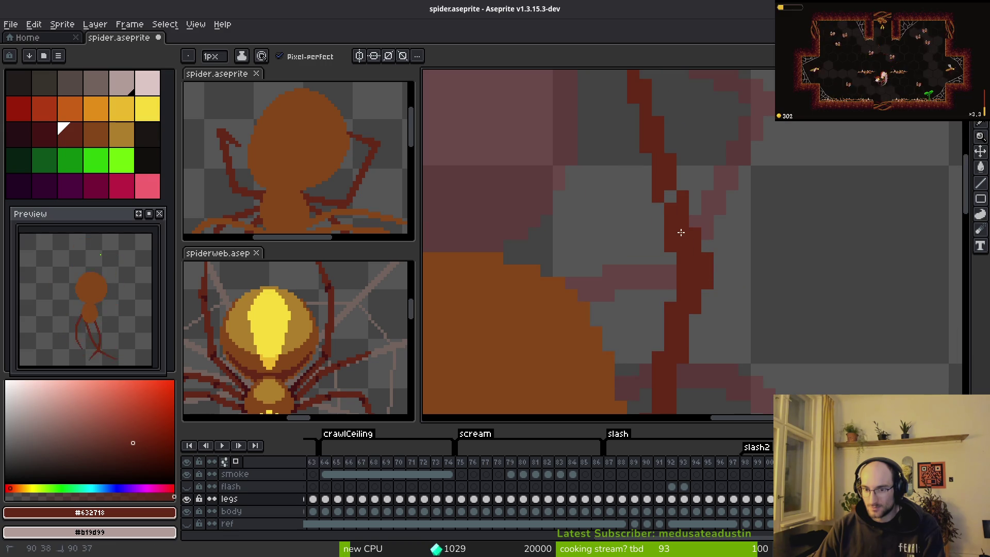
pyautogui.scroll(-3, 663, 187)
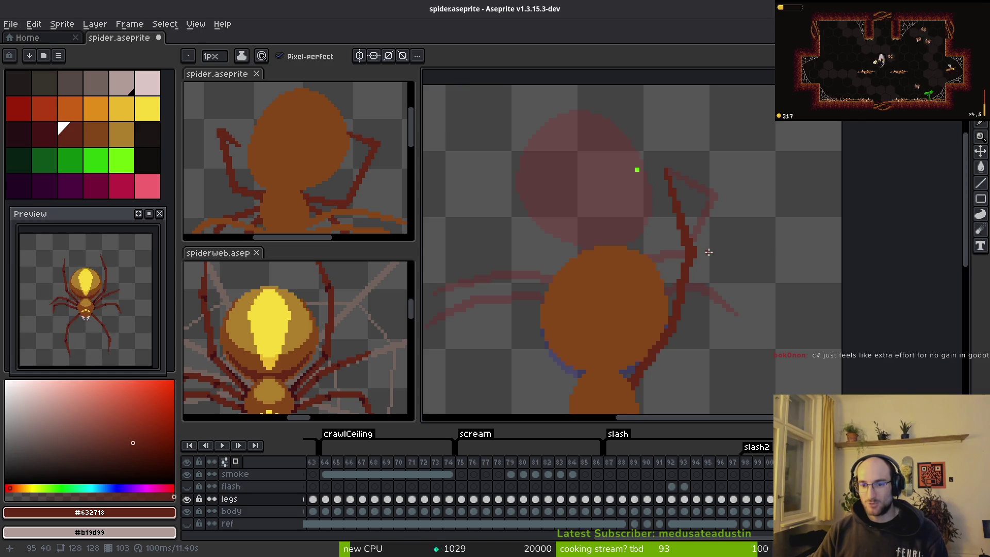
pyautogui.scroll(1, 708, 252)
# Select a small block of leg pixels and nudge it up and right
pyautogui.press('m')
pyautogui.scroll(1, 685, 234)
pyautogui.scroll(1, 711, 281)
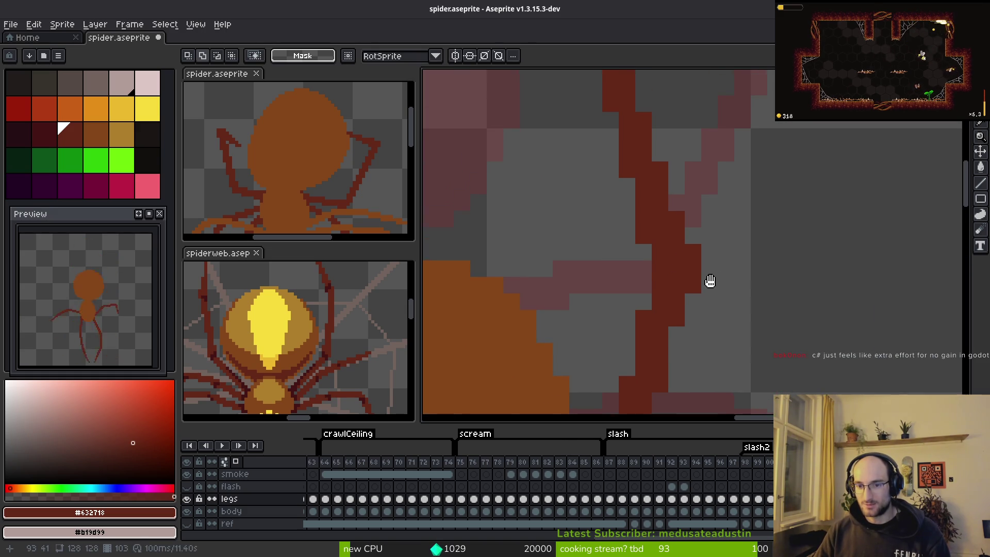
pyautogui.moveTo(666, 291); pyautogui.dragTo(702, 344)
pyautogui.press('Up')
pyautogui.press('Right')
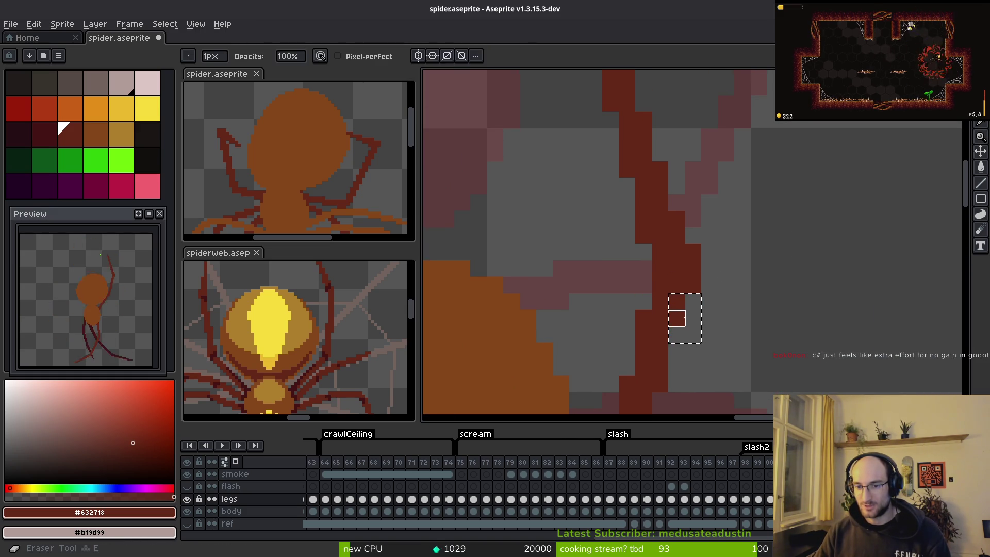
pyautogui.press('b')
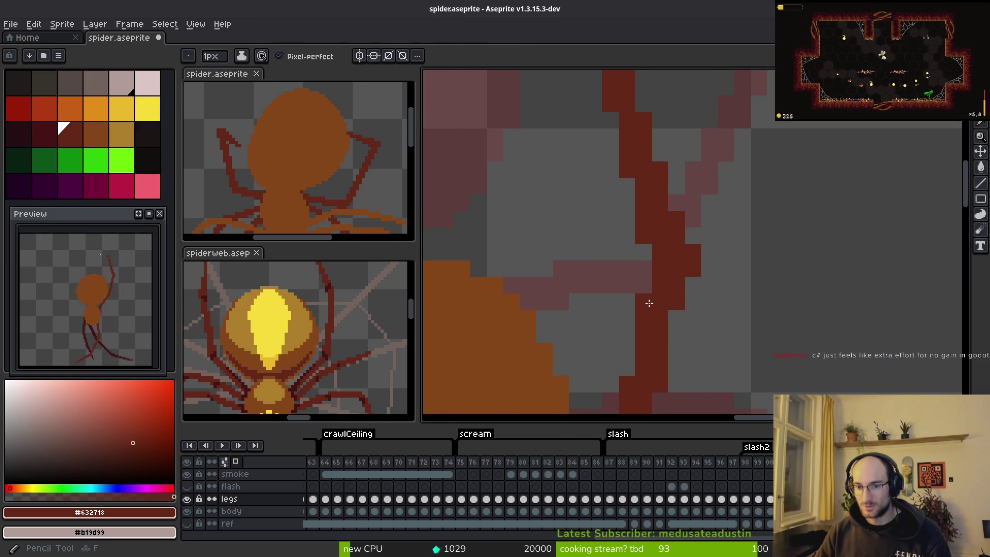
# Touch up the leg outline with alternating eraser and pencil, then switch to Godot
pyautogui.scroll(-3, 752, 303)
pyautogui.scroll(3, 728, 299)
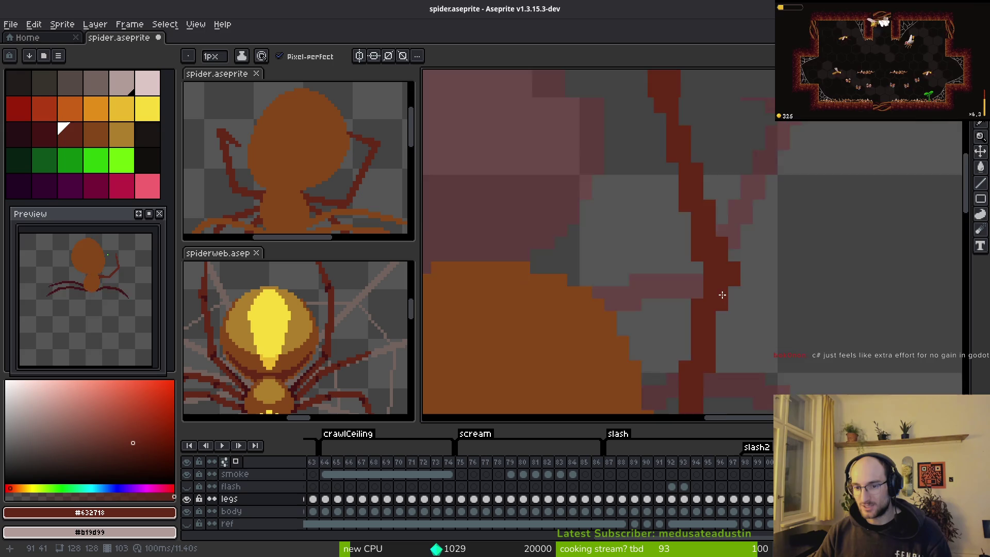
pyautogui.press('e')
pyautogui.scroll(-2, 747, 283)
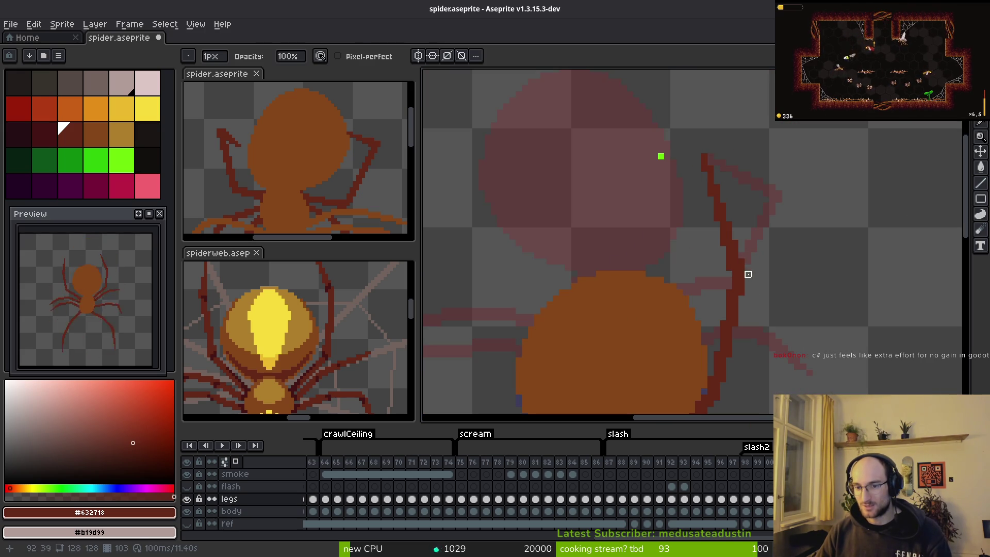
pyautogui.press('b')
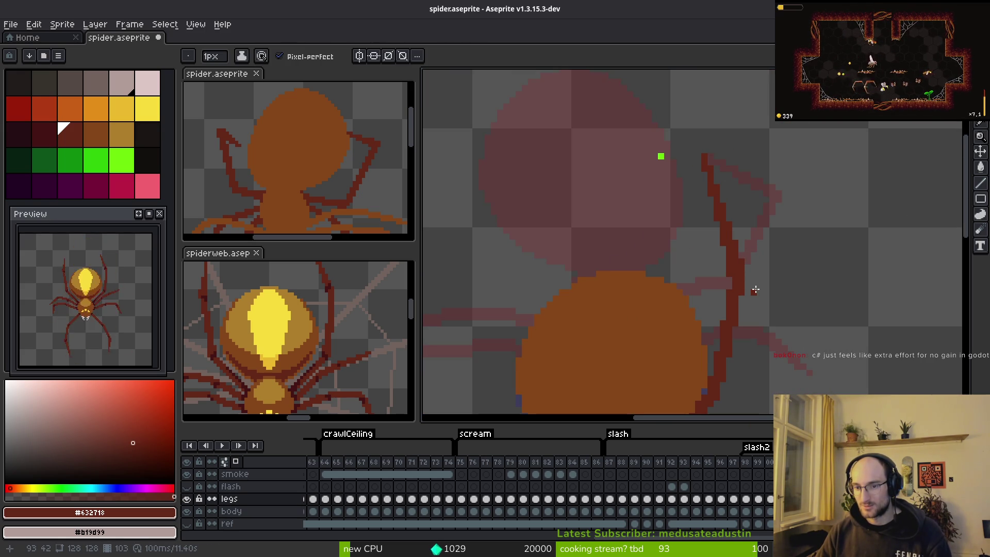
pyautogui.scroll(2, 759, 283)
pyautogui.press('e')
pyautogui.scroll(-2, 815, 309)
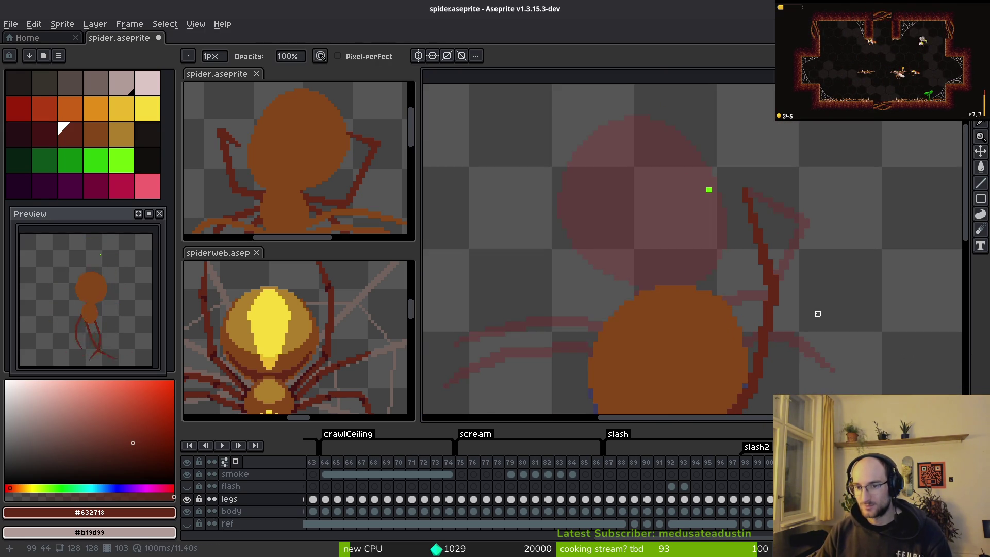
pyautogui.press('b')
pyautogui.scroll(2, 825, 329)
pyautogui.scroll(-2, 773, 269)
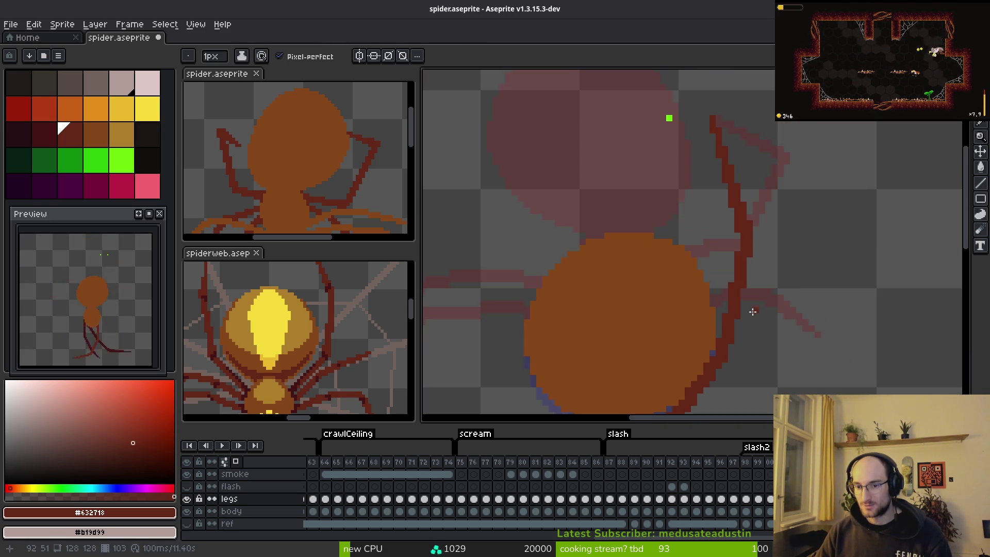
pyautogui.press('i')
pyautogui.hotkey('alt', 'Tab')
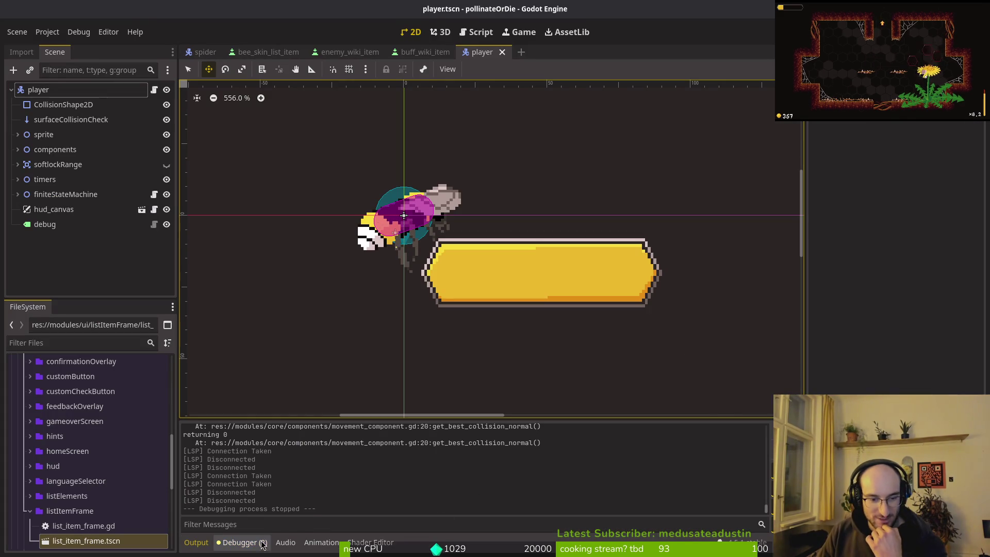
# Run the pollinateOrDie project with F5 and continue past the title menu
pyautogui.press('F5')
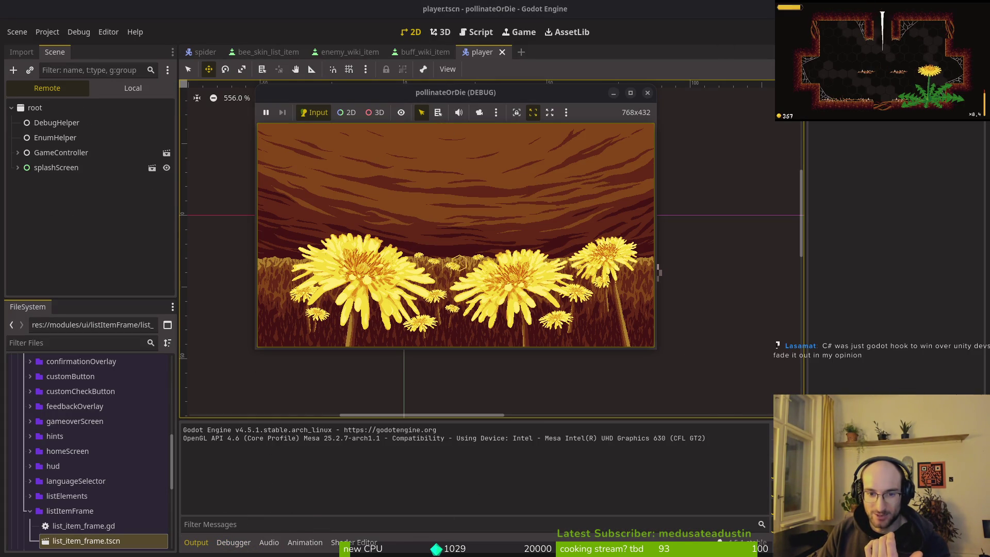
pyautogui.click(460, 204)
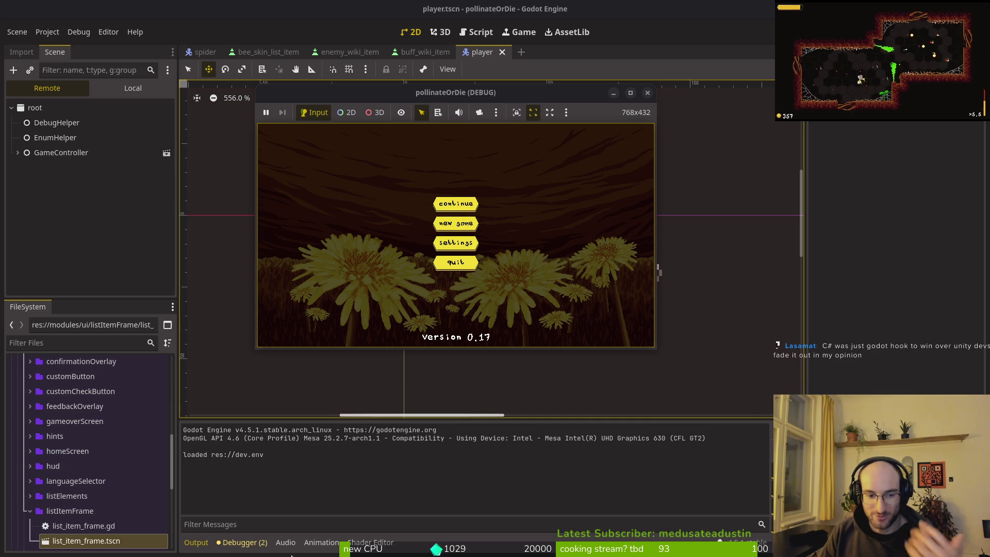
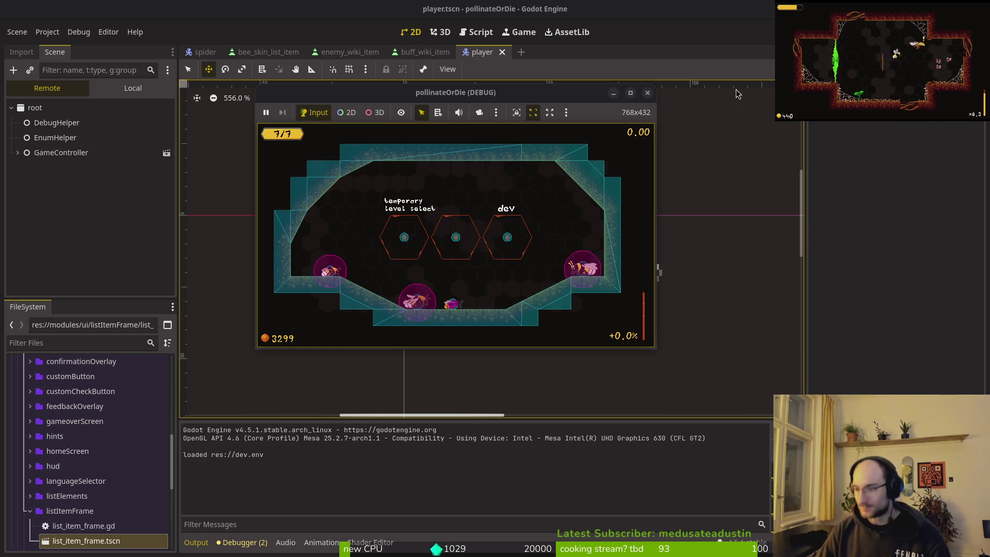
# Stop the pollinateOrDie debug run in Godot and bring up spider.aseprite in Aseprite
pyautogui.press('F8')
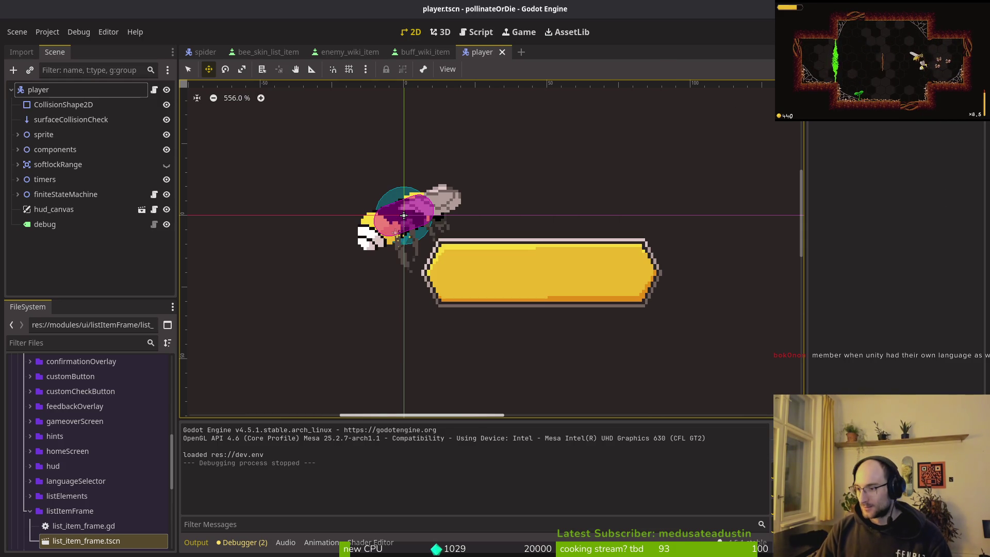
pyautogui.hotkey('alt', 'Tab')
pyautogui.scroll(-4, 782, 284)
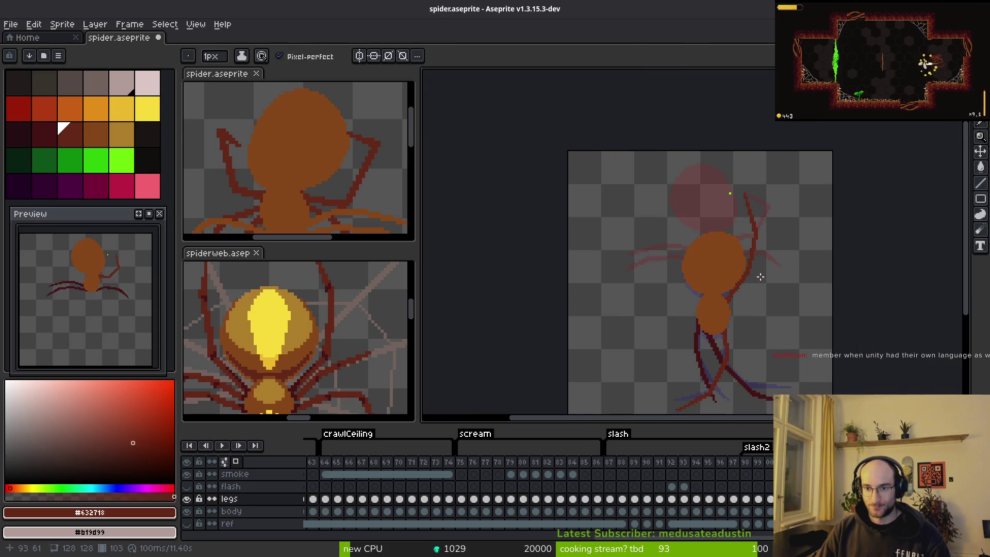
# Step through the animation frames to the pose with one leg arcing over the head, ending on the Pencil
pyautogui.press('.')
pyautogui.press('b')
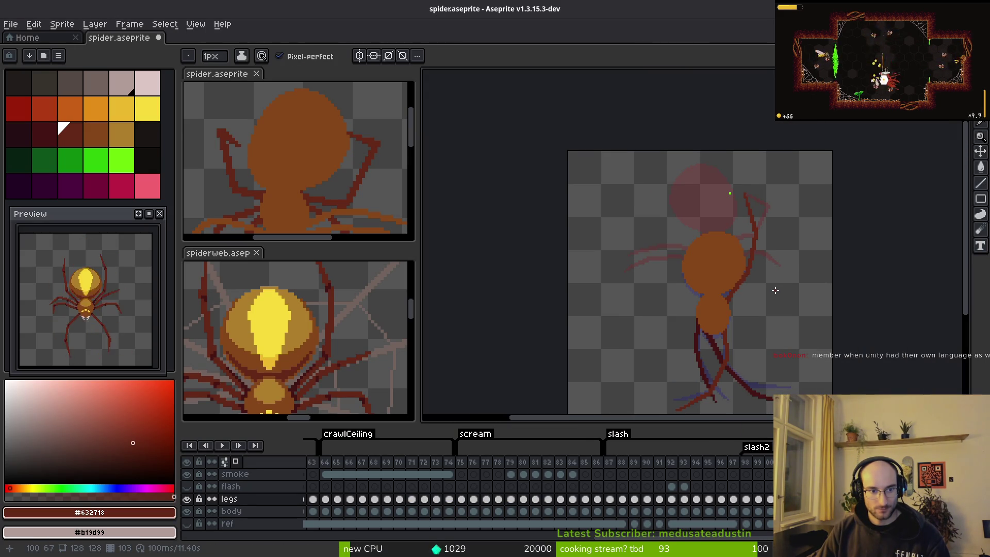
pyautogui.press(',')
pyautogui.press('i')
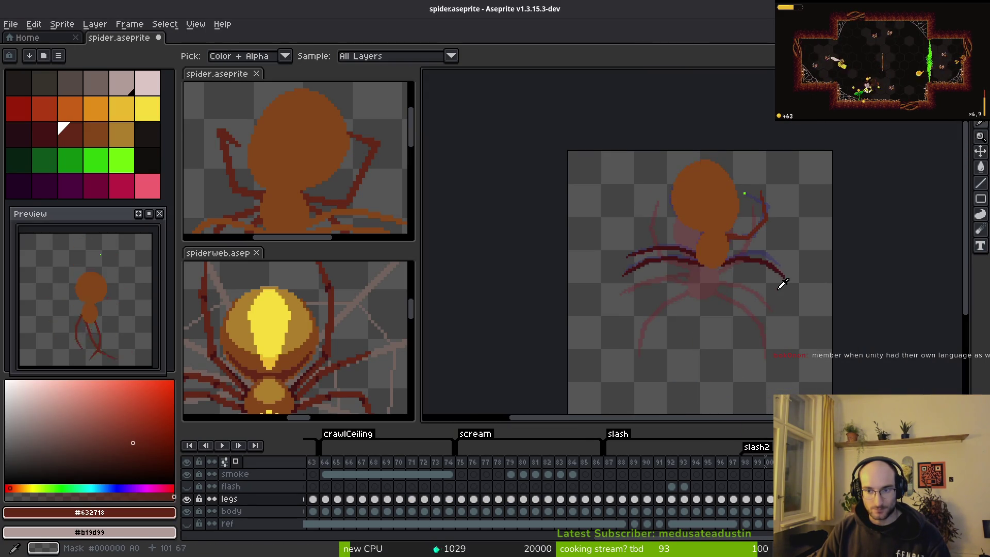
pyautogui.press('.')
pyautogui.press(',')
pyautogui.press('.')
pyautogui.press('.')
pyautogui.press('.')
pyautogui.press('.')
pyautogui.press('b')
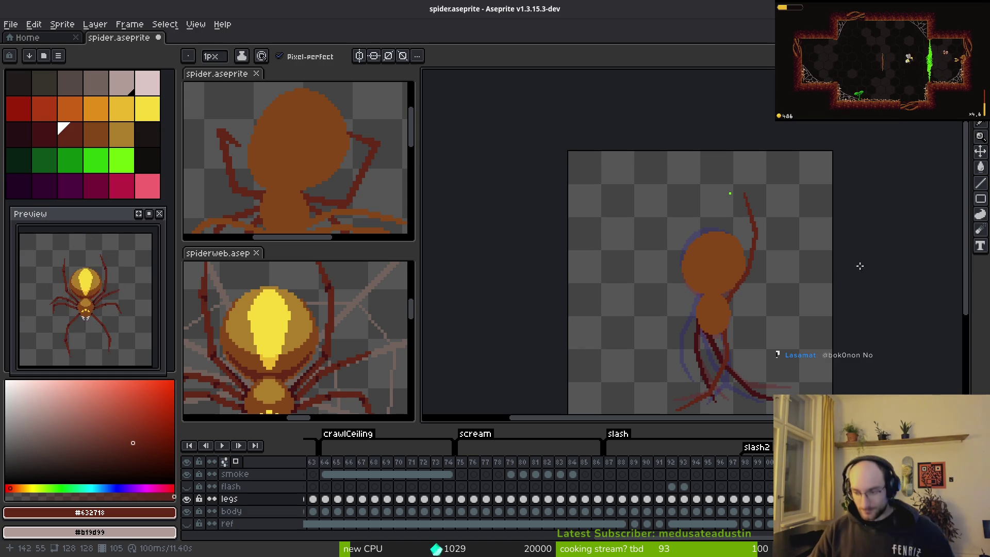
# Zoom and pan the canvas in on the raised leg
pyautogui.scroll(-3, 722, 355)
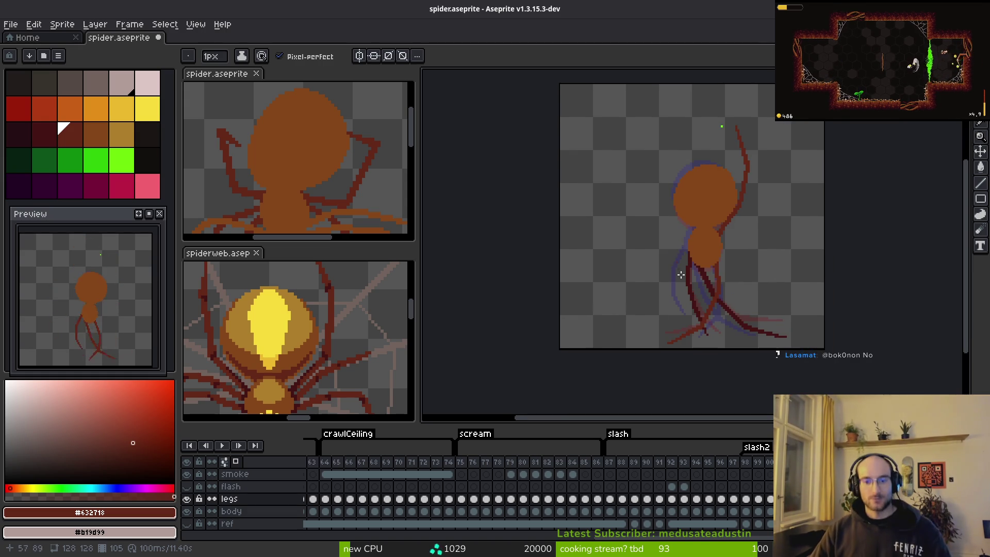
pyautogui.scroll(3, 753, 309)
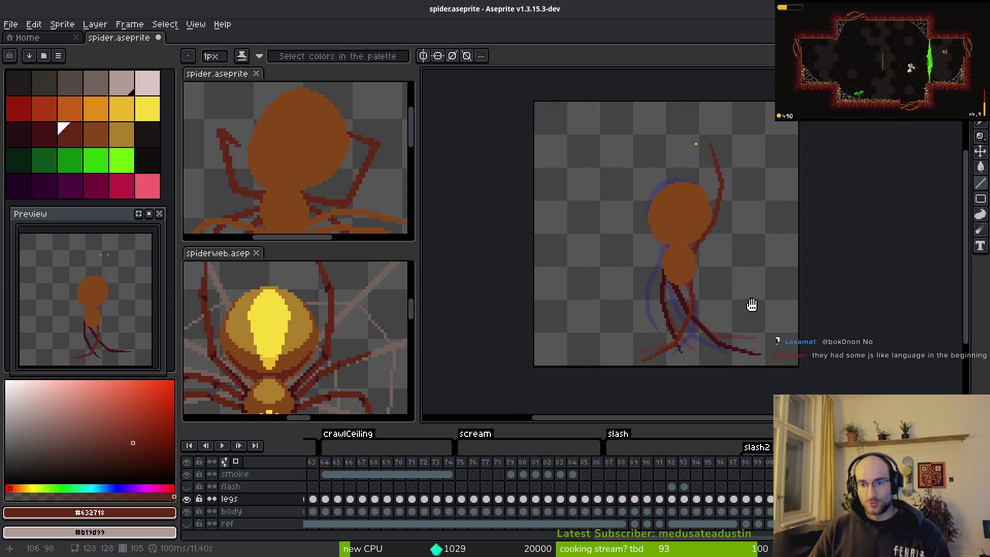
pyautogui.moveTo(698, 264); pyautogui.dragTo(697, 326)
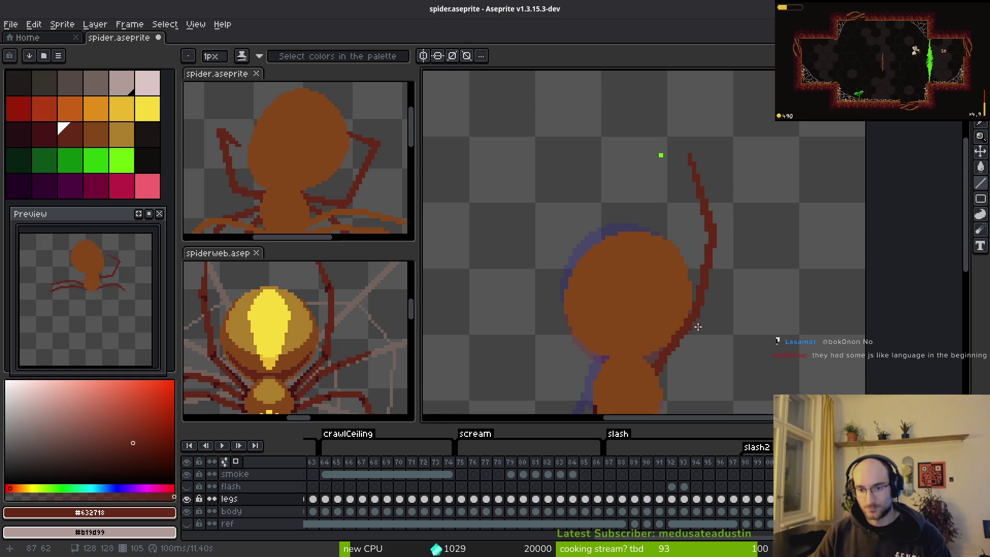
pyautogui.scroll(-3, 688, 220)
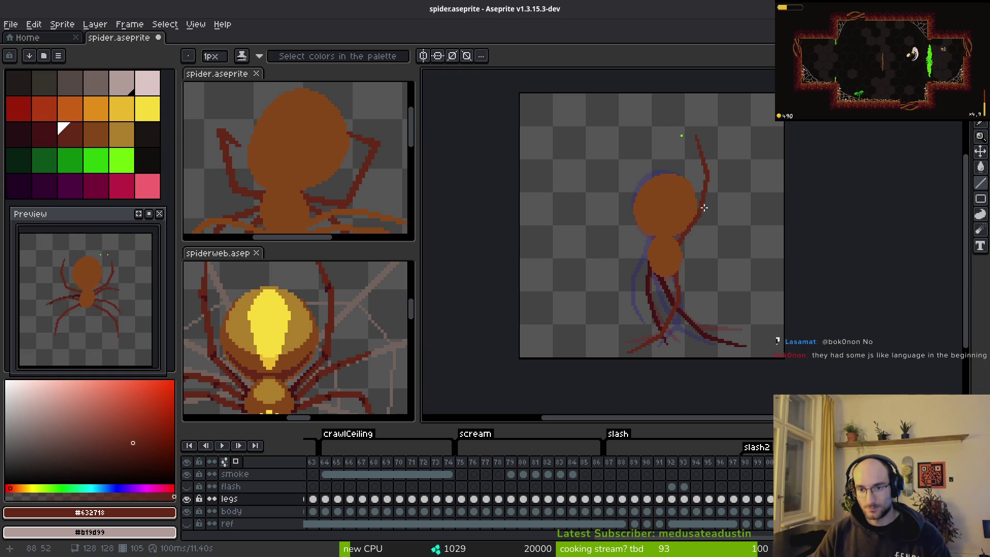
pyautogui.scroll(3, 729, 215)
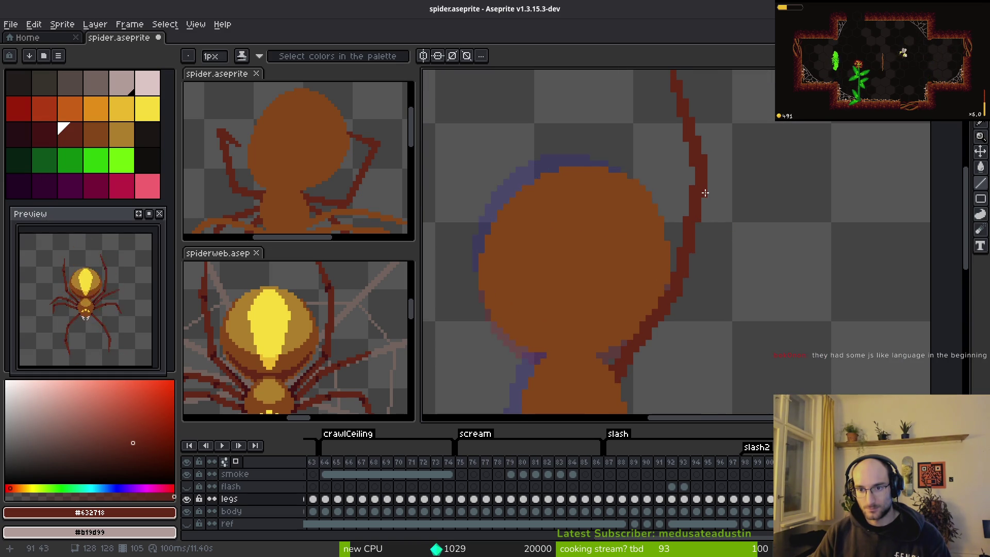
pyautogui.scroll(-1, 693, 247)
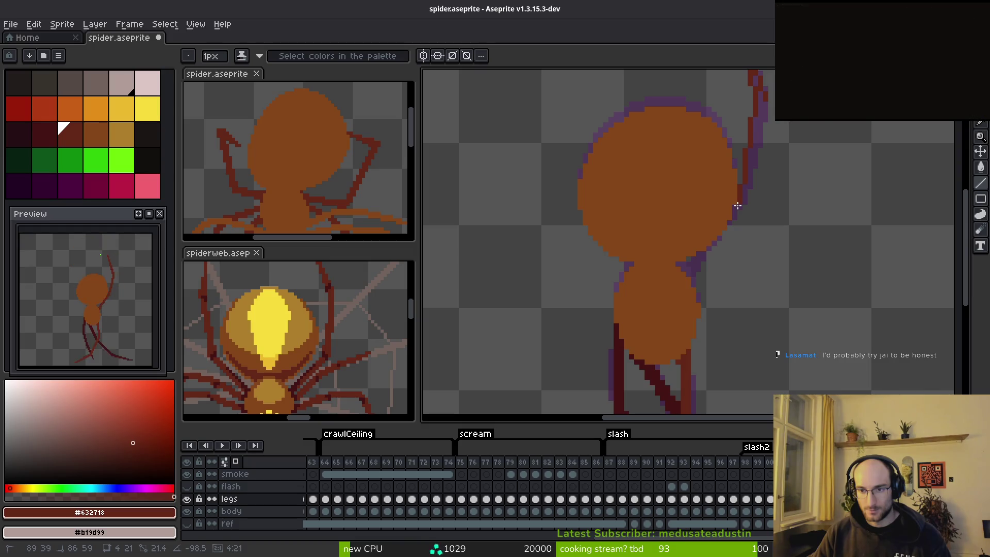
# Draw dark straight strokes along the raised leg beside the head and save spider.aseprite
pyautogui.press('alt')
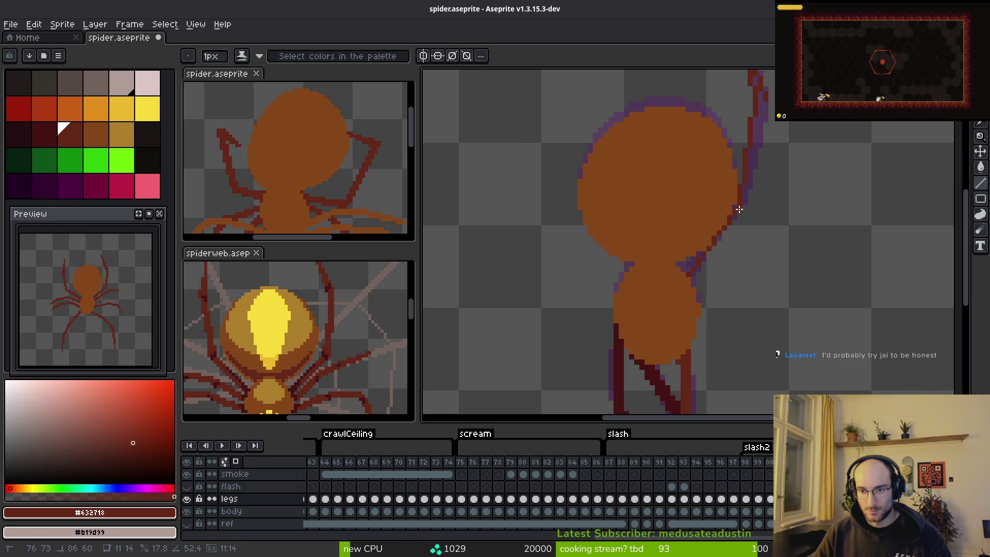
pyautogui.keyDown('shift'); pyautogui.click(697, 271); pyautogui.keyUp('shift')
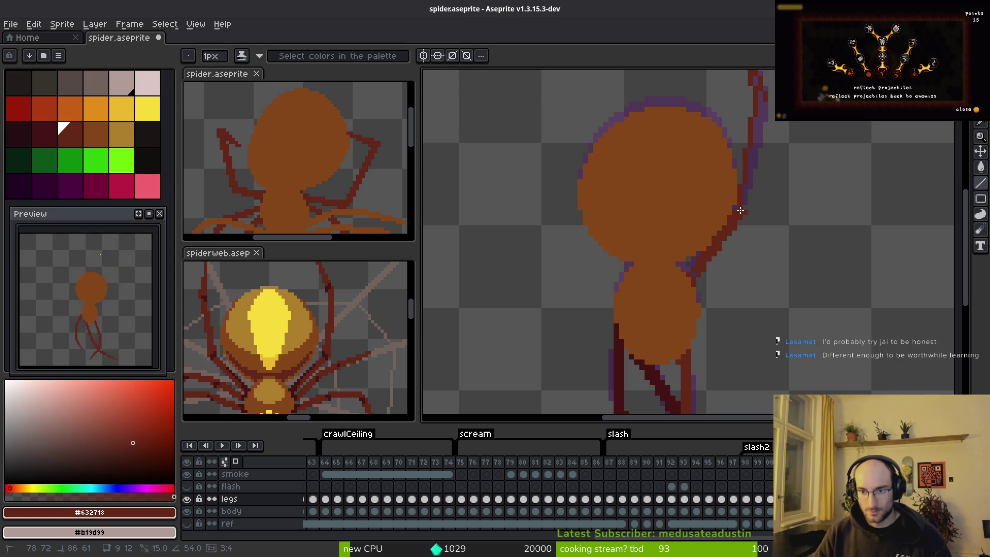
pyautogui.scroll(3, 742, 196)
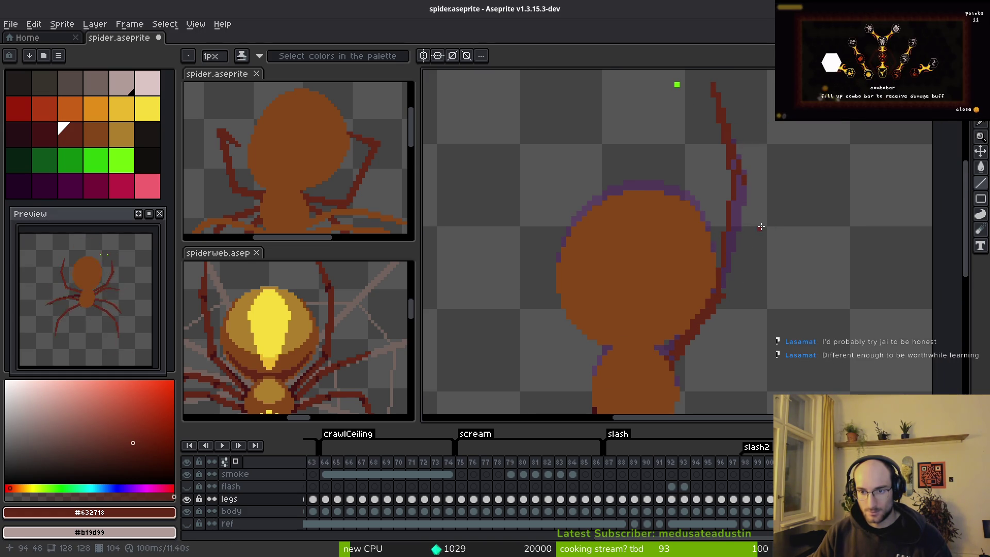
pyautogui.moveTo(724, 292)
pyautogui.mouseDown()
pyautogui.moveTo(741, 177)
pyautogui.moveTo(769, 248)
pyautogui.moveTo(756, 156)
pyautogui.mouseUp()
pyautogui.scroll(3, 742, 176)
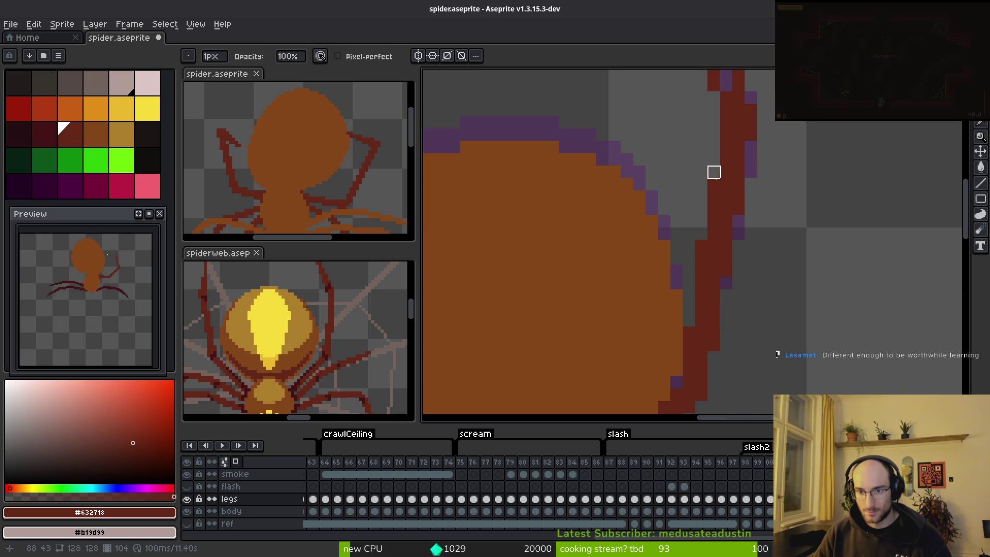
pyautogui.scroll(-2, 755, 309)
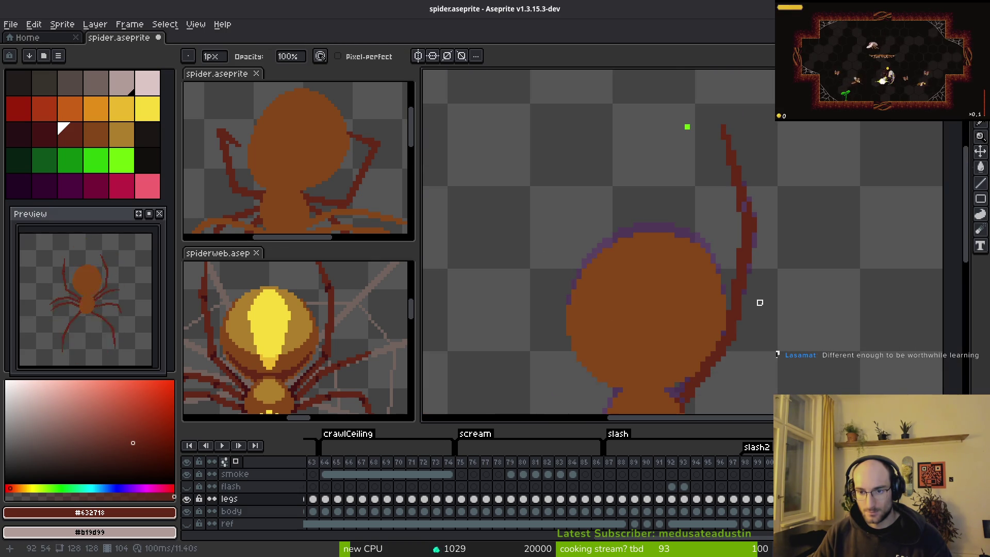
pyautogui.scroll(2, 761, 281)
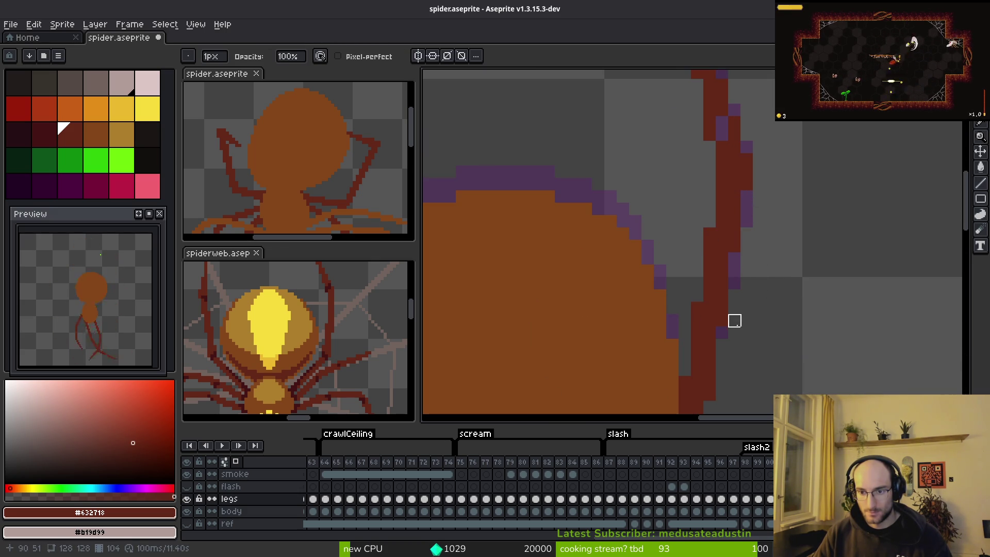
pyautogui.scroll(-2, 747, 320)
pyautogui.hotkey('ctrl', 's')
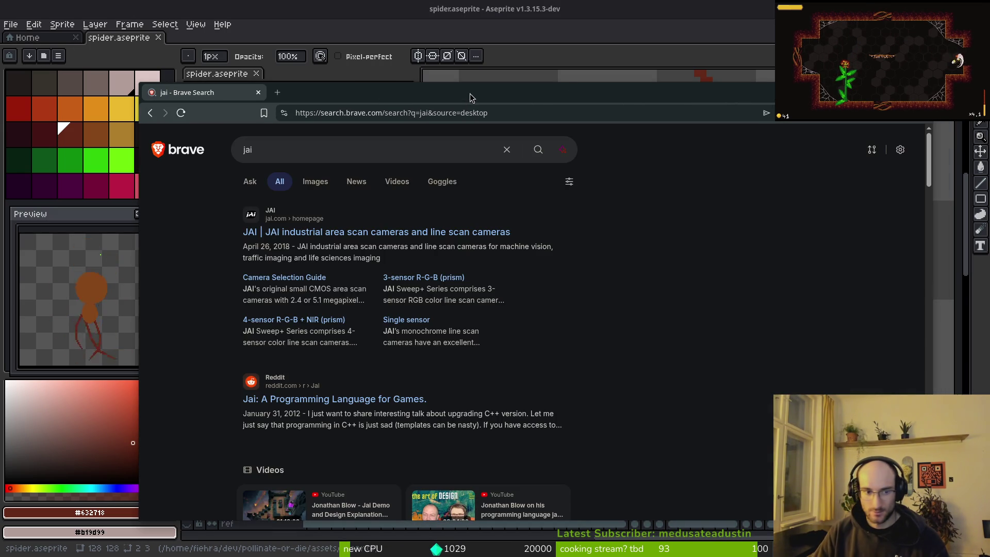
# Search Brave for 'jai programming language'
pyautogui.click(331, 151)
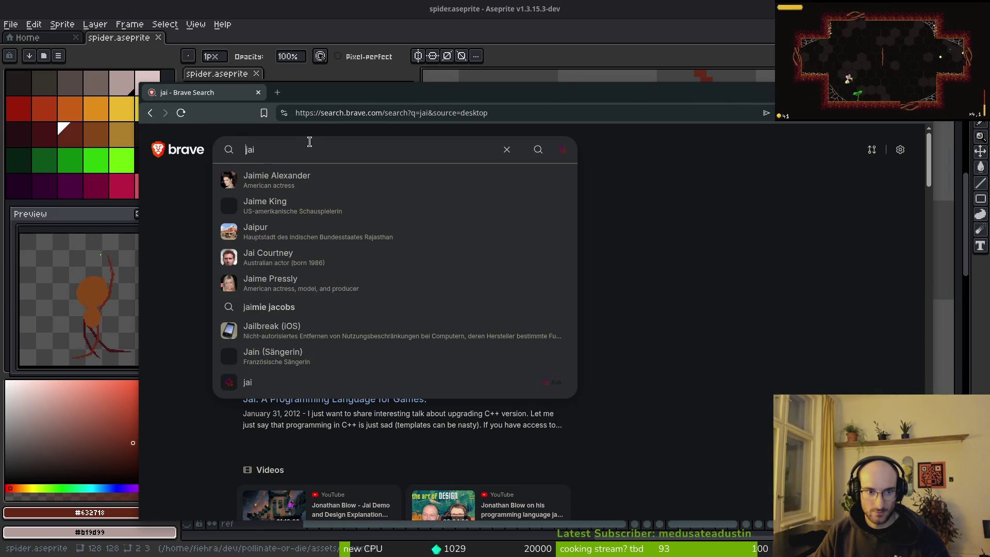
pyautogui.hotkey('ctrl', 'a')
pyautogui.press('Right')
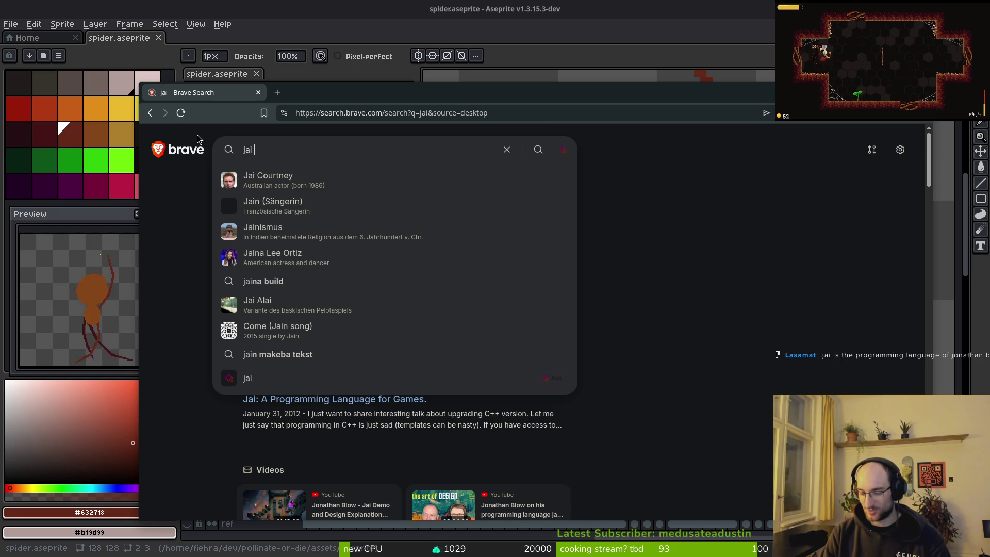
pyautogui.write('pro')
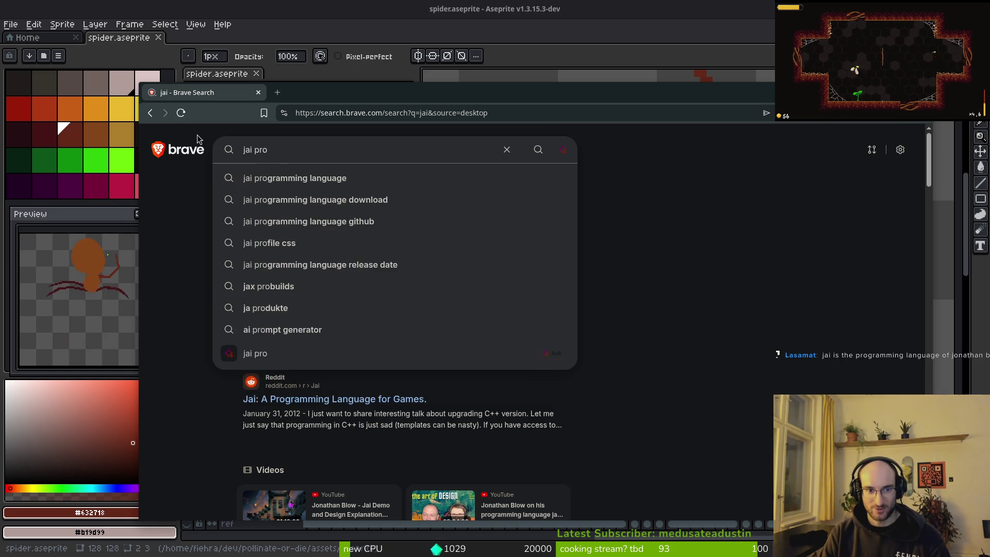
pyautogui.press('Down')
pyautogui.press('Return')
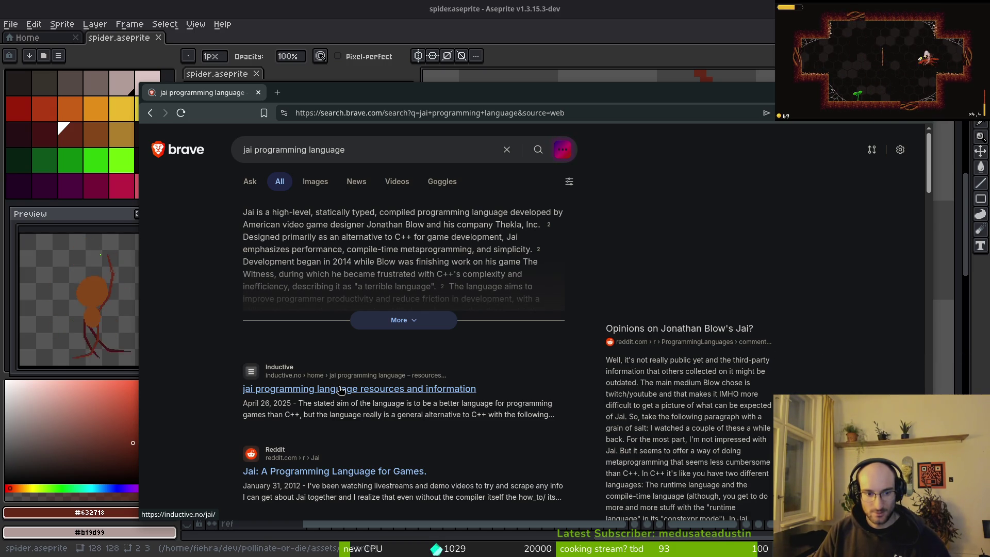
# Open the Jai Wikipedia article from the search results
pyautogui.scroll(-5, 338, 397)
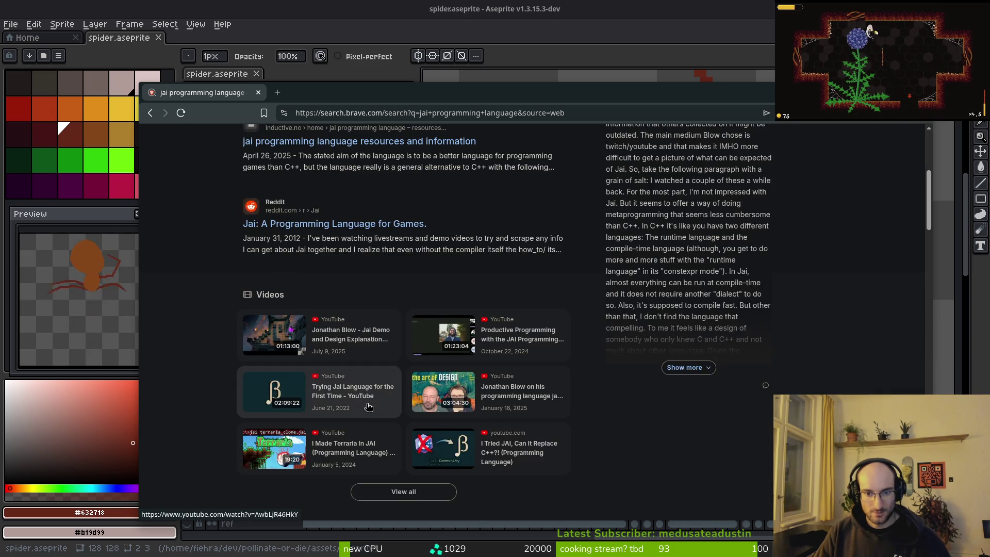
pyautogui.scroll(-5, 330, 260)
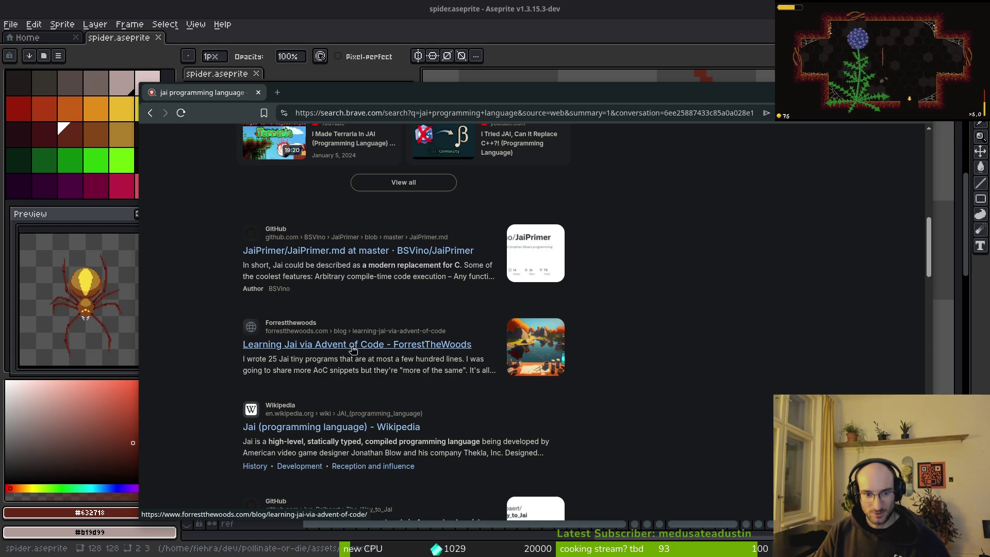
pyautogui.click(344, 427)
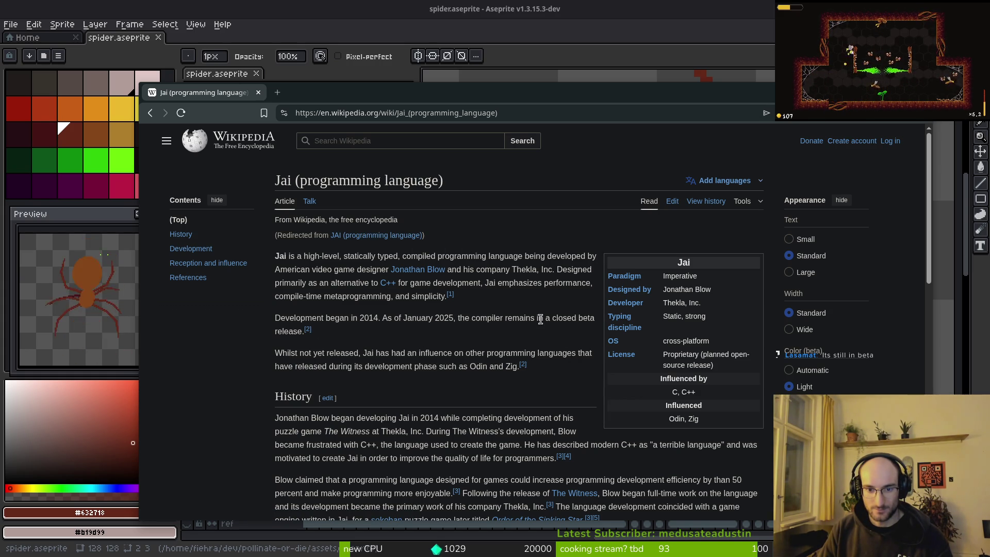
pyautogui.moveTo(375, 331); pyautogui.dragTo(261, 320)
pyautogui.click(262, 320)
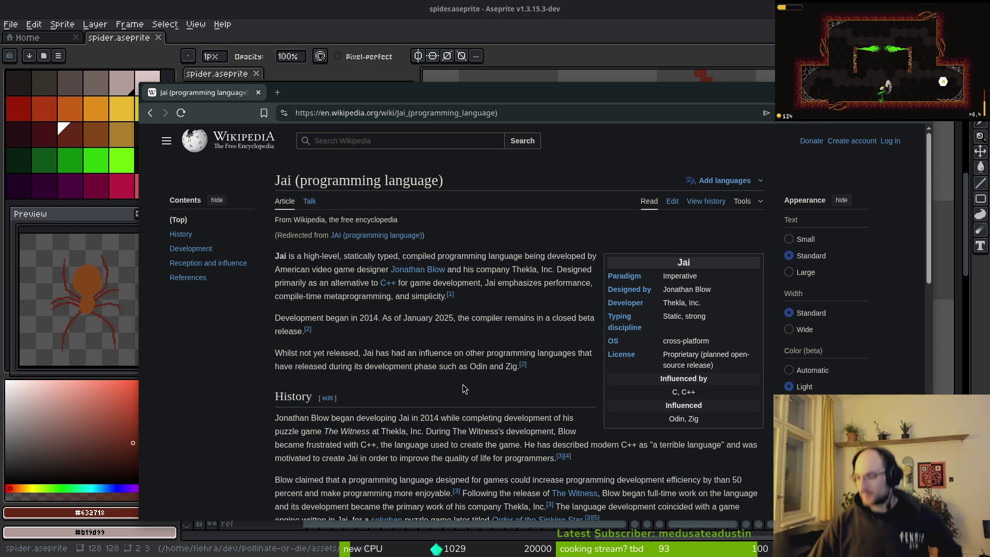
pyautogui.scroll(-2, 553, 385)
pyautogui.scroll(-2, 553, 385)
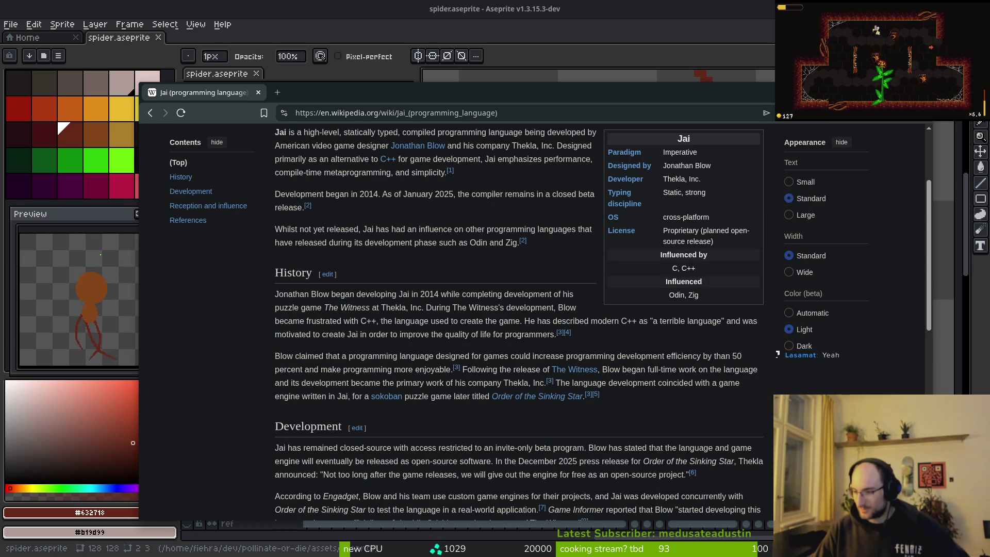
pyautogui.scroll(-2, 398, 242)
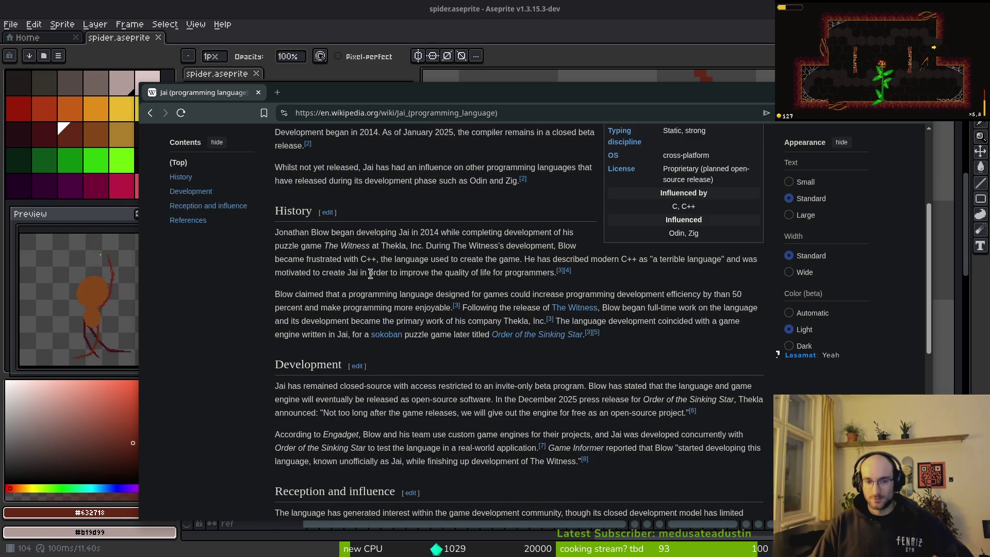
pyautogui.scroll(-8, 343, 372)
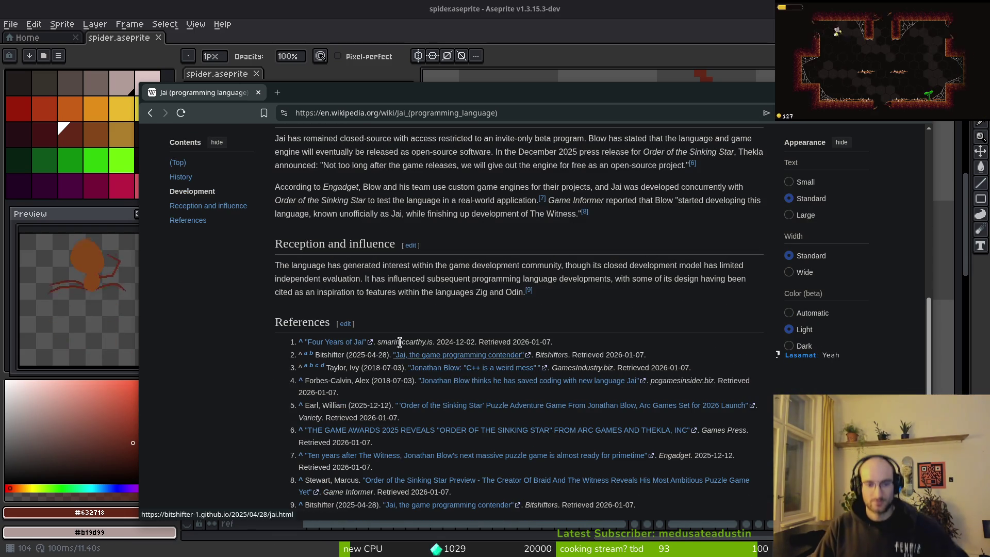
pyautogui.scroll(-5, 345, 342)
pyautogui.scroll(8, 380, 349)
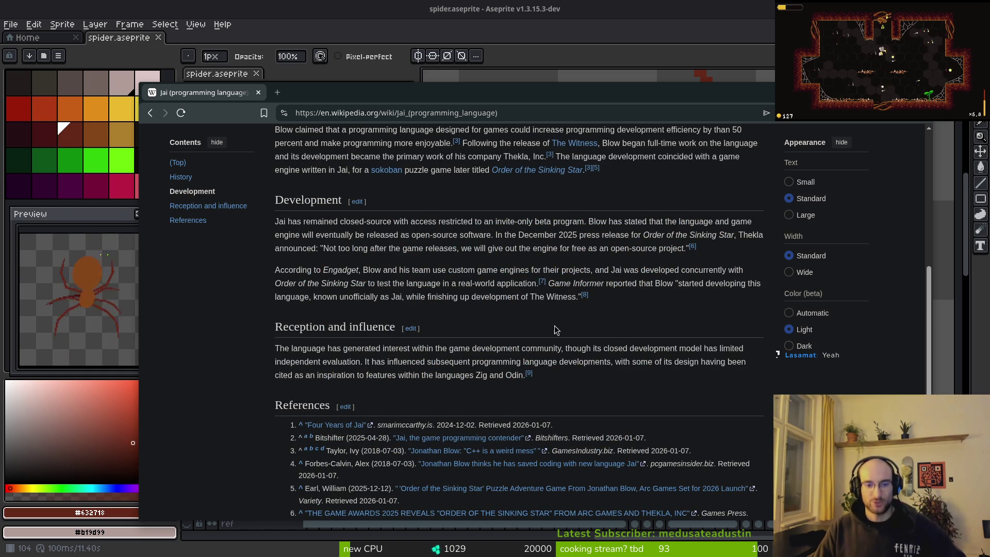
pyautogui.scroll(8, 516, 335)
pyautogui.click(258, 93)
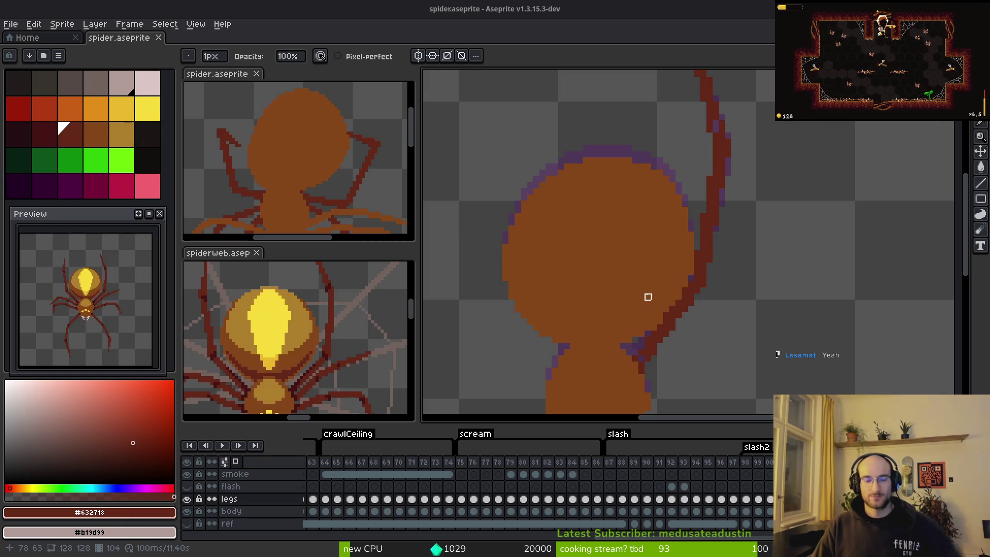
# Zoom out and reposition the view of the spider sprite
pyautogui.moveTo(658, 285); pyautogui.dragTo(733, 307)
pyautogui.scroll(-1, 733, 308)
pyautogui.scroll(-4, 733, 308)
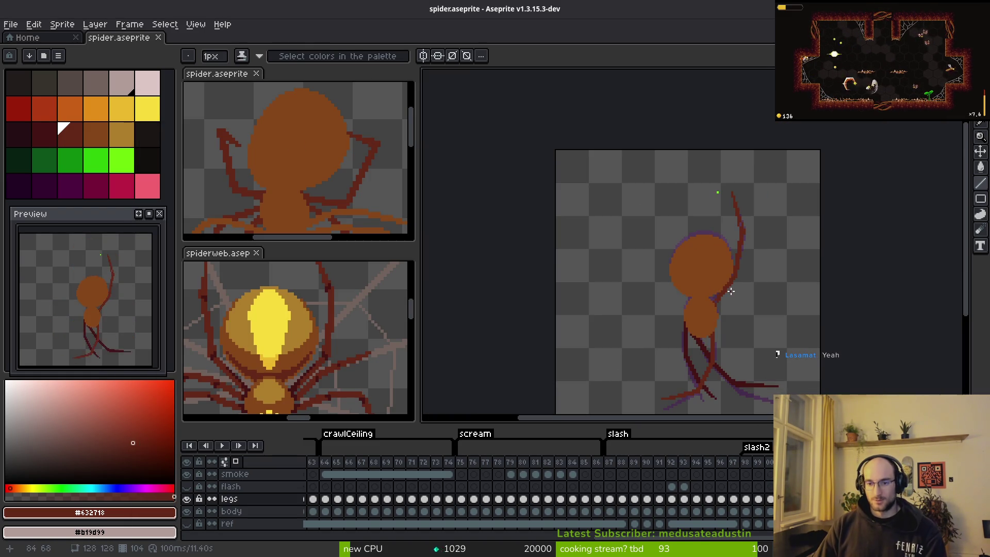
pyautogui.press('i')
pyautogui.press('Right')
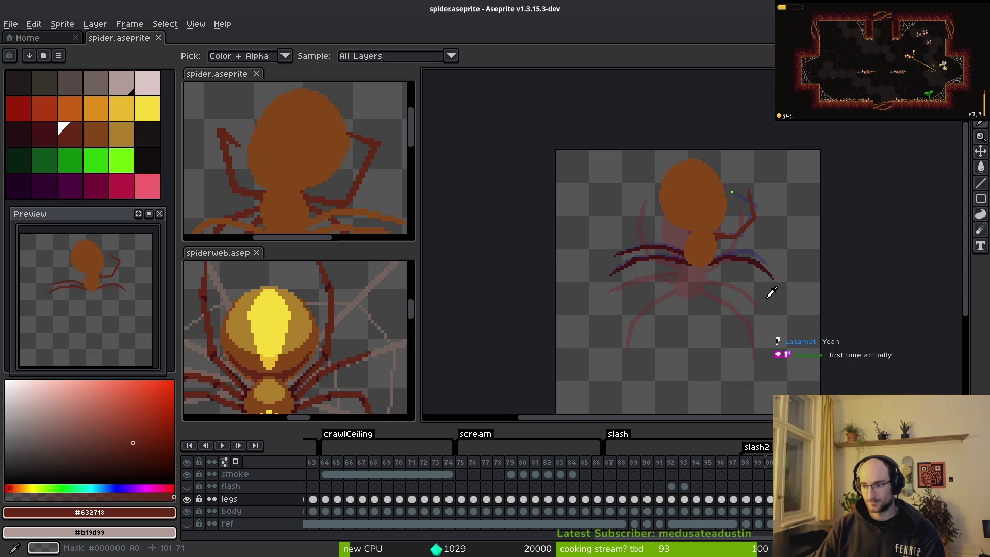
pyautogui.press('alt')
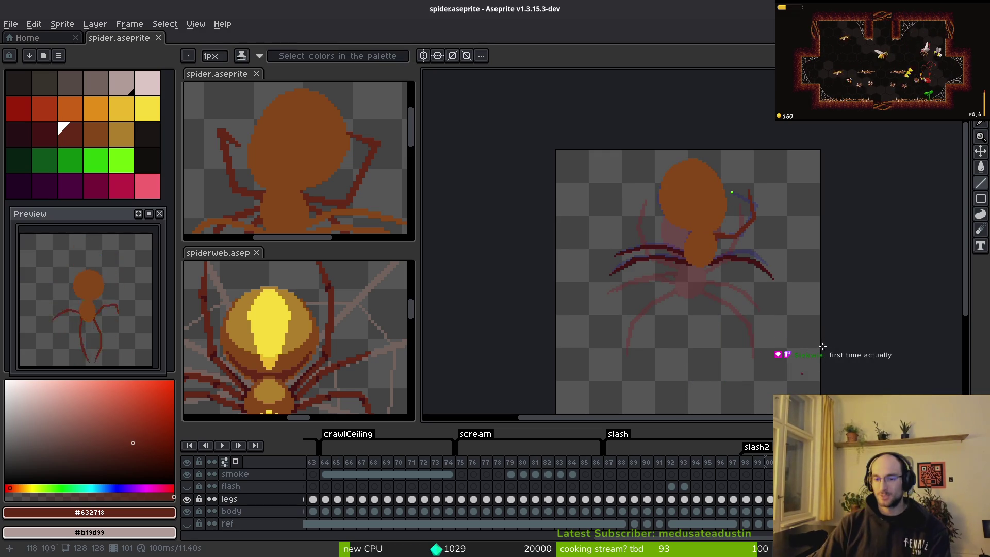
pyautogui.hscroll(2, 717, 244)
pyautogui.scroll(-2, 717, 244)
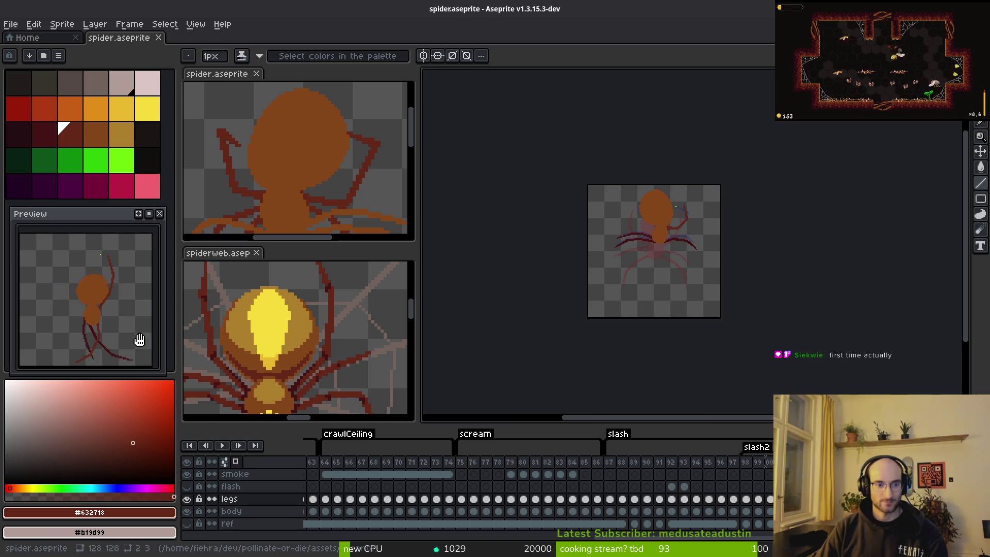
# Jump to frame 88 of the slash animation, then move to frame 103 on the flash layer
pyautogui.click(622, 462)
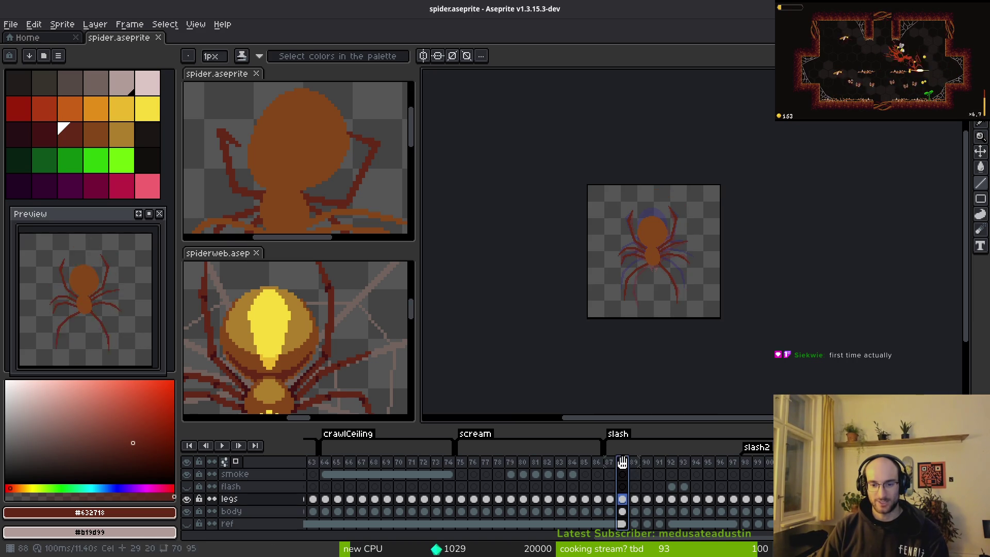
pyautogui.click(201, 349)
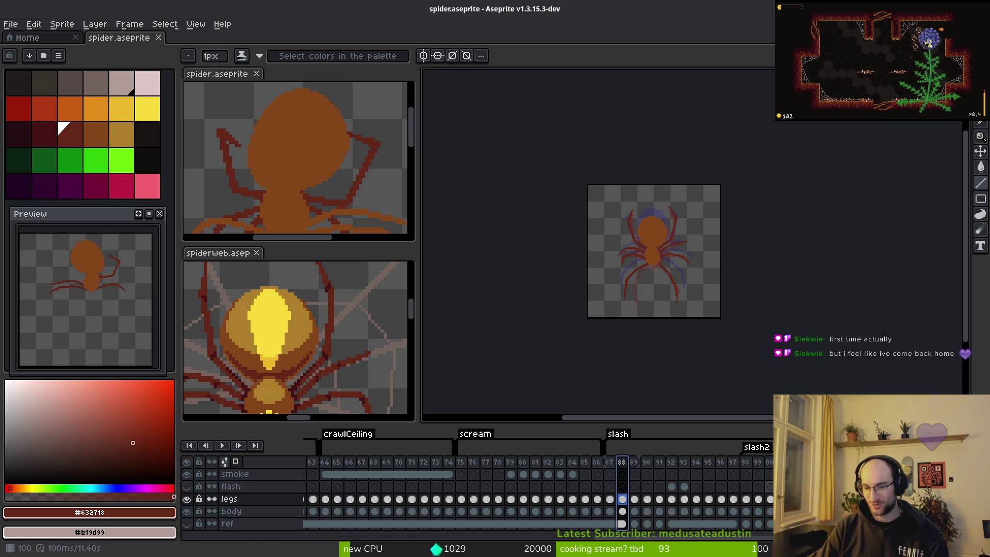
pyautogui.press('Return')
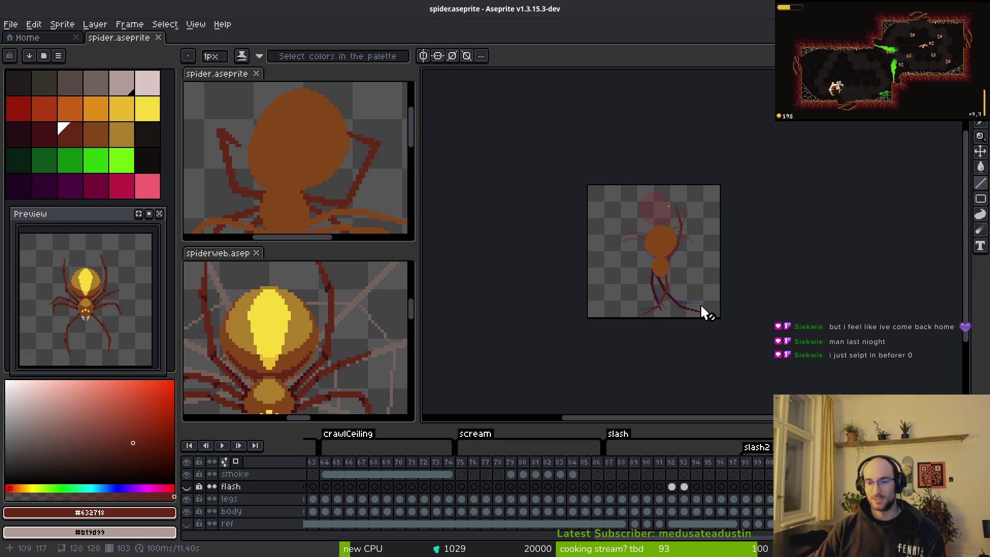
# Adjust the canvas view and switch back to the Pencil in Aseprite
pyautogui.scroll(-2, 703, 303)
pyautogui.hscroll(-2, 703, 303)
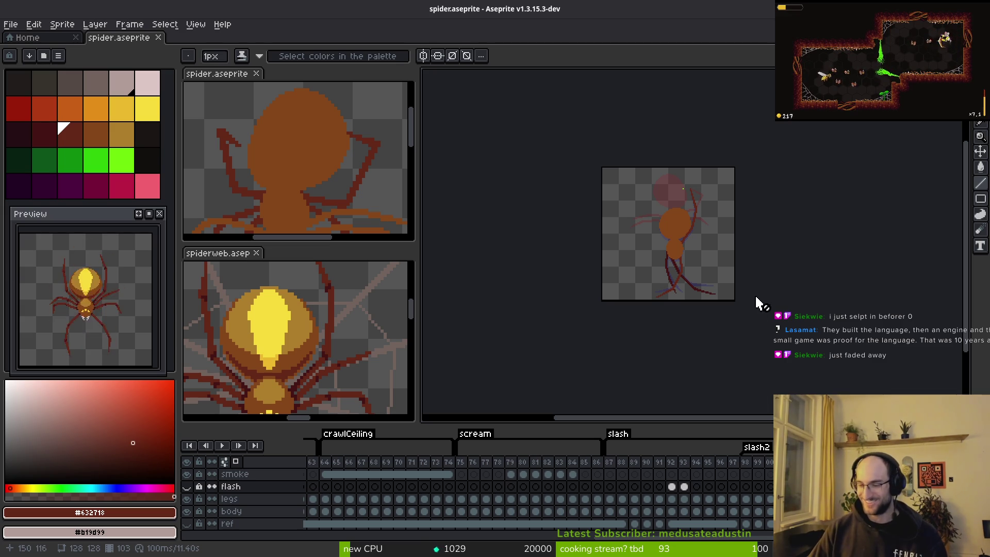
pyautogui.press('i')
pyautogui.press('b')
pyautogui.scroll(5, 683, 246)
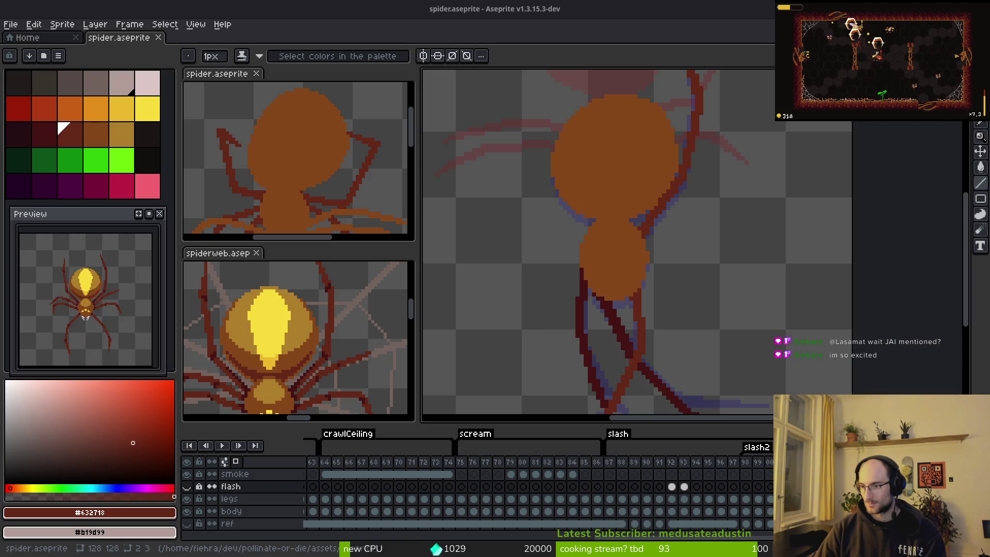
# Set the sound output to Digital Output (S/PDIF) - JBL Quantum350 Wireless and close Settings
pyautogui.click(743, 177)
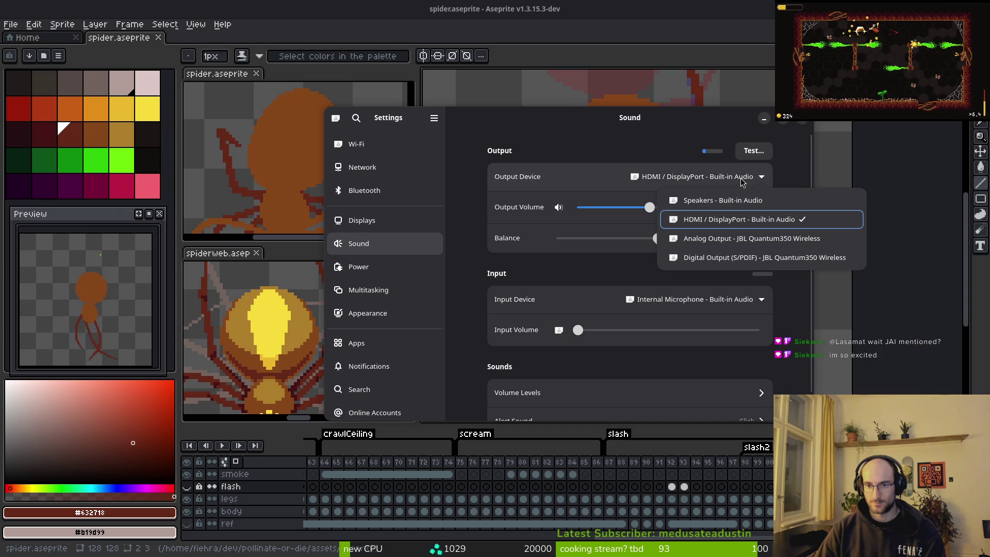
pyautogui.click(760, 258)
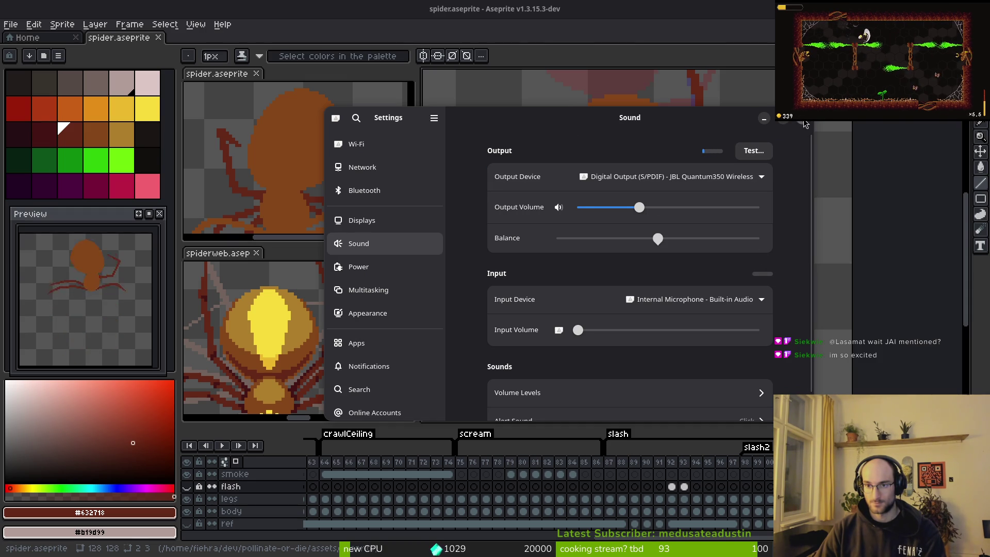
pyautogui.hotkey('ctrl', 'q')
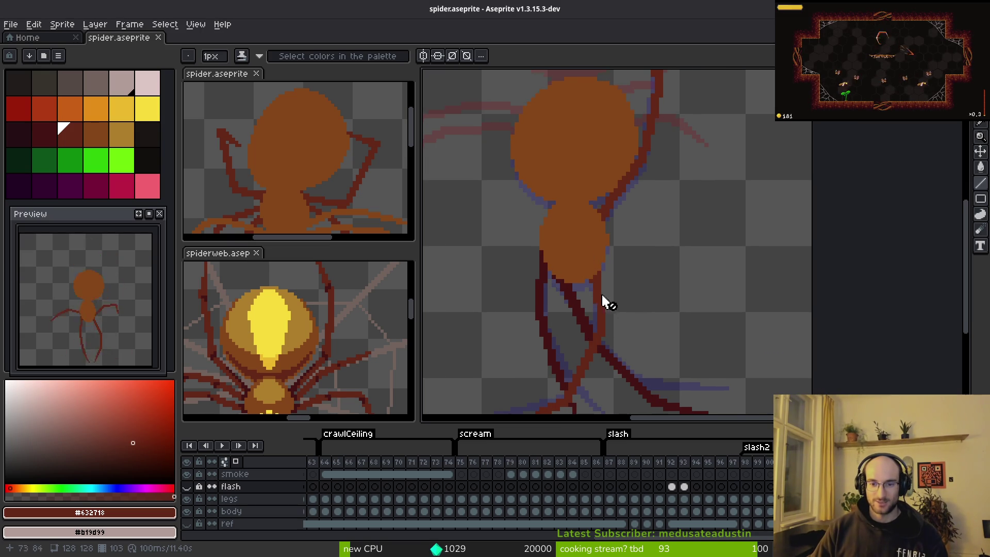
# Select the legs layer, go to frame 101, and pick the dark red leg colour
pyautogui.press('Down')
pyautogui.keyDown('alt'); pyautogui.click(590, 232); pyautogui.keyUp('alt')
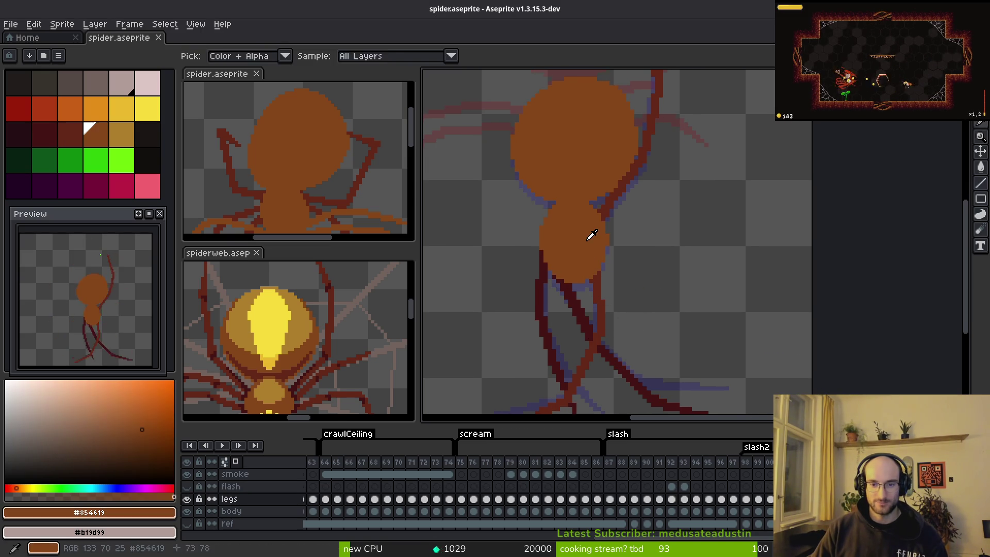
pyautogui.scroll(-6, 670, 247)
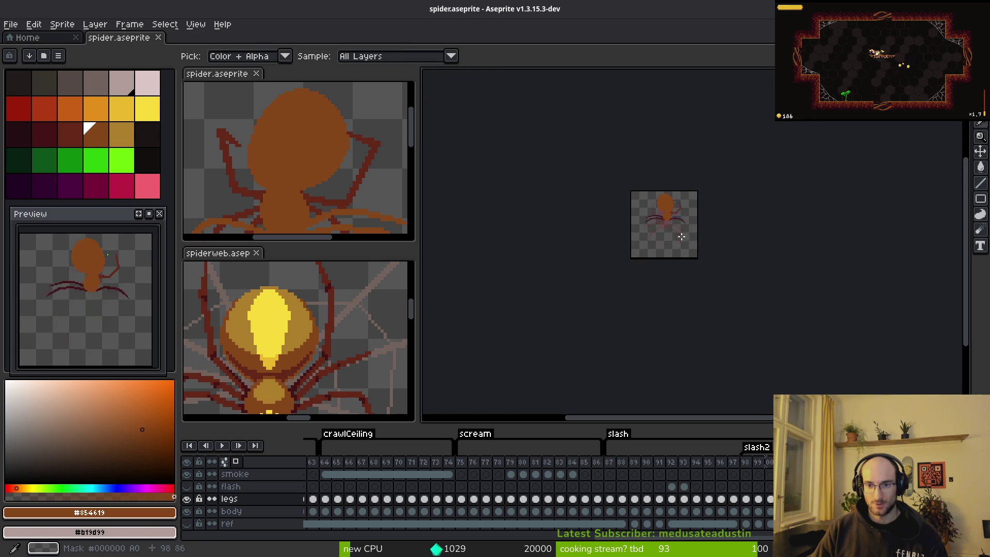
pyautogui.scroll(5, 688, 226)
pyautogui.scroll(2, 708, 232)
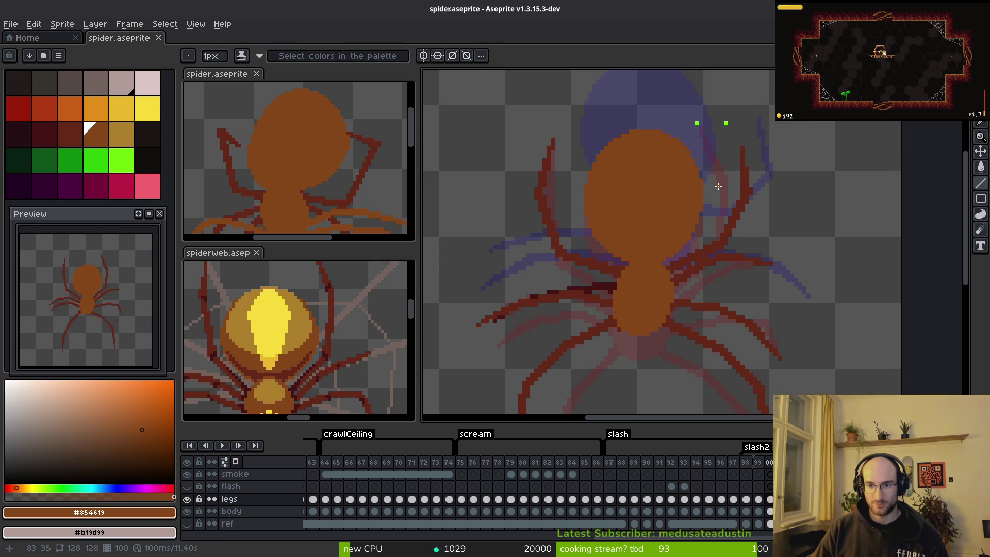
pyautogui.press('Right')
pyautogui.scroll(1, 695, 155)
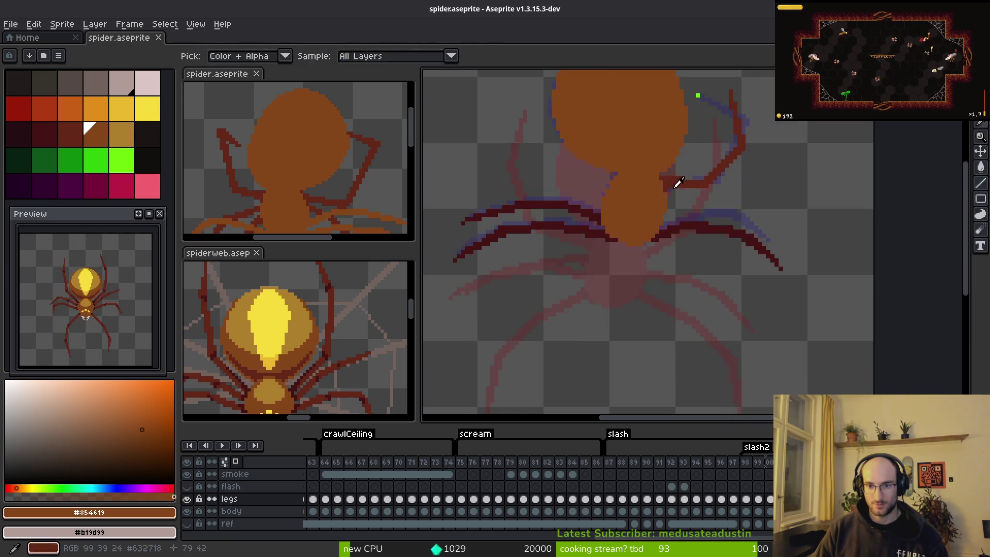
pyautogui.scroll(1, 612, 203)
pyautogui.scroll(-1, 634, 273)
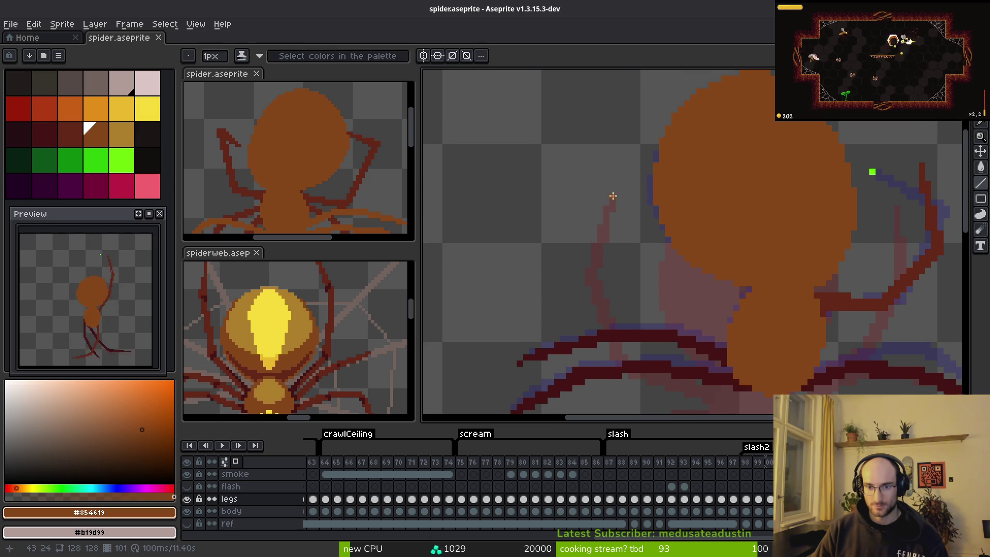
pyautogui.keyDown('alt'); pyautogui.click(846, 296); pyautogui.keyUp('alt')
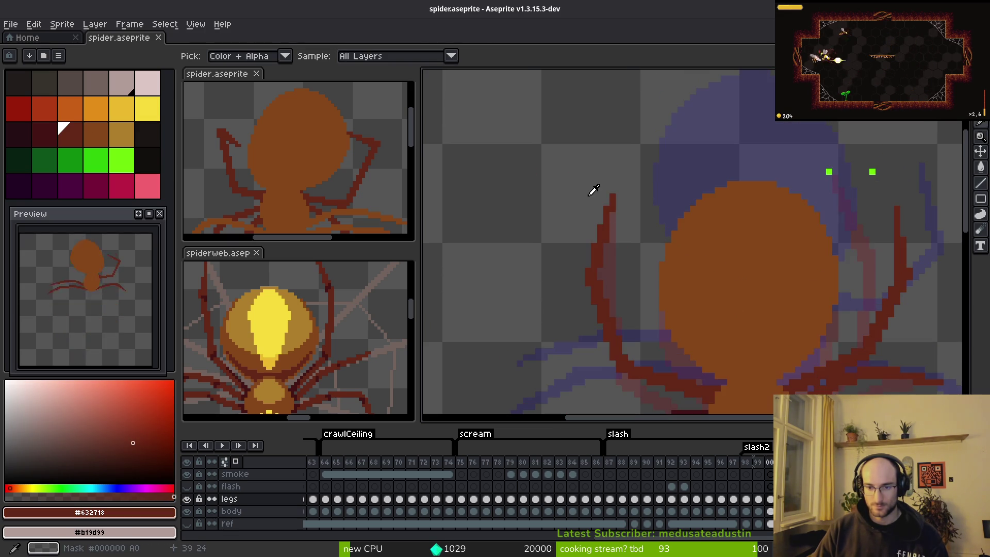
# Draw the bent dark red leg with straight line segments angling up and back toward the body
pyautogui.click(612, 198)
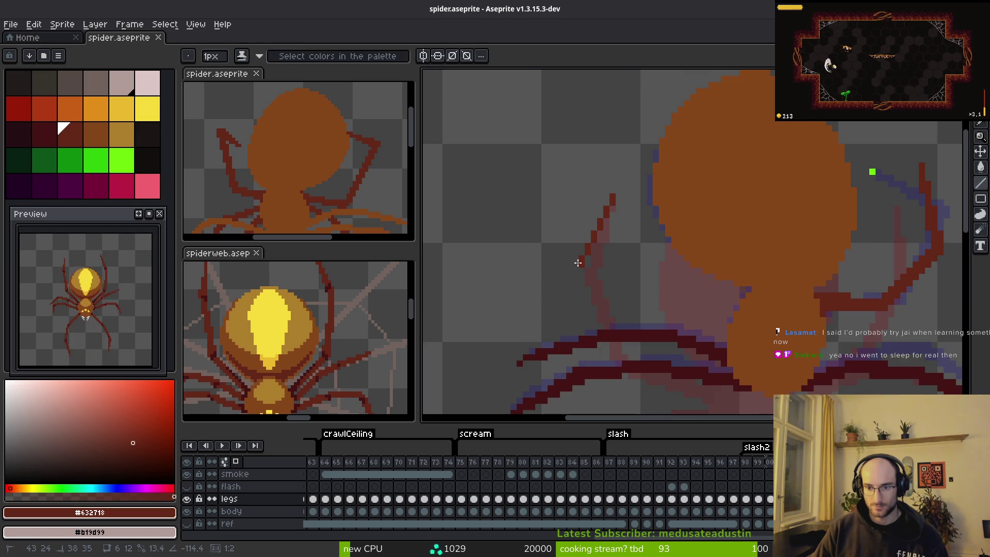
pyautogui.click(572, 232)
pyautogui.press('alt')
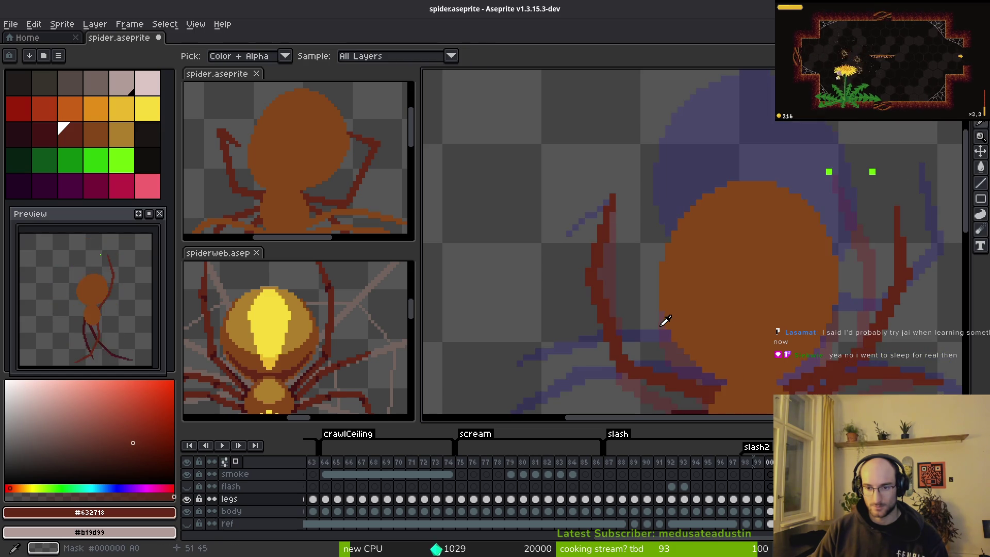
pyautogui.moveTo(741, 297)
pyautogui.mouseDown()
pyautogui.moveTo(653, 310)
pyautogui.moveTo(579, 259)
pyautogui.moveTo(577, 242)
pyautogui.mouseUp()
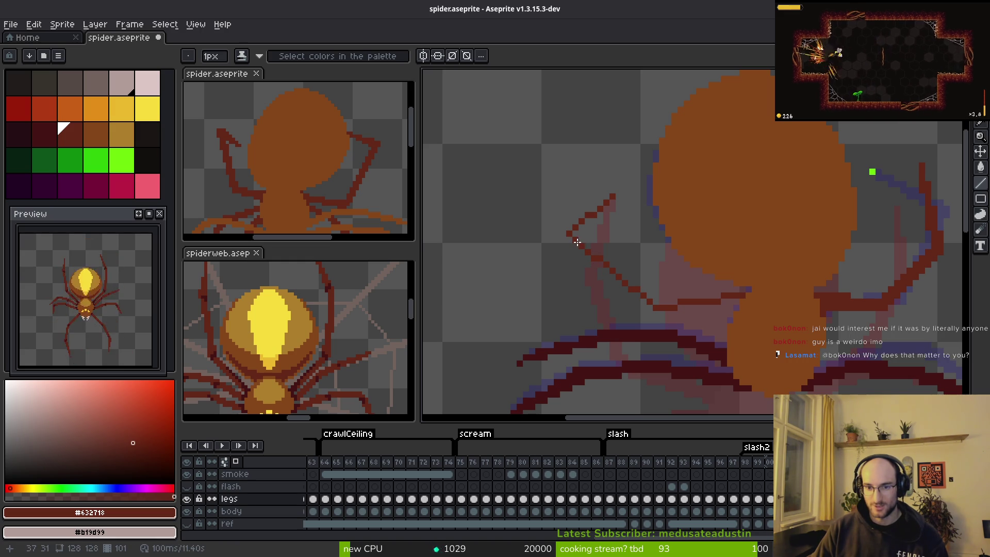
pyautogui.scroll(3, 605, 209)
pyautogui.moveTo(618, 185)
pyautogui.mouseDown()
pyautogui.moveTo(546, 227)
pyautogui.moveTo(526, 250)
pyautogui.moveTo(537, 256)
pyautogui.mouseUp()
pyautogui.moveTo(621, 187)
pyautogui.mouseDown()
pyautogui.moveTo(546, 232)
pyautogui.moveTo(523, 263)
pyautogui.moveTo(533, 270)
pyautogui.moveTo(593, 250)
pyautogui.mouseUp()
pyautogui.click(693, 307)
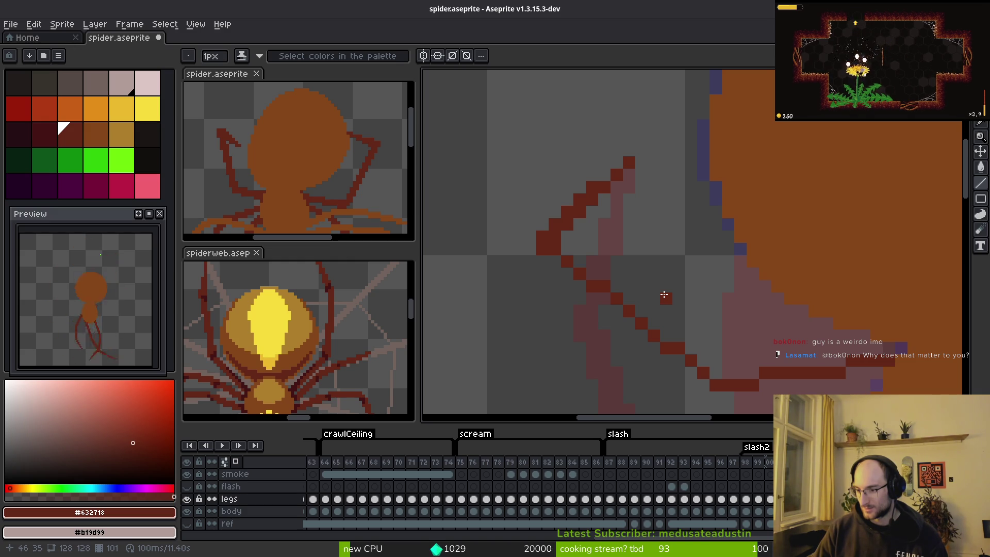
# Rework the upper leg's pixels, undoing misplaced ones and placing corrected joint pixels
pyautogui.hotkey('ctrl', 'z')
pyautogui.click(666, 325)
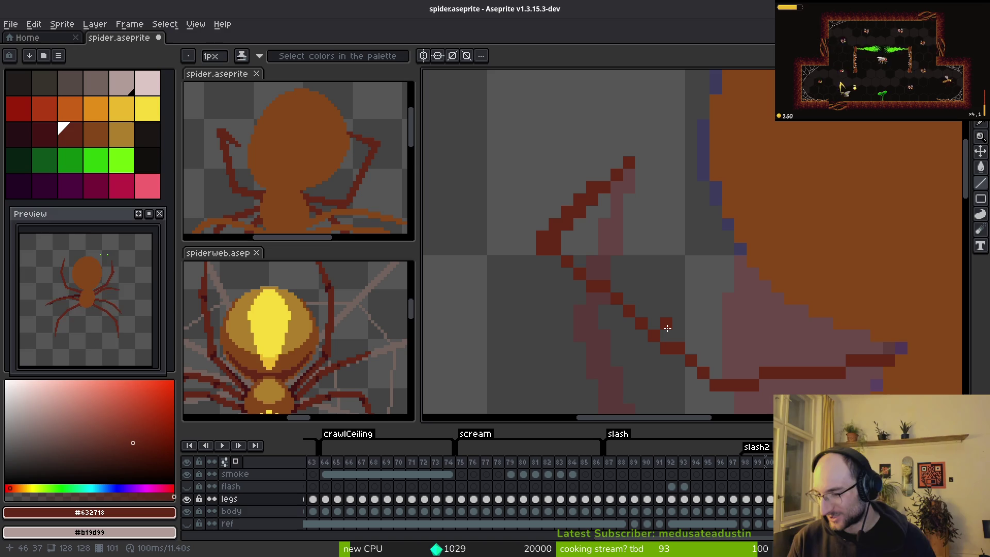
pyautogui.hotkey('ctrl', 'z')
pyautogui.click(594, 250)
pyautogui.hotkey('ctrl', 'z')
pyautogui.click(614, 167)
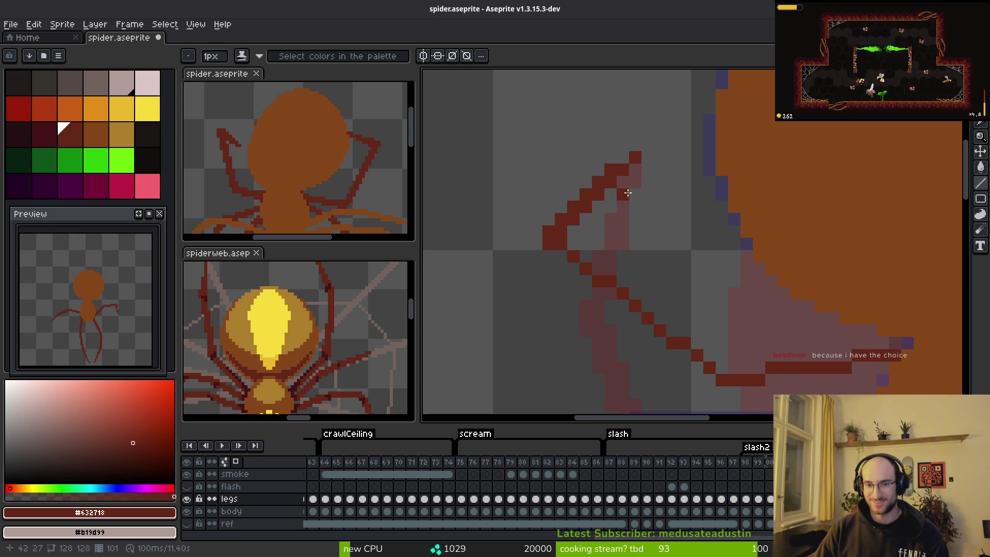
pyautogui.click(629, 217)
pyautogui.hotkey('ctrl', 'z')
pyautogui.click(657, 213)
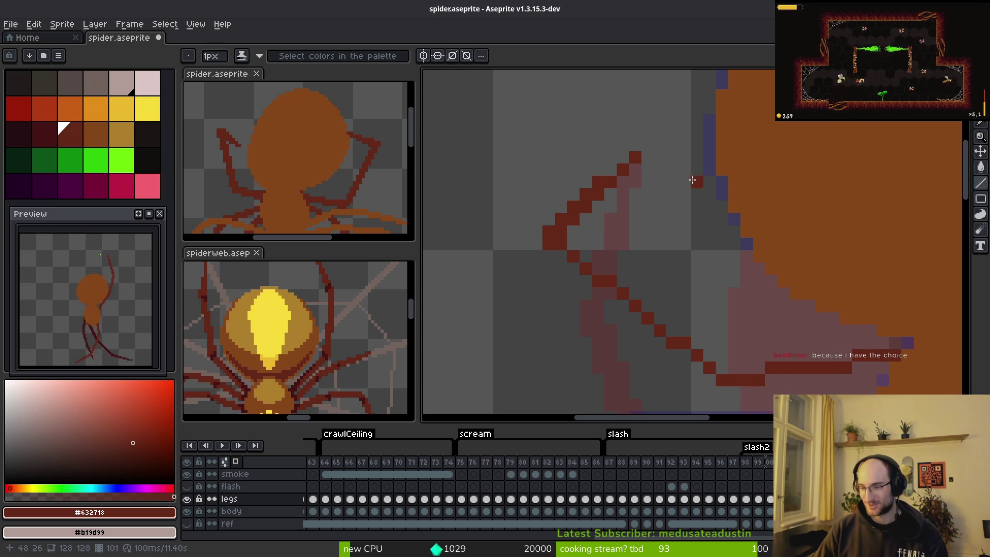
pyautogui.hotkey('ctrl', 'z')
pyautogui.click(624, 161)
pyautogui.hotkey('ctrl', 'z')
pyautogui.click(622, 180)
pyautogui.click(598, 206)
pyautogui.click(581, 223)
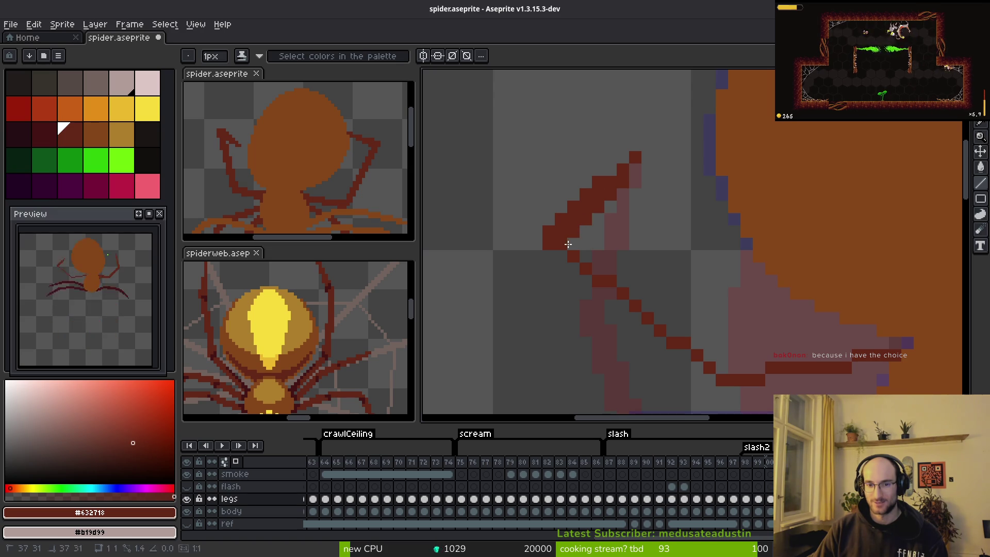
# Draw a shallow line along the lower leg and thicken the diagonal leg by tracing over it
pyautogui.scroll(-1, 670, 299)
pyautogui.click(731, 325)
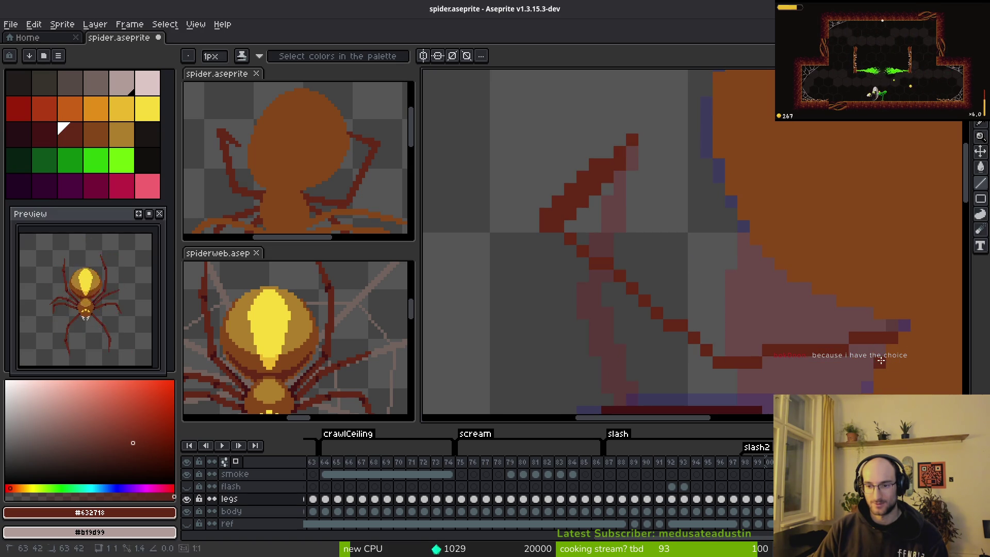
pyautogui.keyDown('shift'); pyautogui.click(852, 355); pyautogui.keyUp('shift')
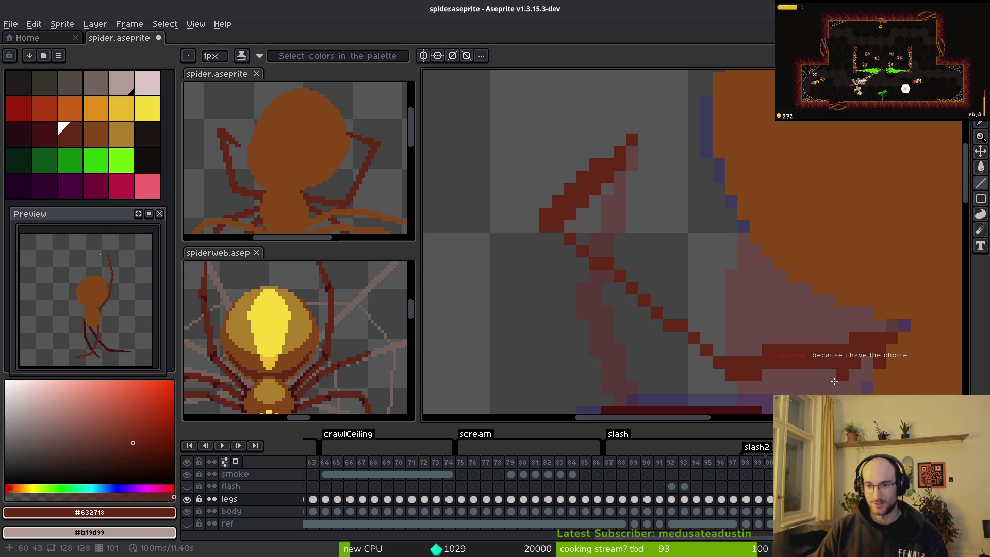
pyautogui.hscroll(-1, 719, 361)
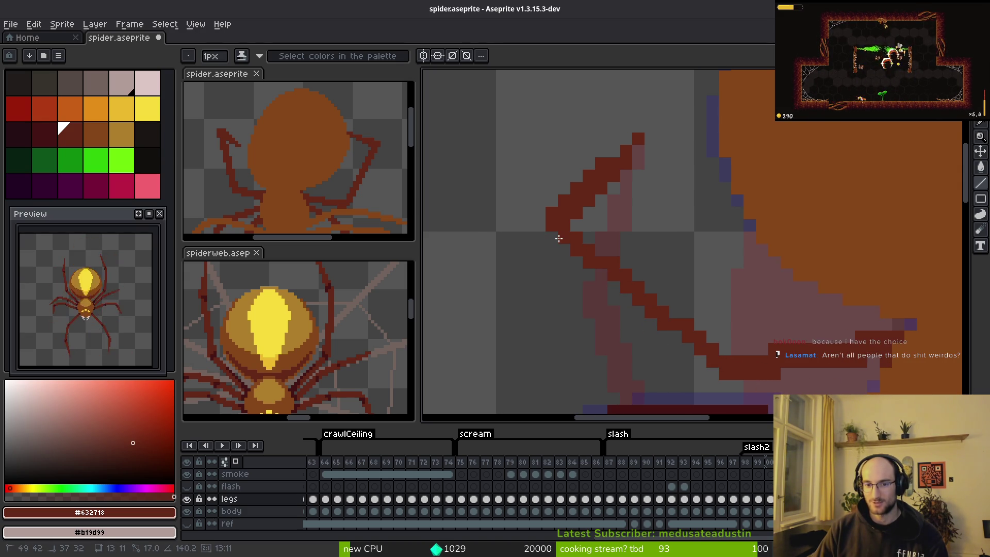
pyautogui.keyDown('shift'); pyautogui.click(558, 238); pyautogui.keyUp('shift')
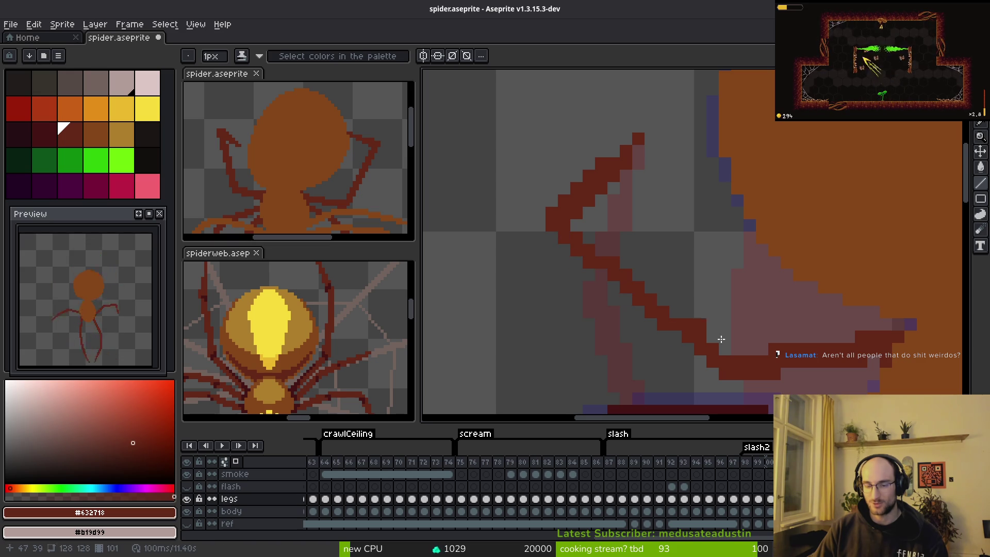
pyautogui.moveTo(698, 355)
pyautogui.mouseDown()
pyautogui.moveTo(552, 243)
pyautogui.moveTo(582, 250)
pyautogui.mouseUp()
pyautogui.scroll(-3, 770, 336)
pyautogui.scroll(-1, 772, 326)
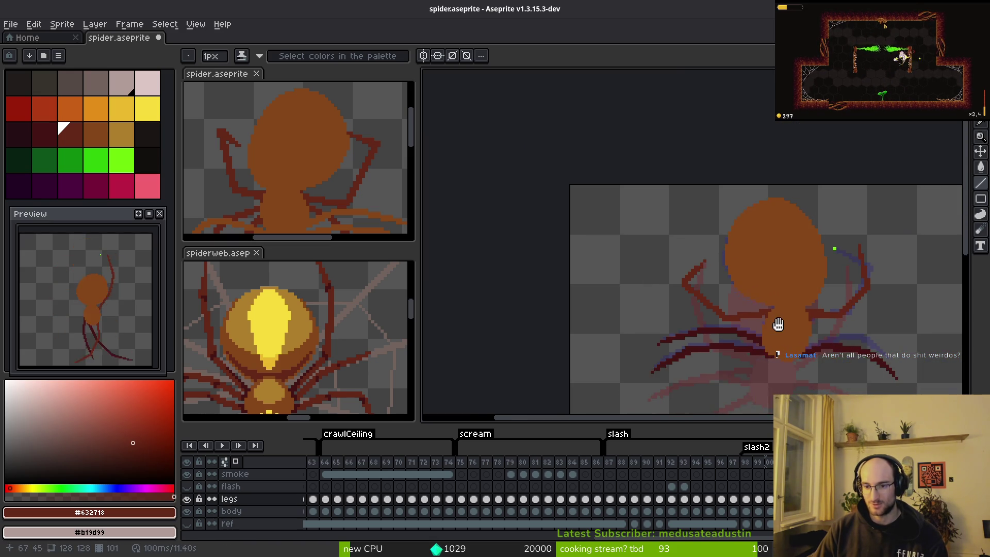
pyautogui.scroll(3, 775, 324)
pyautogui.scroll(-4, 786, 327)
# Advance to frame 100 and save spider.aseprite
pyautogui.press('alt')
pyautogui.press('Right')
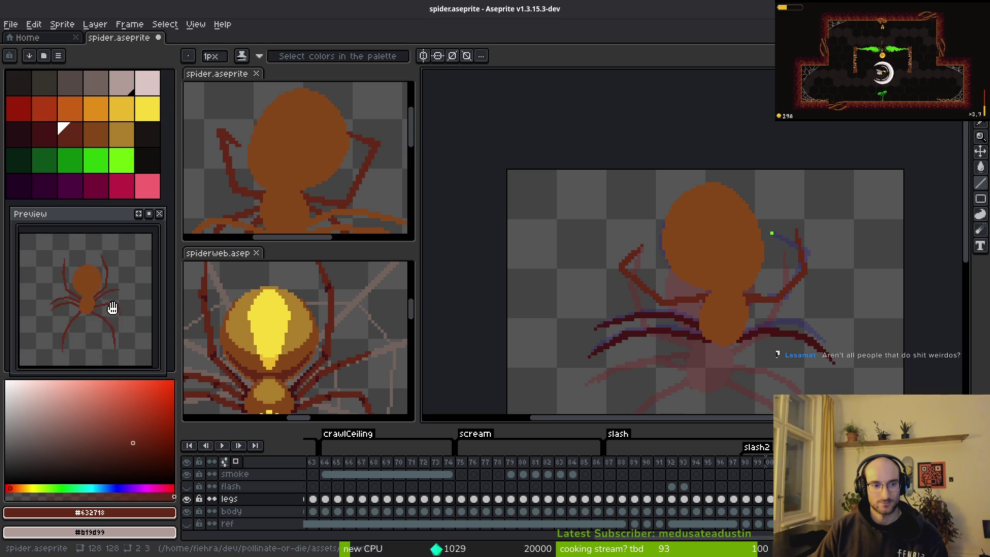
pyautogui.press('alt')
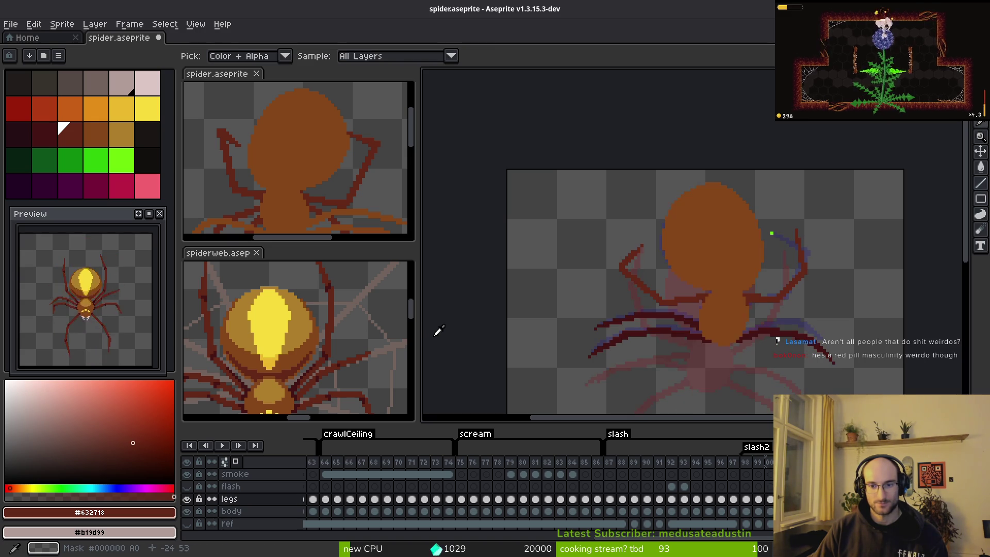
pyautogui.scroll(3, 608, 277)
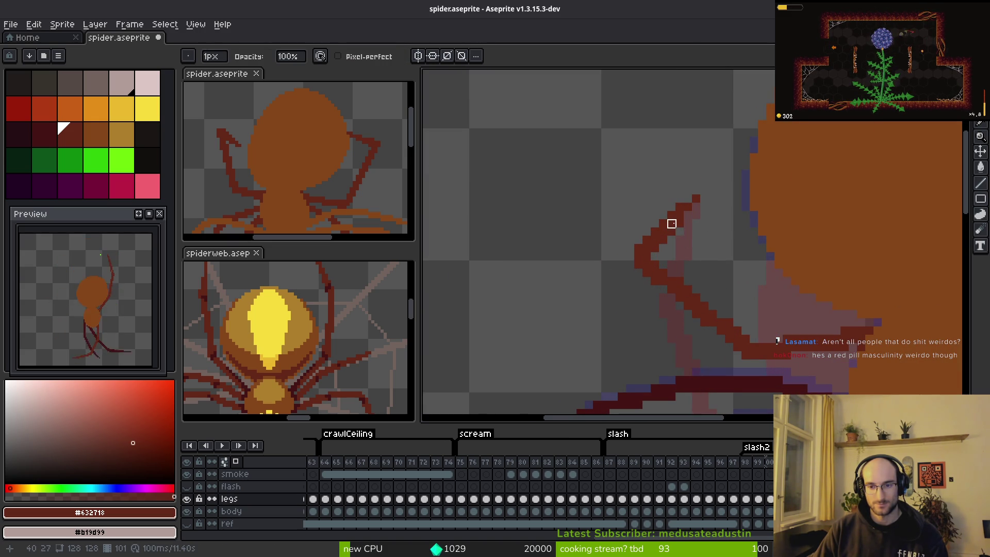
pyautogui.scroll(-2, 719, 271)
pyautogui.hotkey('ctrl', 's')
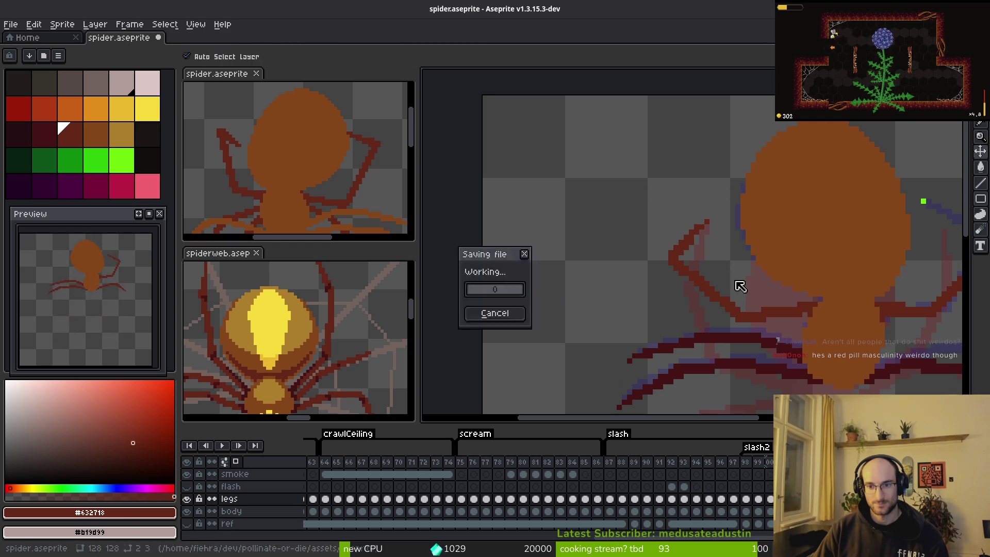
# Zoom in close on the right leg's joint with the body and save the file
pyautogui.scroll(2, 619, 254)
pyautogui.scroll(-2, 629, 254)
pyautogui.moveTo(773, 312); pyautogui.dragTo(738, 296)
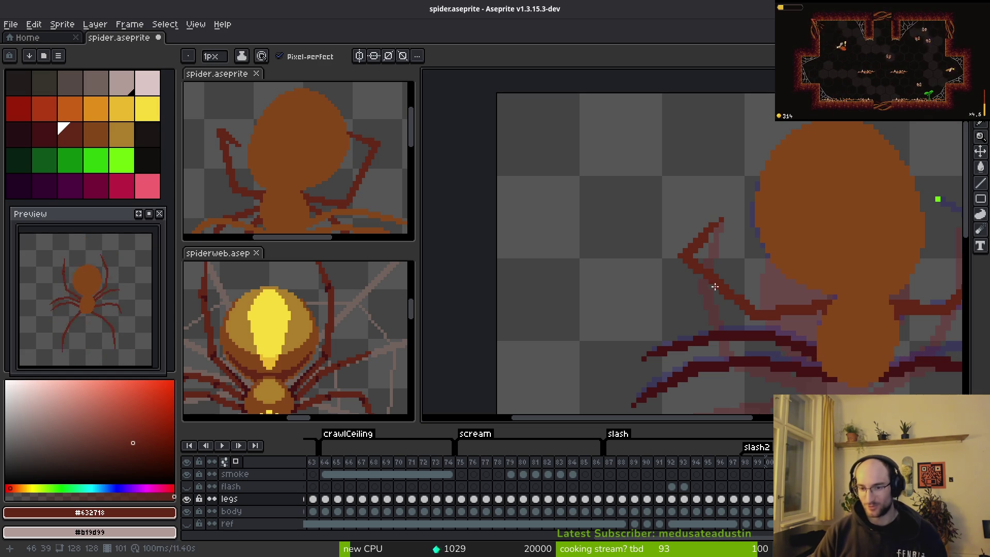
pyautogui.scroll(5, 738, 296)
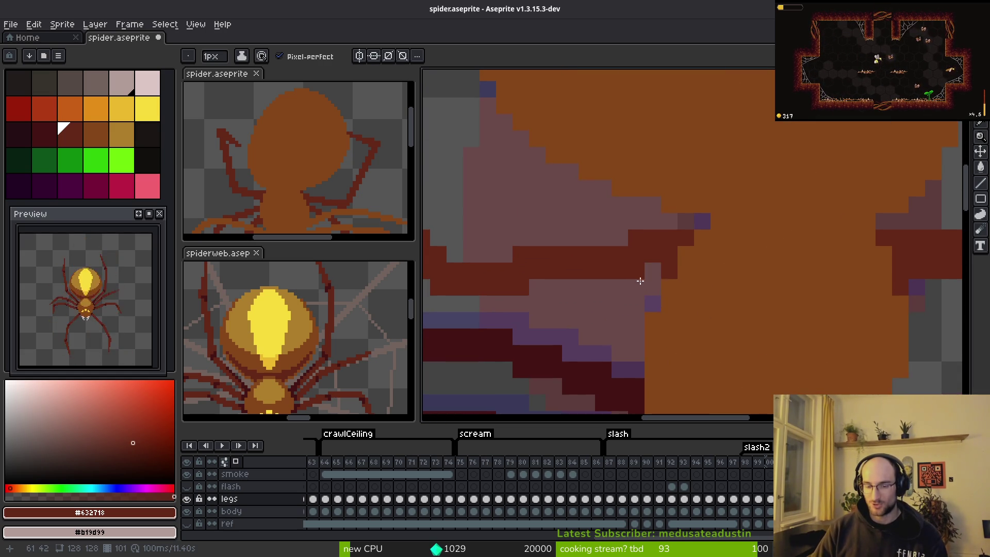
pyautogui.moveTo(640, 279); pyautogui.dragTo(683, 299)
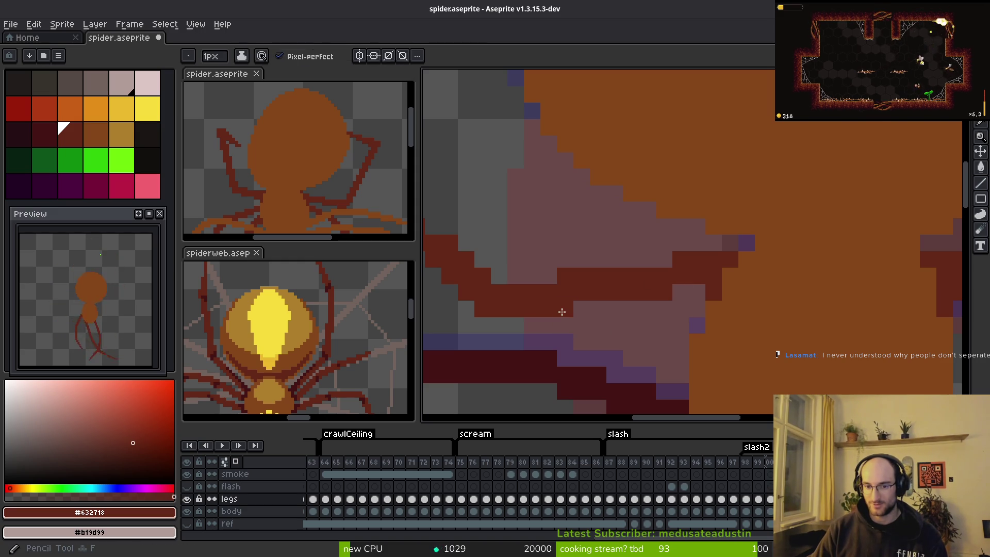
pyautogui.moveTo(671, 264); pyautogui.dragTo(675, 260)
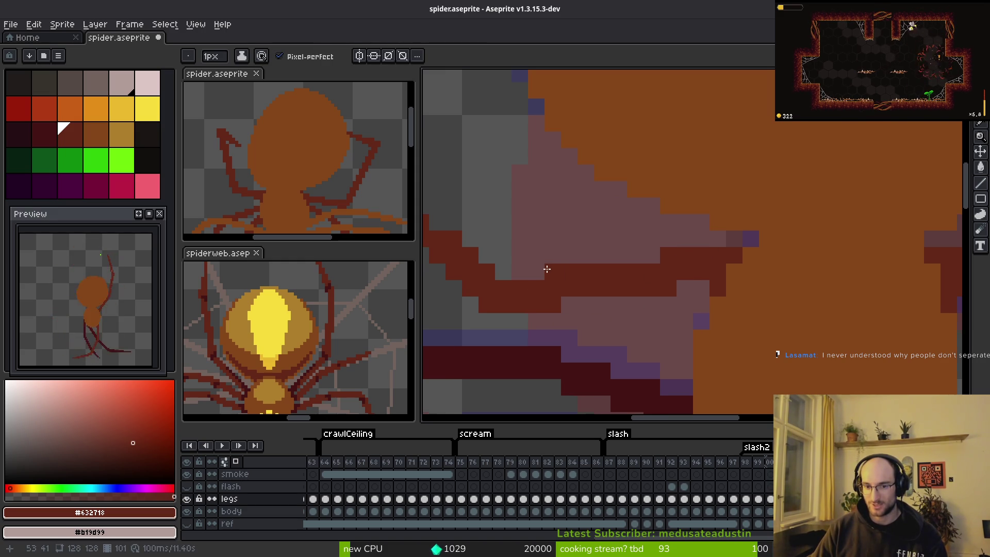
pyautogui.scroll(-2, 695, 326)
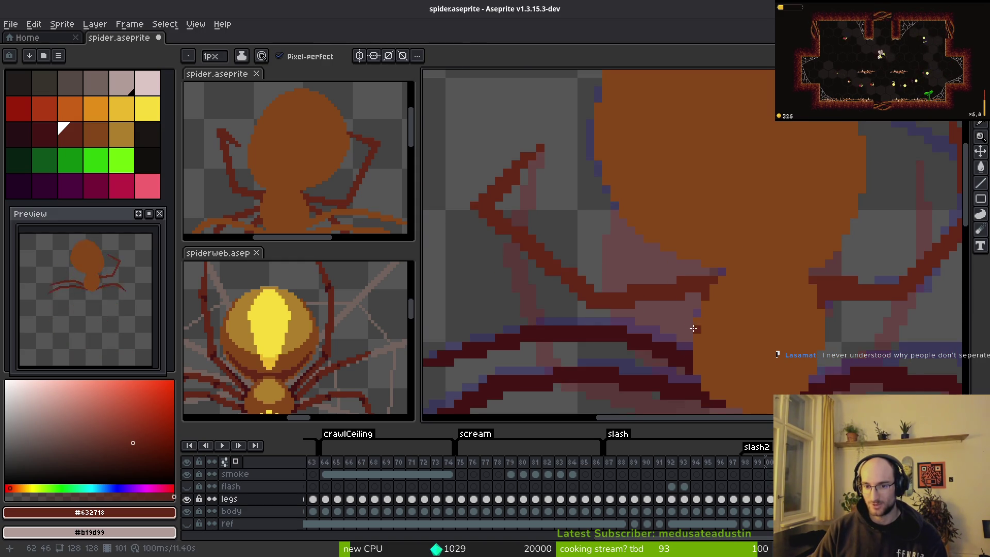
pyautogui.moveTo(695, 326); pyautogui.dragTo(695, 292)
pyautogui.scroll(1, 714, 297)
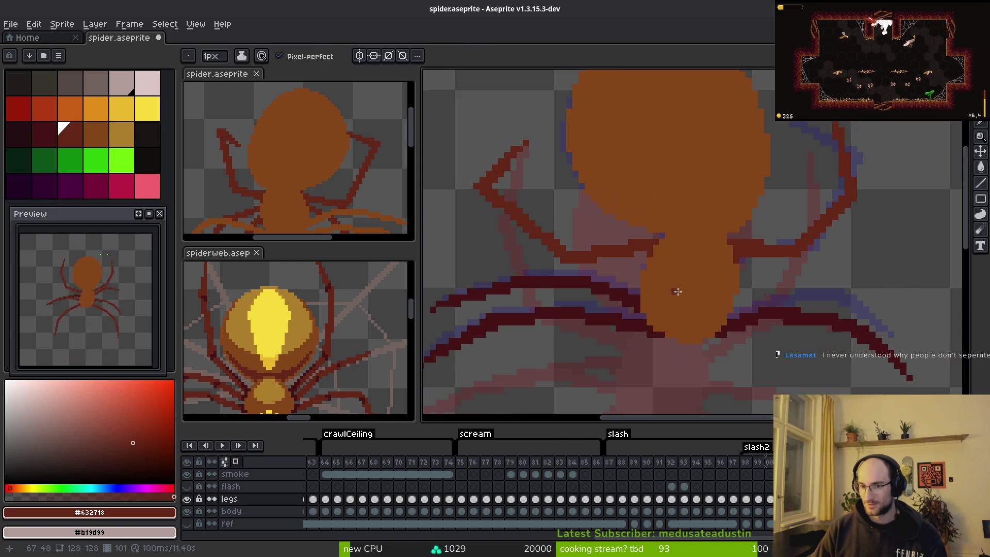
pyautogui.hotkey('ctrl', 's')
pyautogui.scroll(-1, 738, 234)
pyautogui.scroll(2, 738, 234)
# Erase the stray pixels on the right leg, then return to the Pencil
pyautogui.press('e')
pyautogui.click(664, 292)
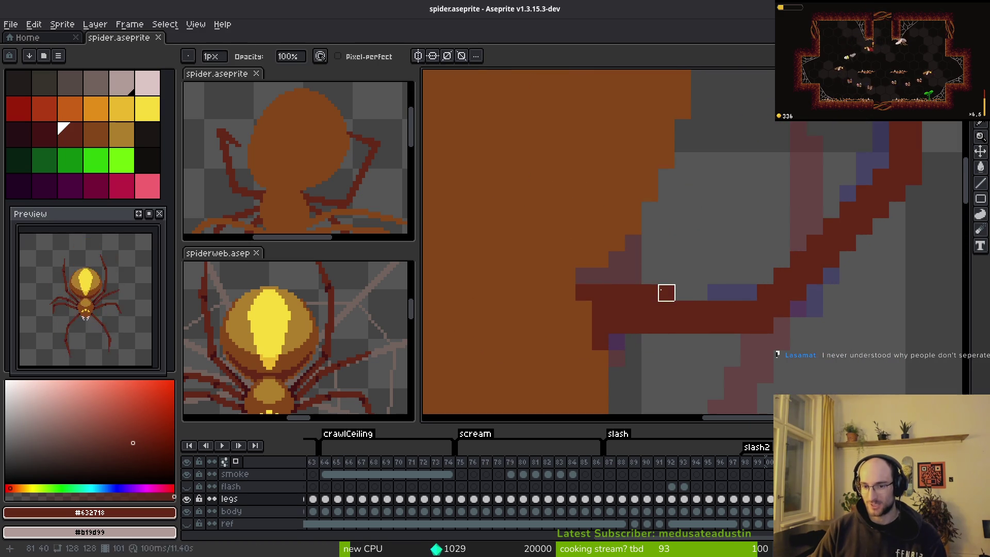
pyautogui.scroll(-2, 685, 289)
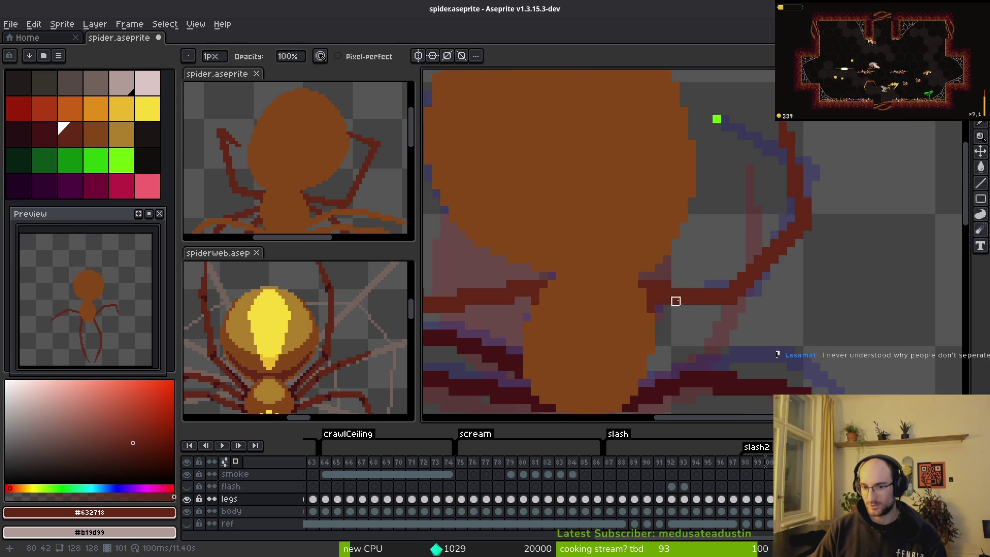
pyautogui.scroll(4, 670, 266)
pyautogui.scroll(-2, 670, 263)
pyautogui.press('b')
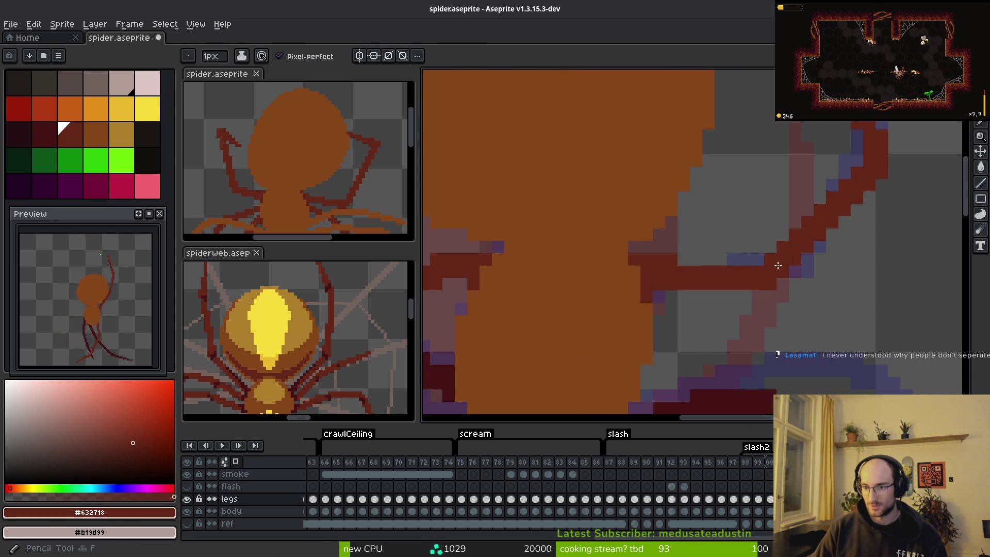
# Pan onto the right leg and step between adjacent animation frames
pyautogui.scroll(-2, 758, 261)
pyautogui.scroll(-1, 802, 289)
pyautogui.scroll(3, 818, 248)
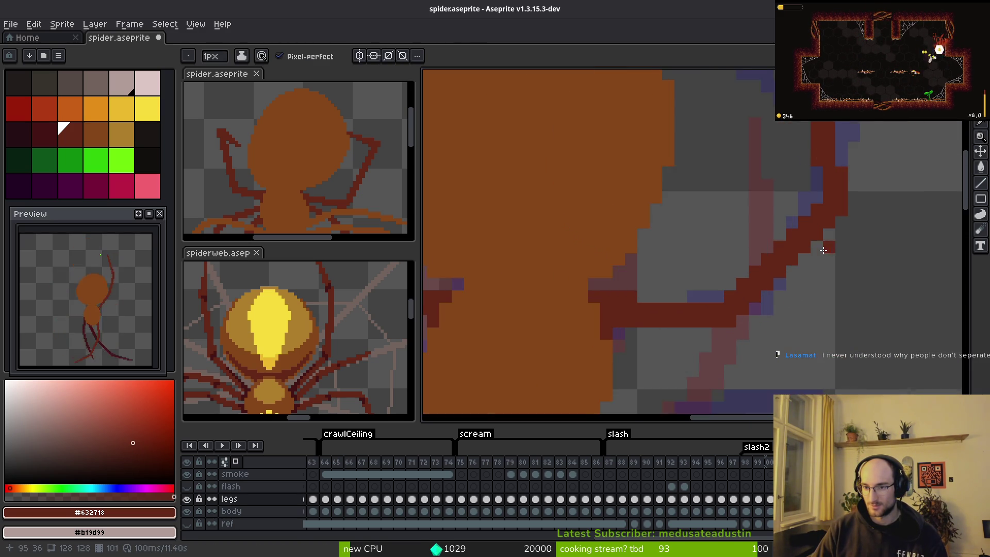
pyautogui.moveTo(840, 265); pyautogui.dragTo(698, 280)
pyautogui.scroll(-4, 697, 280)
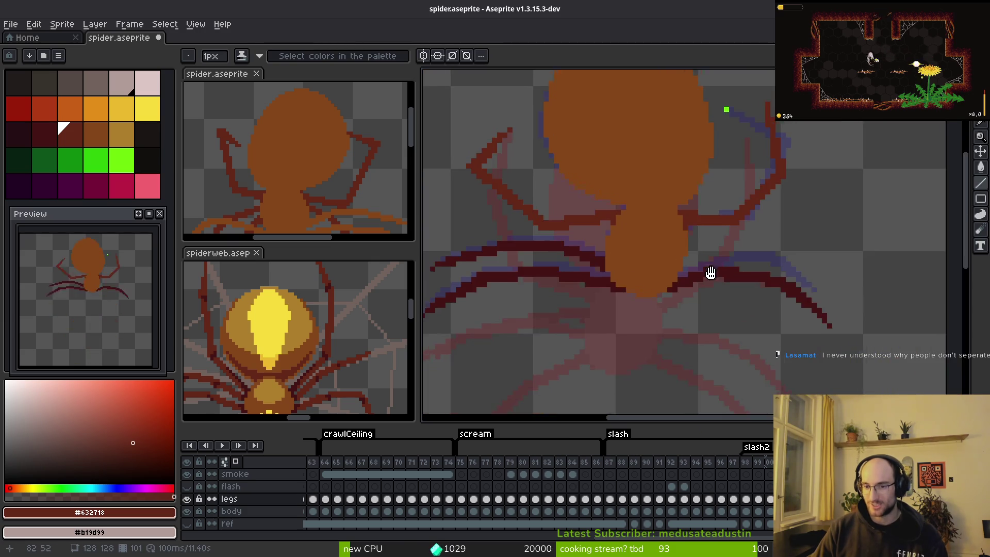
pyautogui.press('Left')
pyautogui.press('Right')
pyautogui.press('Left')
pyautogui.press('Right')
pyautogui.press('Left')
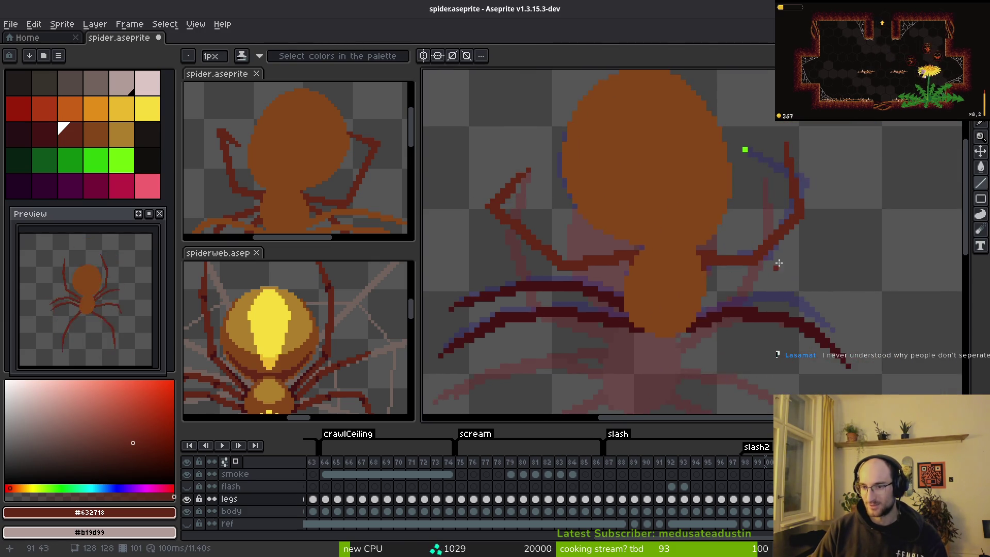
pyautogui.hscroll(-3, 719, 284)
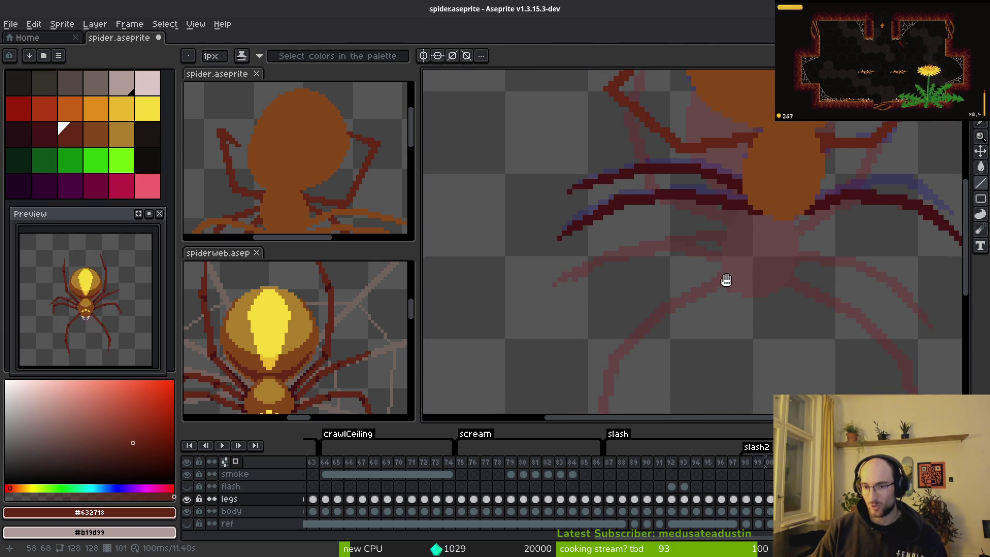
# Compare neighbouring frames, then draw two dark-red leg strokes rising from the lower left
pyautogui.press('Right')
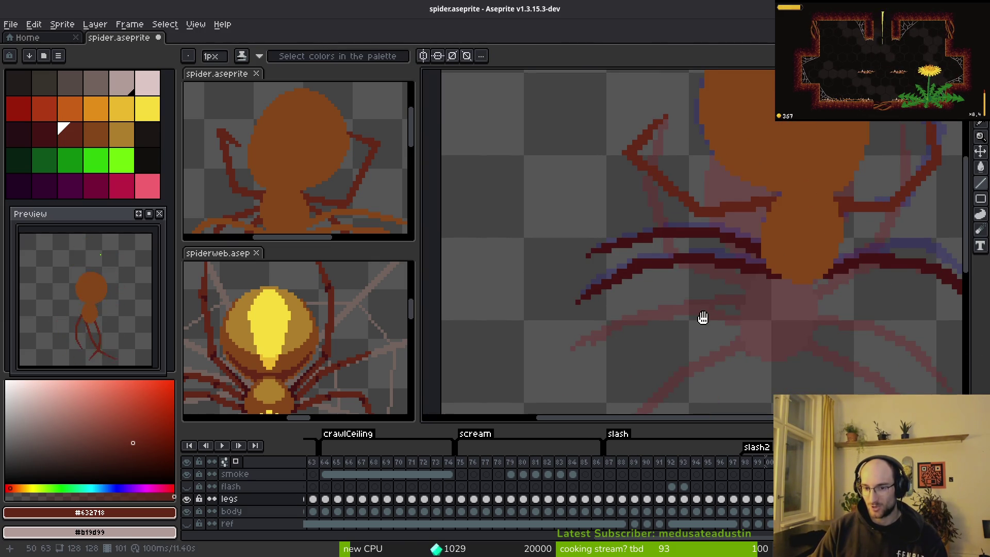
pyautogui.press('Left')
pyautogui.press('Right')
pyautogui.moveTo(591, 342); pyautogui.dragTo(640, 286)
pyautogui.scroll(1, 639, 287)
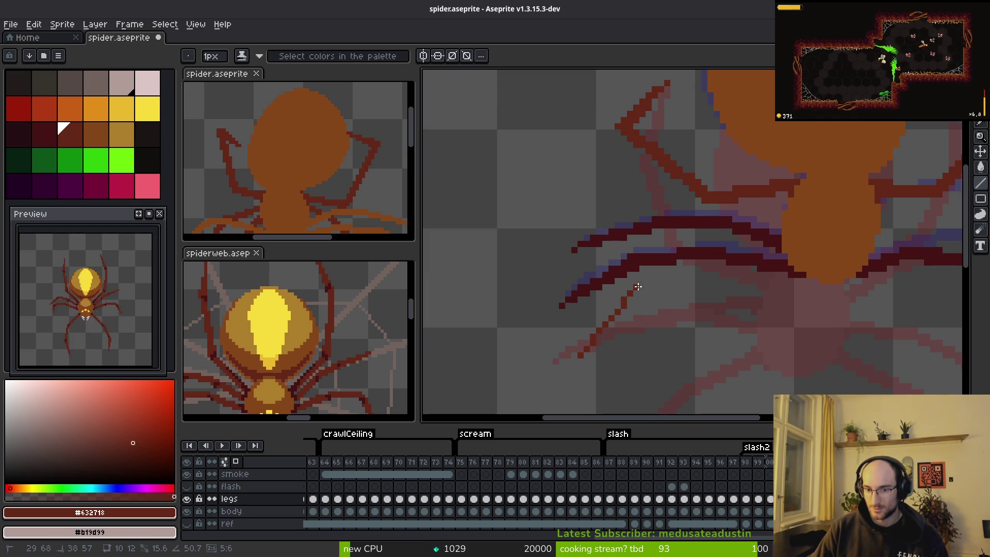
pyautogui.moveTo(580, 355); pyautogui.dragTo(640, 298)
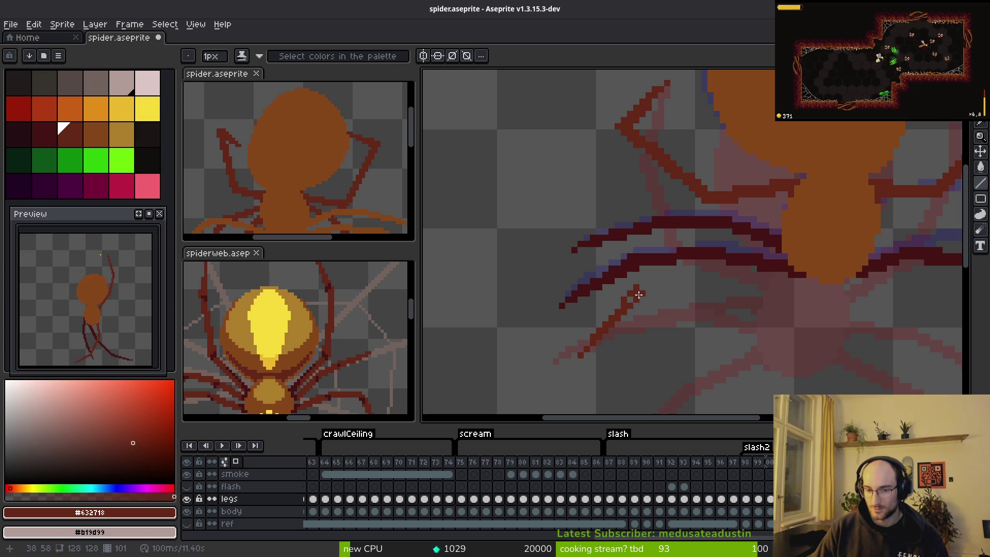
pyautogui.scroll(3, 629, 326)
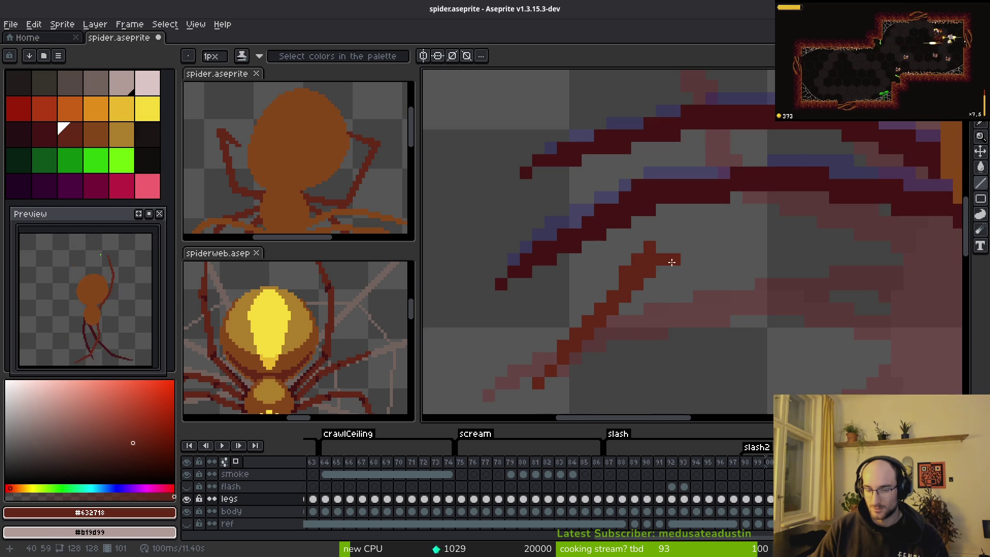
# Select a 9x7 block of leg pixels and nudge it one pixel left
pyautogui.press('m')
pyautogui.moveTo(594, 253); pyautogui.dragTo(698, 327)
pyautogui.press('Left')
pyautogui.hotkey('ctrl', 'd')
pyautogui.press('b')
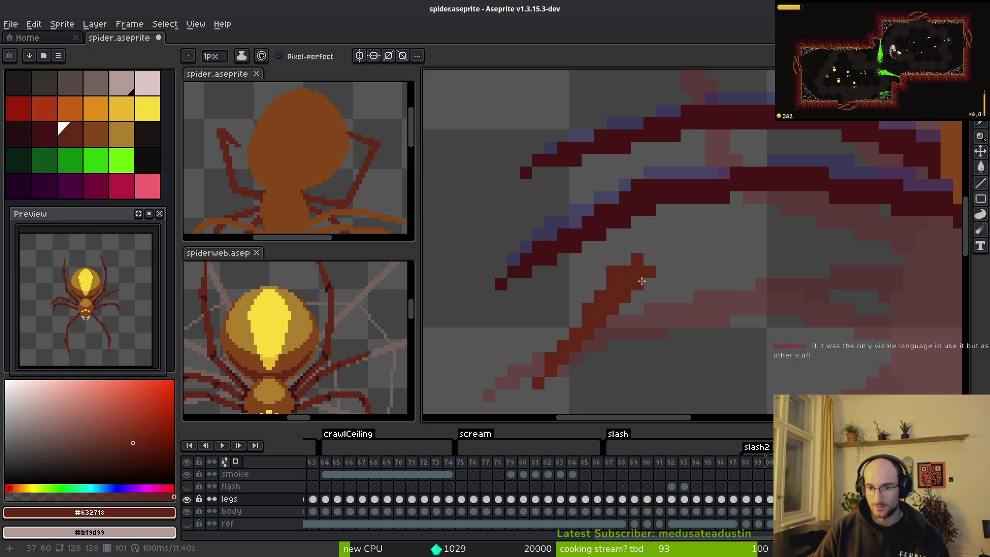
# Add single dark-red pixels and several dark-red lines along the upper legs
pyautogui.moveTo(679, 250); pyautogui.dragTo(670, 283)
pyautogui.click(660, 287)
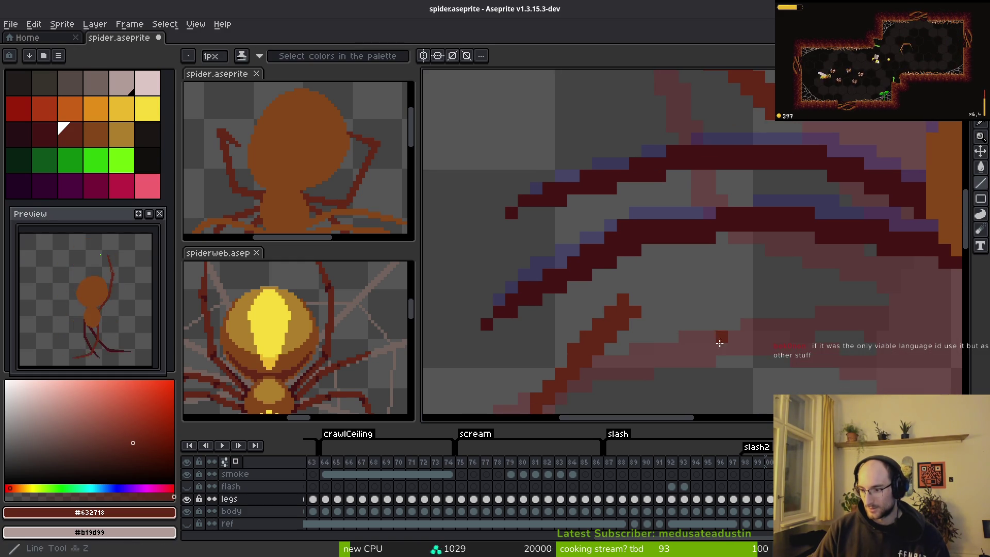
pyautogui.moveTo(718, 376); pyautogui.dragTo(734, 348)
pyautogui.click(735, 348)
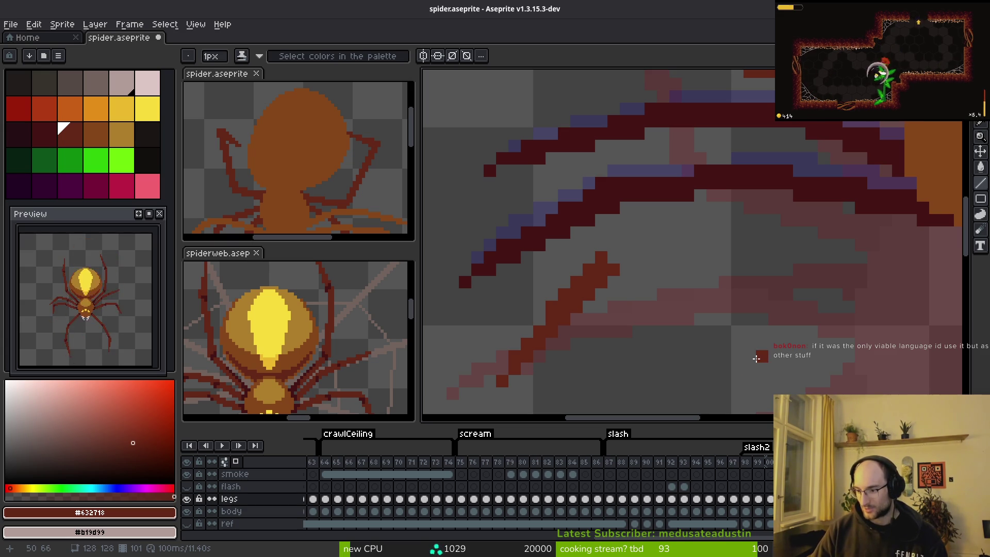
pyautogui.moveTo(778, 339)
pyautogui.mouseDown()
pyautogui.moveTo(773, 324)
pyautogui.moveTo(757, 395)
pyautogui.mouseUp()
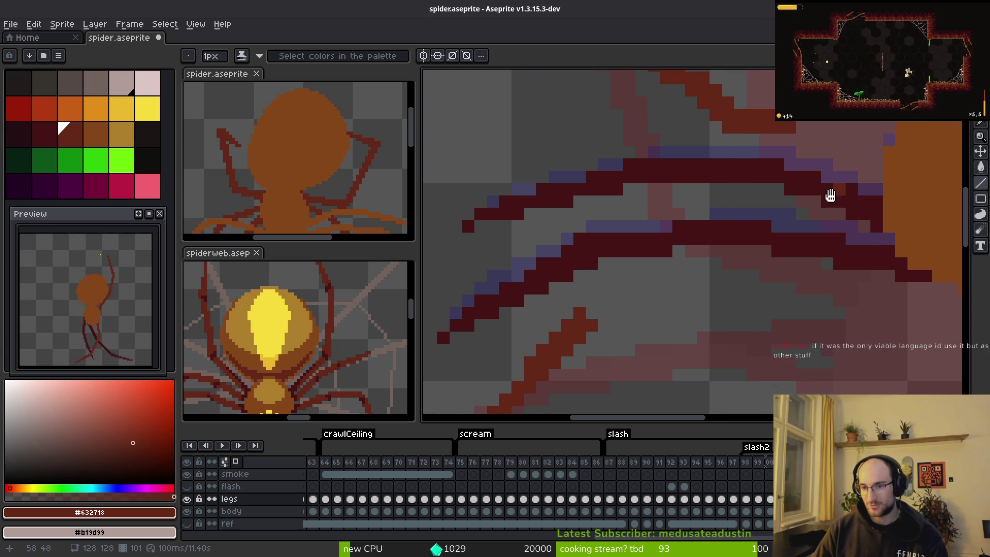
pyautogui.hscroll(2, 844, 191)
pyautogui.moveTo(844, 157); pyautogui.dragTo(746, 179)
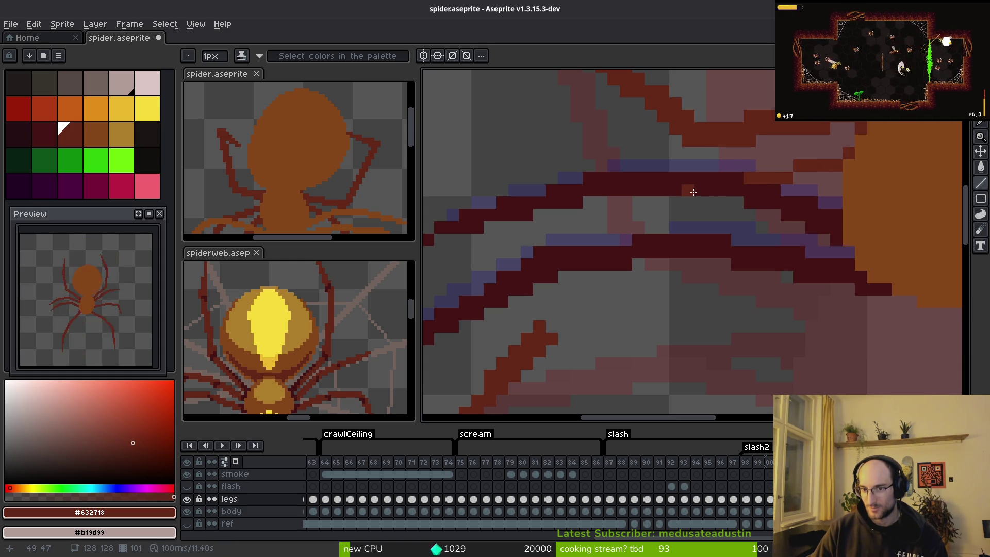
pyautogui.click(673, 207)
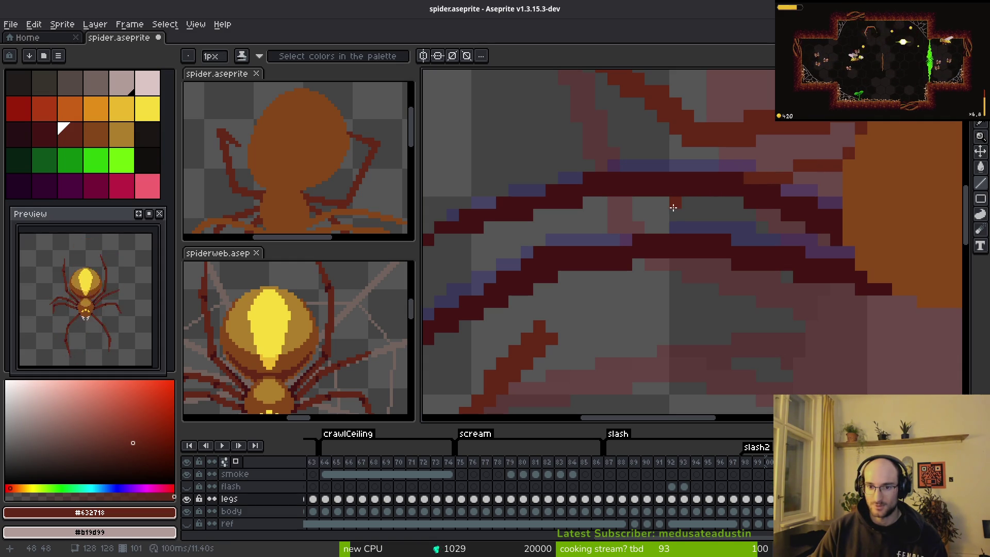
pyautogui.moveTo(845, 156); pyautogui.dragTo(766, 178)
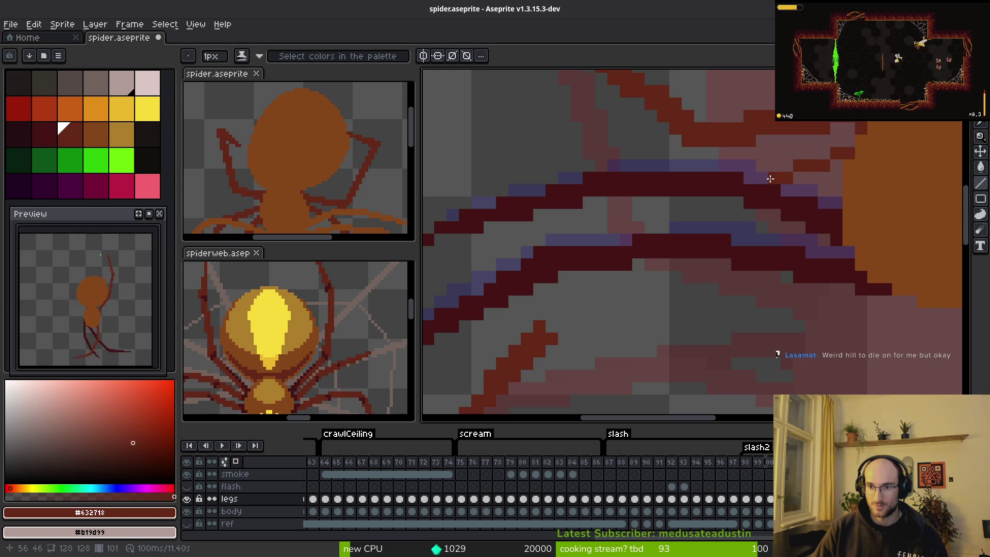
pyautogui.moveTo(719, 200)
pyautogui.mouseDown()
pyautogui.moveTo(663, 214)
pyautogui.moveTo(654, 221)
pyautogui.moveTo(691, 211)
pyautogui.moveTo(552, 313)
pyautogui.mouseUp()
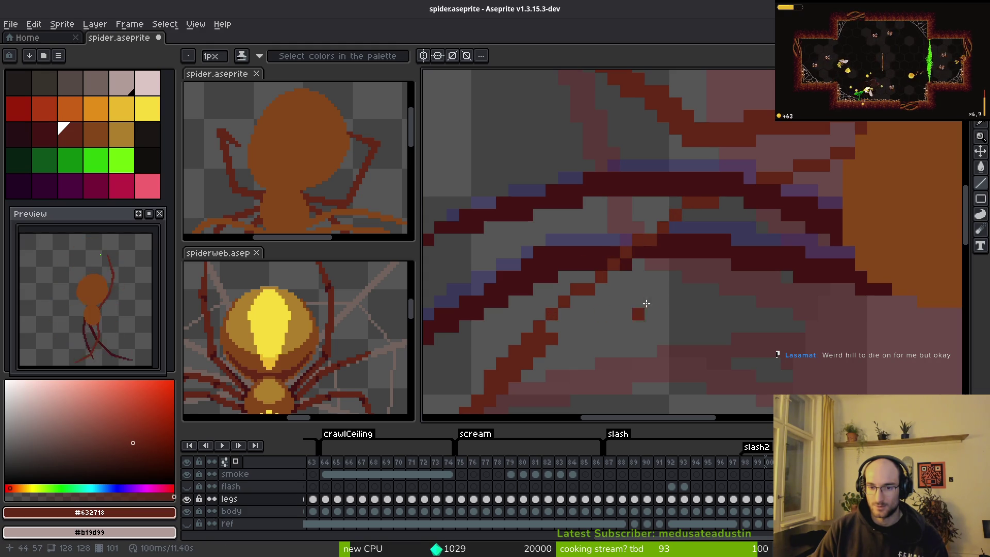
# Flip frames and undo/redo to compare the sprite with and without the new leg line
pyautogui.press('Right')
pyautogui.press('Right')
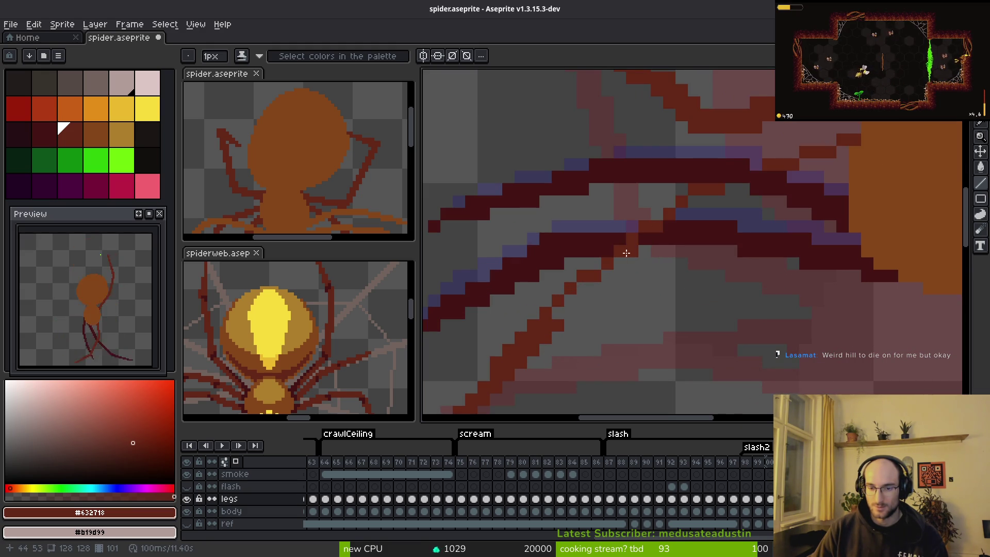
pyautogui.hotkey('ctrl', 'z')
pyautogui.hotkey('ctrl', 'y')
pyautogui.hotkey('ctrl', 'z')
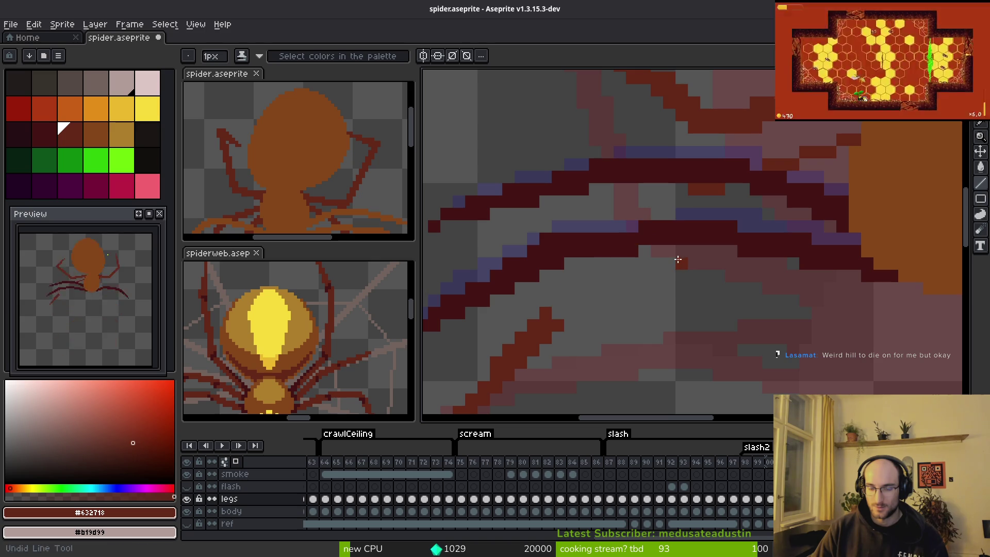
pyautogui.hotkey('ctrl', 'y')
# Eyedrop the darker and medium reds and repaint pixels along the upper legs
pyautogui.keyDown('alt'); pyautogui.click(677, 233); pyautogui.keyUp('alt')
pyautogui.moveTo(640, 225); pyautogui.dragTo(620, 251)
pyautogui.click(700, 201)
pyautogui.keyDown('alt'); pyautogui.click(707, 189); pyautogui.keyUp('alt')
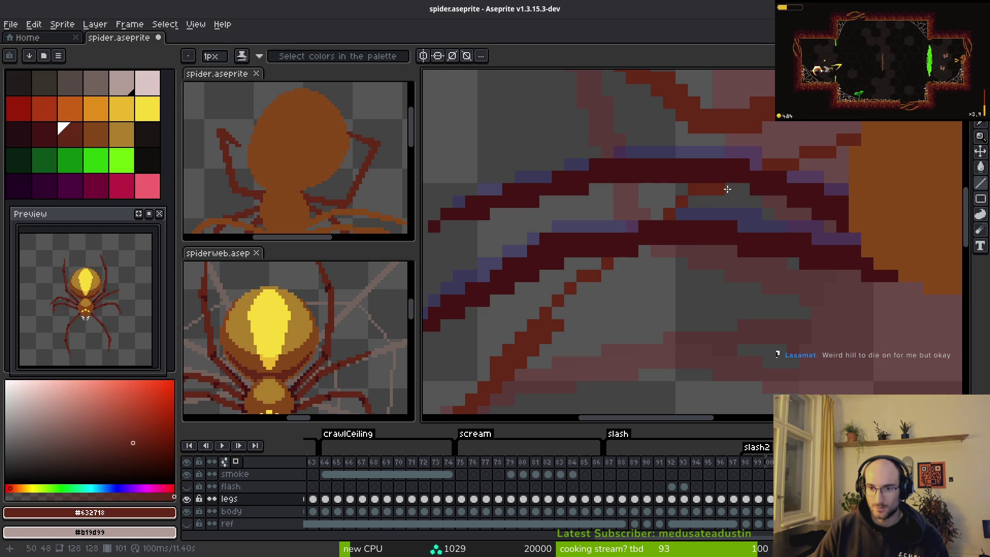
pyautogui.moveTo(842, 152); pyautogui.dragTo(799, 174)
pyautogui.click(731, 189)
pyautogui.click(692, 206)
# Draw the new lower-left leg as a diagonal stroke running up-right
pyautogui.click(645, 251)
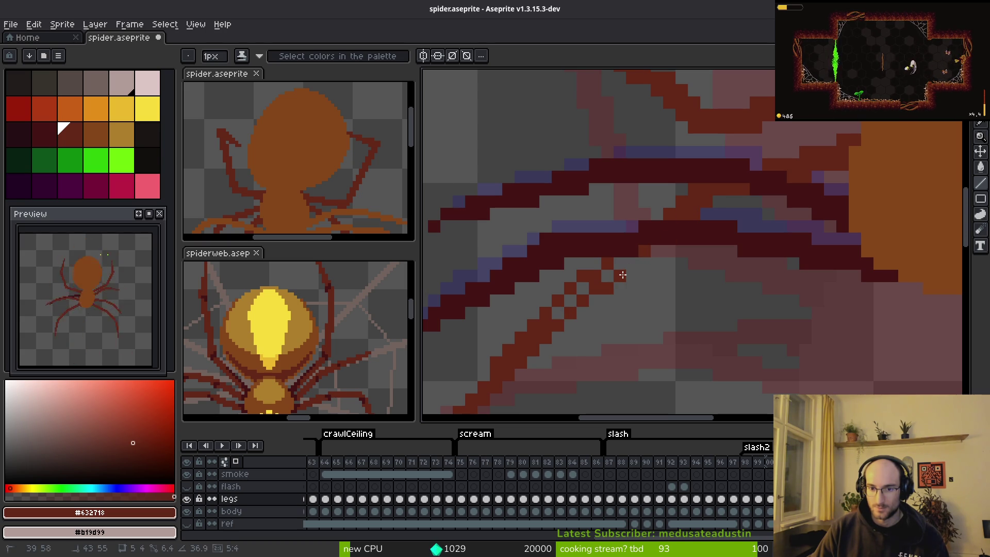
pyautogui.moveTo(567, 309); pyautogui.dragTo(632, 260)
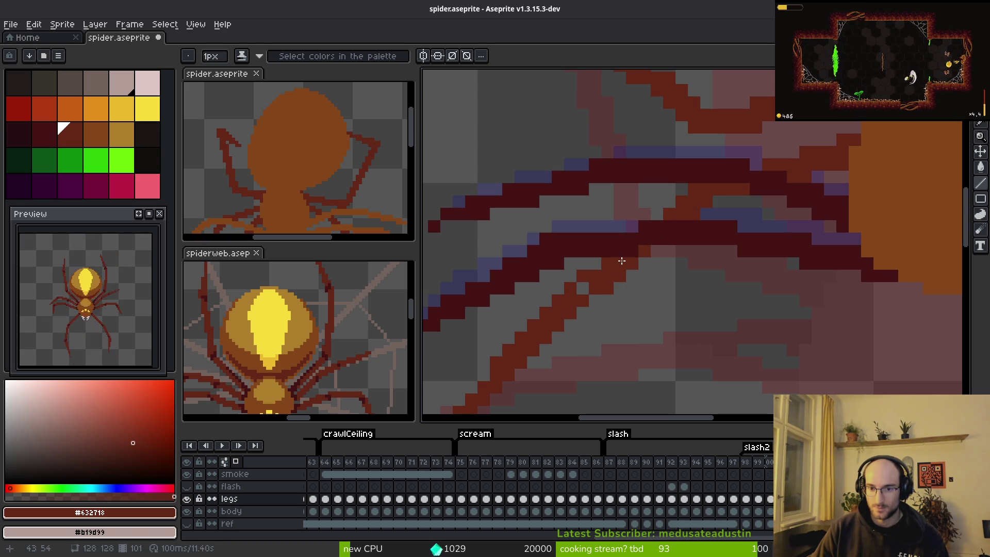
pyautogui.scroll(-3, 693, 309)
pyautogui.scroll(-2, 693, 309)
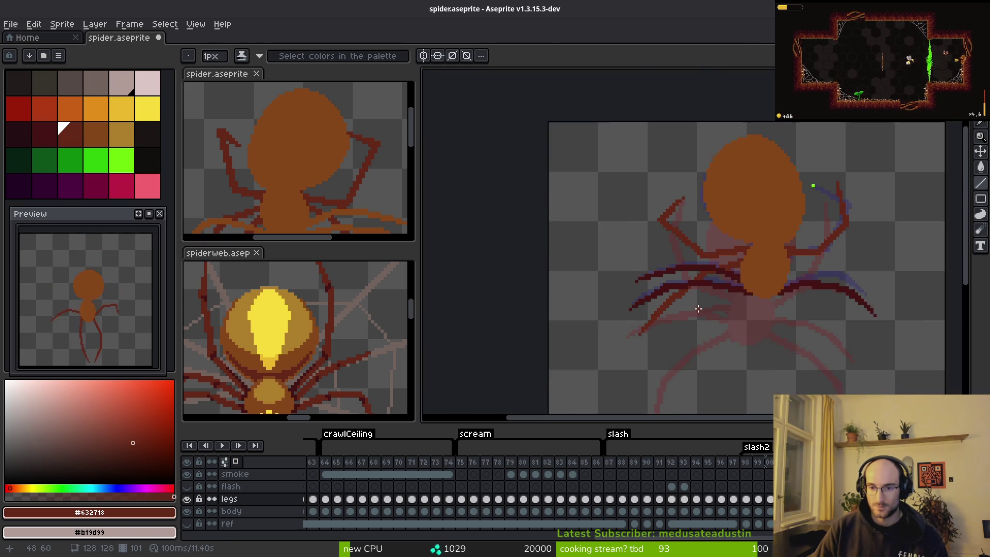
pyautogui.scroll(3, 638, 266)
pyautogui.scroll(-5, 645, 265)
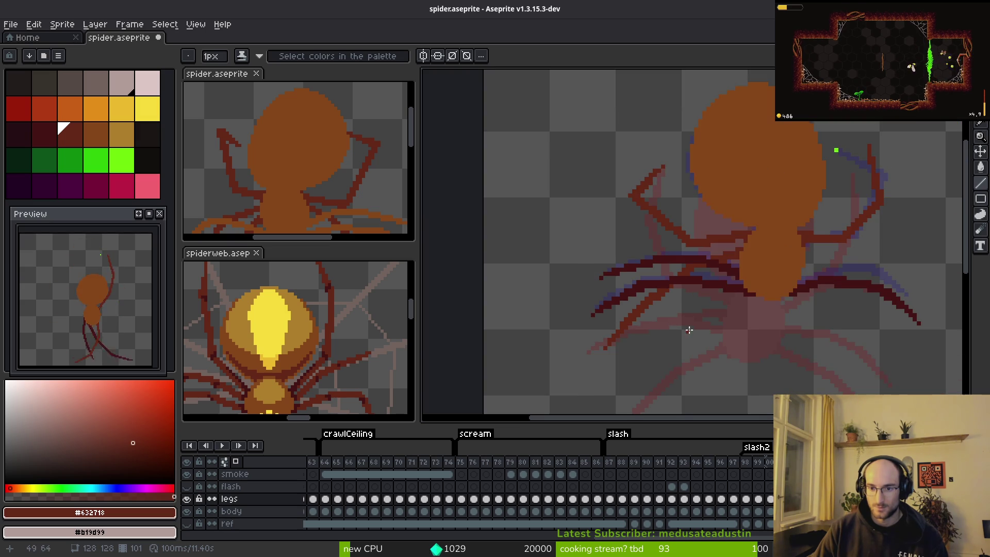
pyautogui.press('alt')
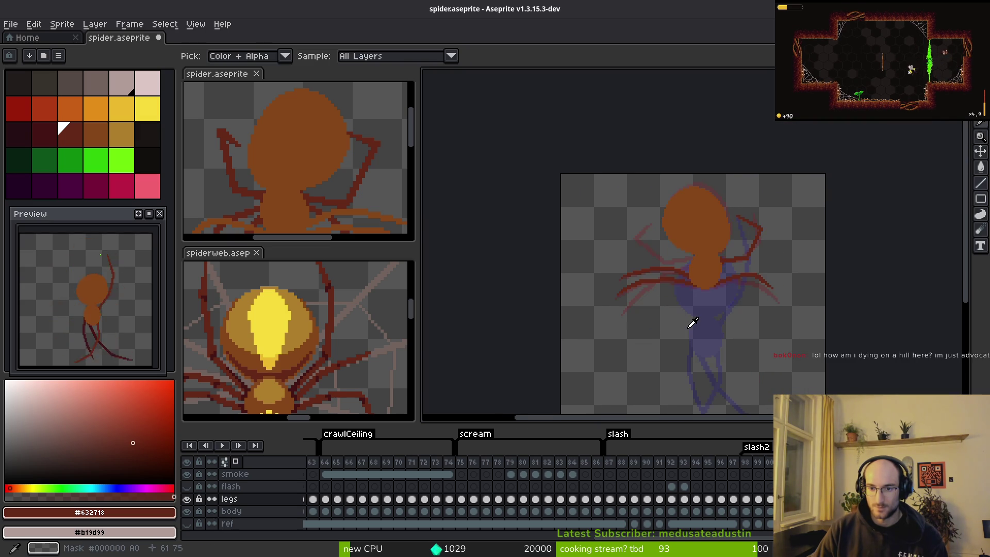
pyautogui.press('Right')
pyautogui.press('Left')
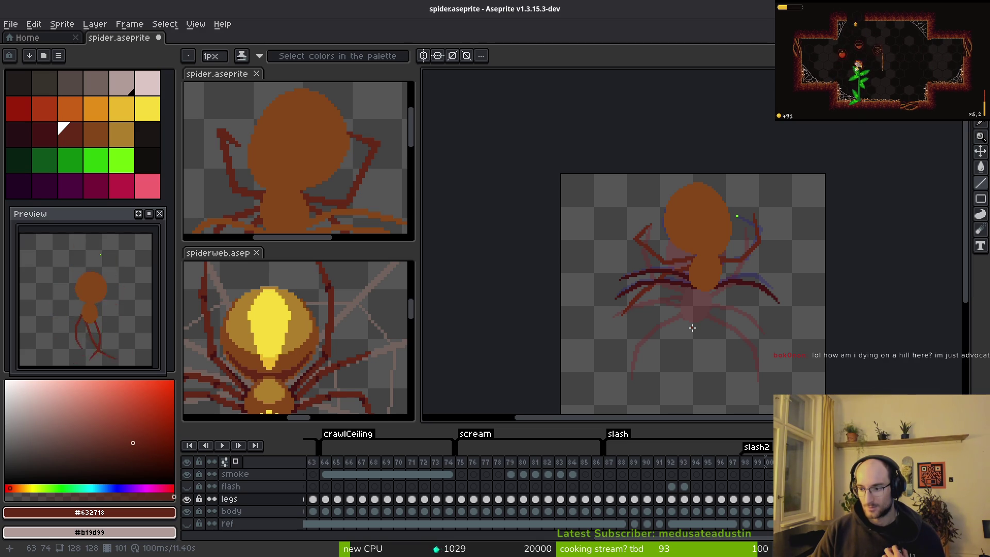
pyautogui.scroll(3, 625, 265)
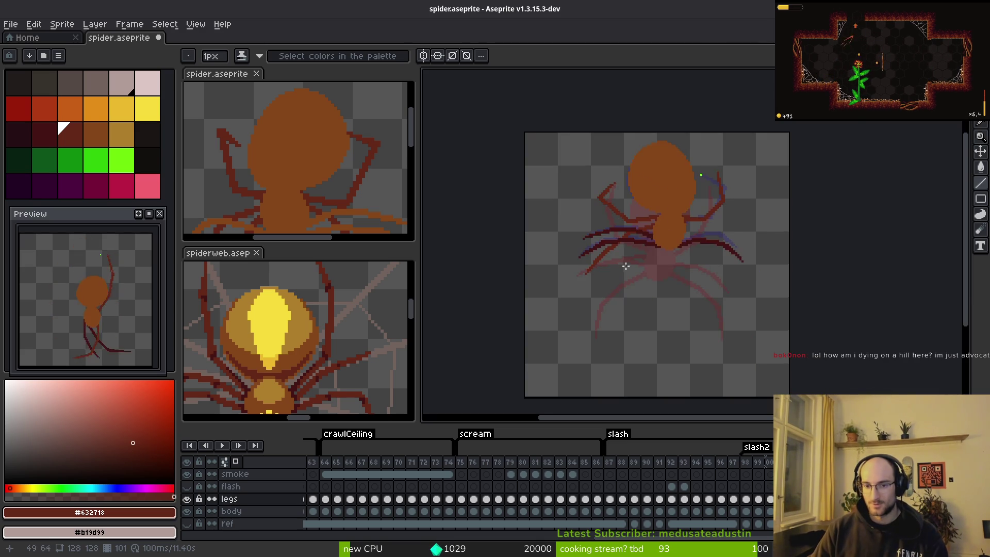
pyautogui.scroll(2, 607, 254)
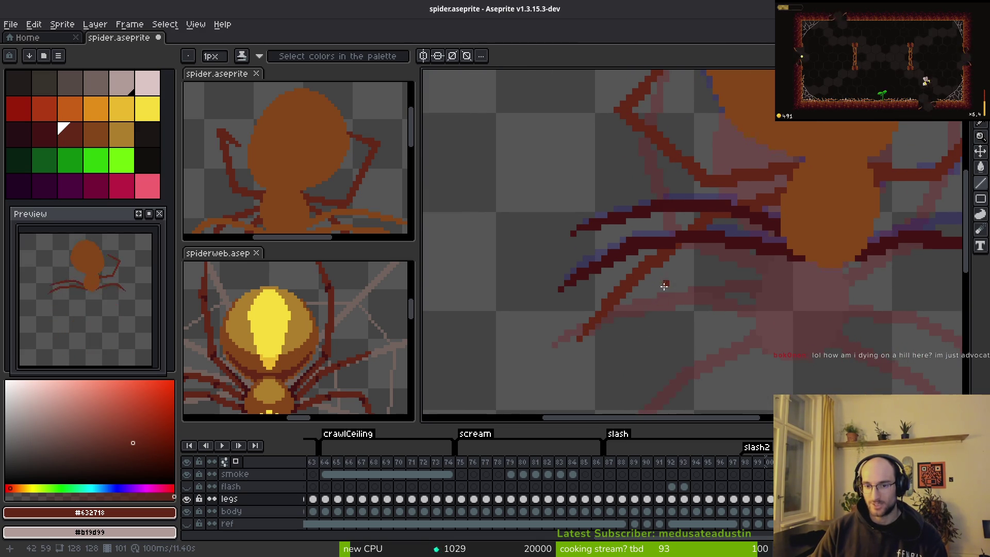
pyautogui.hscroll(-1, 666, 288)
pyautogui.scroll(2, 616, 309)
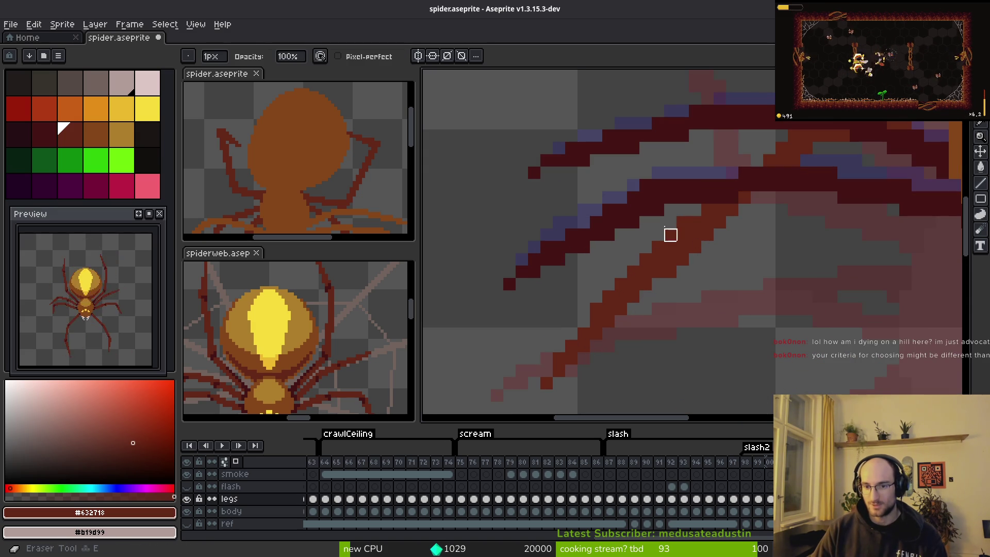
# Replace the short diagonal leg stroke with a longer one reaching toward the body
pyautogui.press('b')
pyautogui.moveTo(618, 323); pyautogui.dragTo(665, 283)
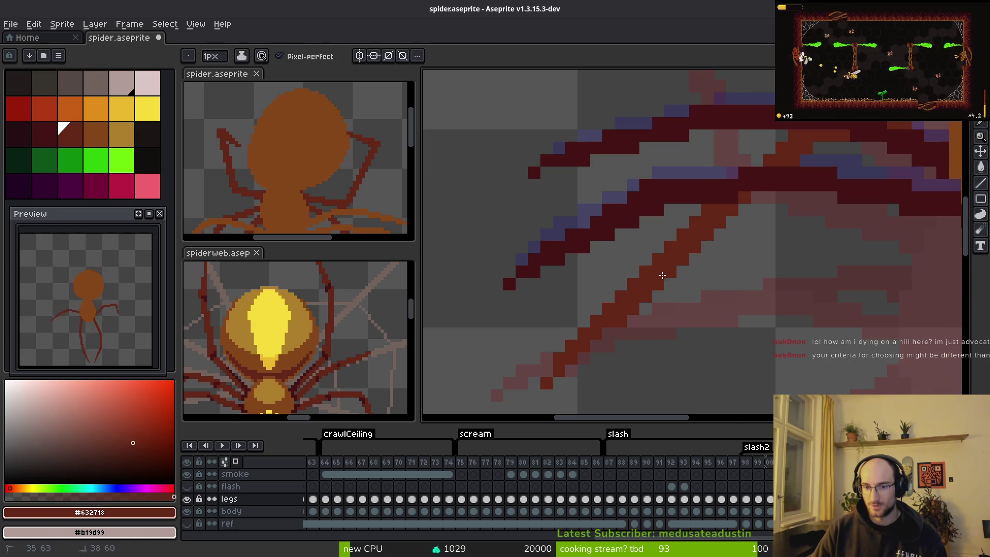
pyautogui.hotkey('ctrl', 'z')
pyautogui.moveTo(591, 313); pyautogui.dragTo(688, 216)
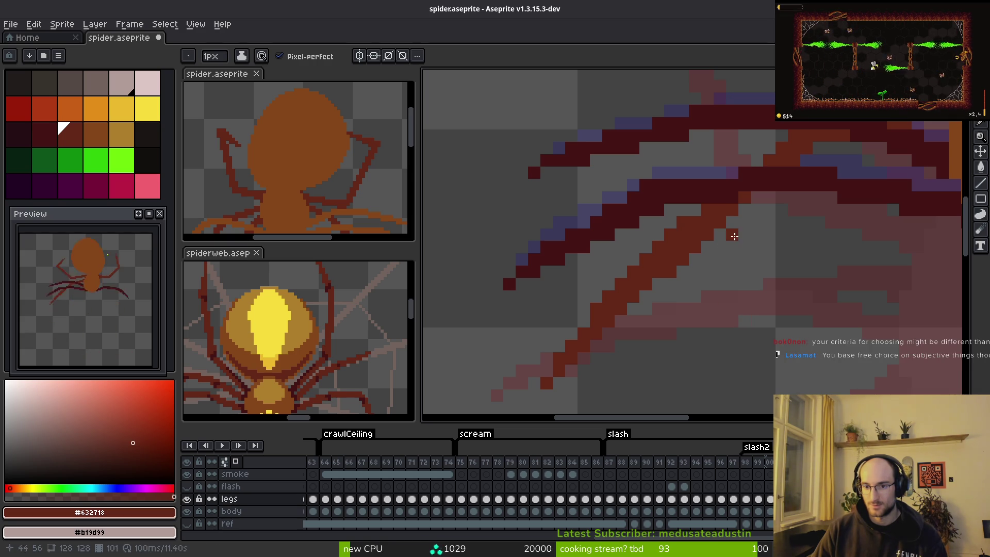
# Erase a stray pixel from the new leg stroke
pyautogui.press('e')
pyautogui.click(683, 222)
pyautogui.press('b')
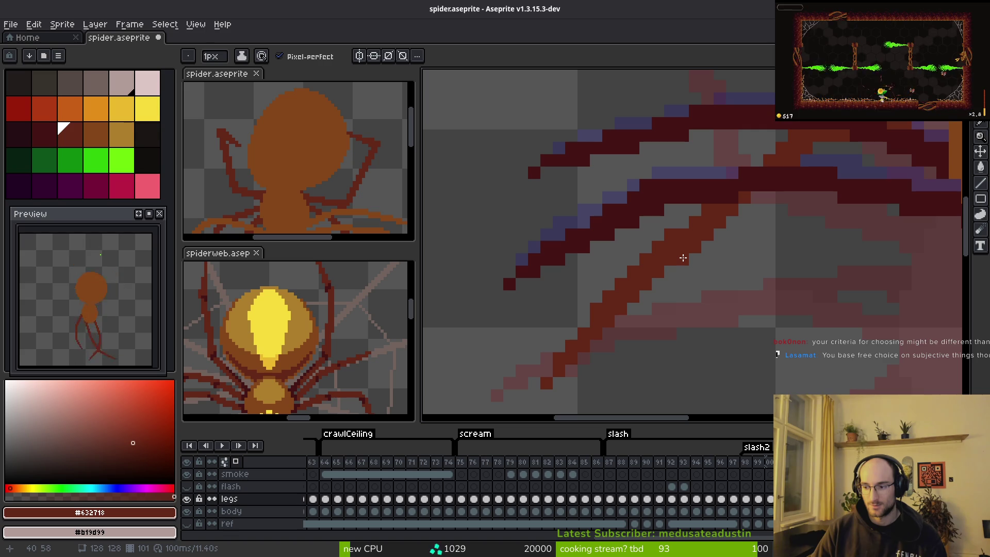
pyautogui.scroll(-2, 684, 256)
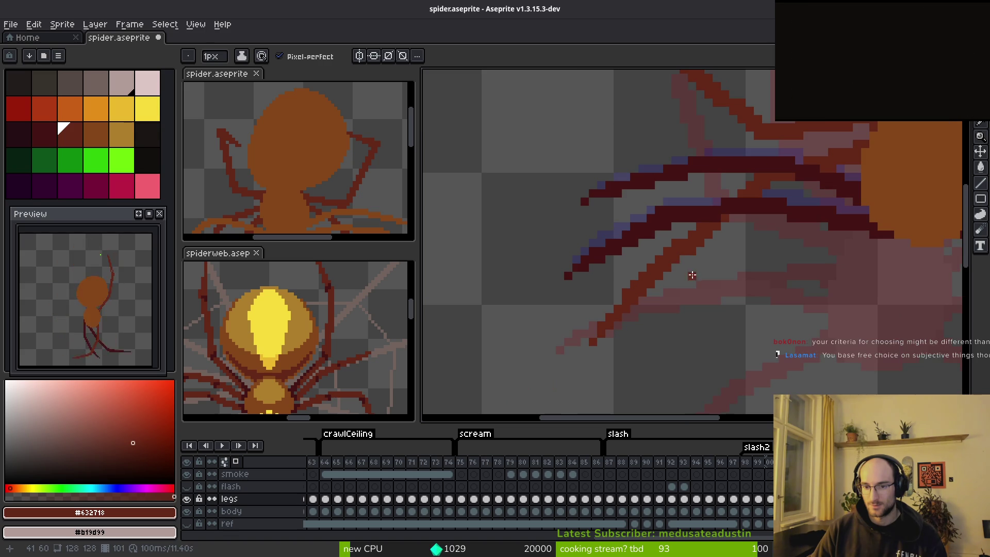
pyautogui.press('e')
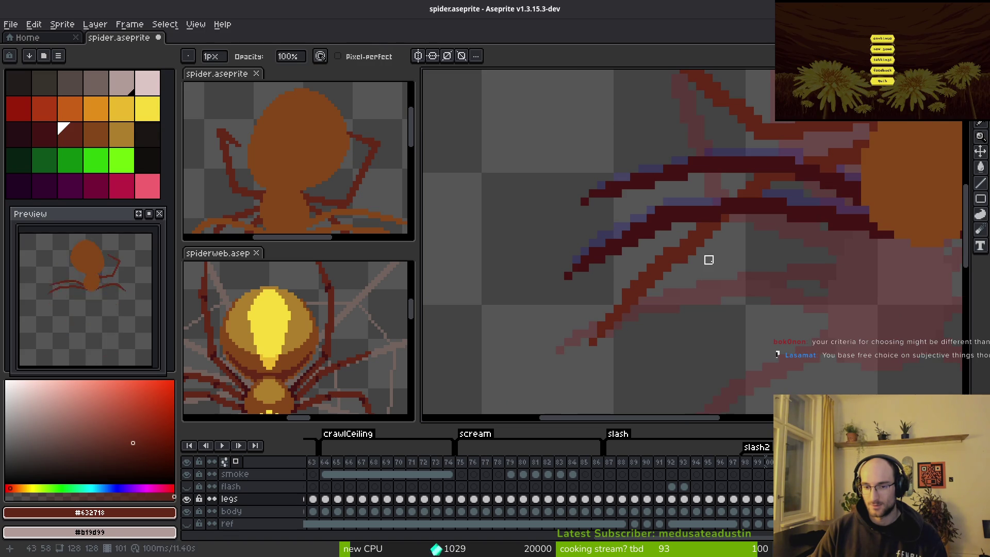
pyautogui.hotkey('ctrl', 'z')
pyautogui.hotkey('ctrl', 'y')
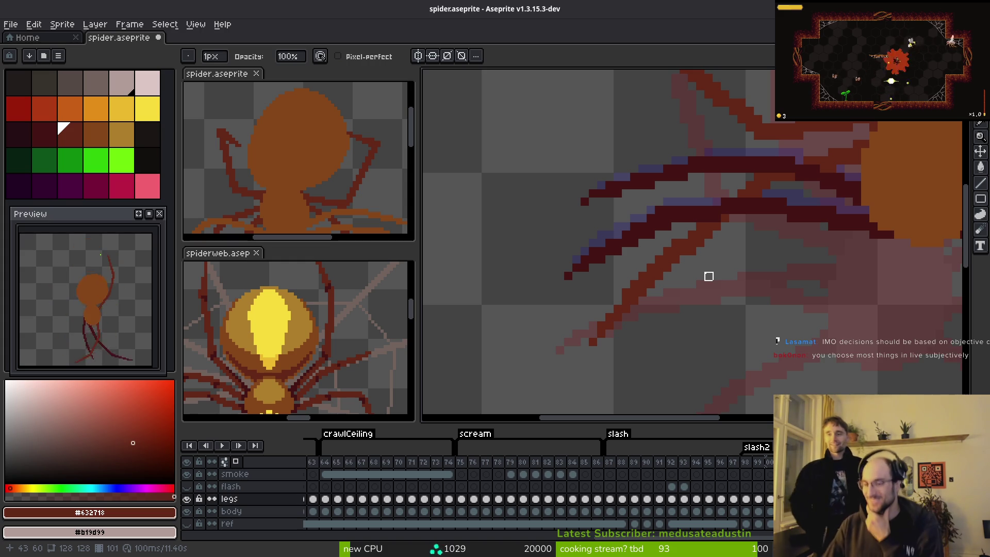
pyautogui.hscroll(1, 730, 310)
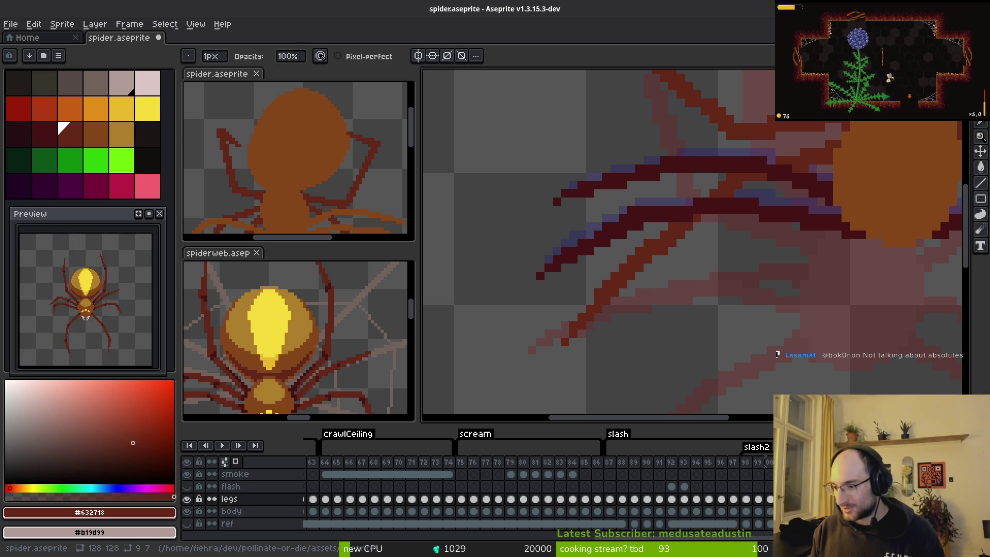
pyautogui.scroll(2, 722, 303)
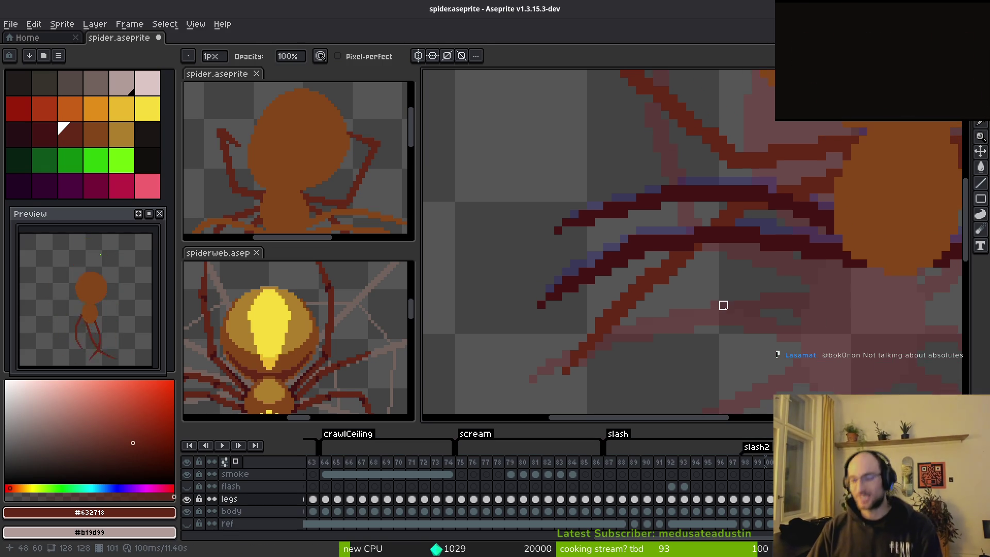
# Pan and zoom around the whole spider to inspect the redrawn legs, then change frames
pyautogui.press('z')
pyautogui.scroll(1, 707, 258)
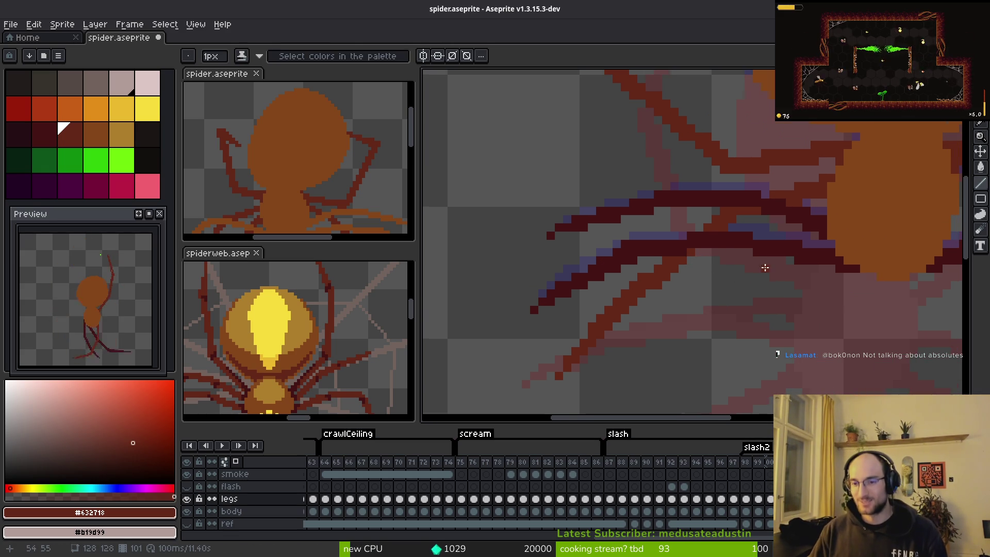
pyautogui.hscroll(3, 762, 270)
pyautogui.hscroll(4, 784, 350)
pyautogui.scroll(-1, 745, 348)
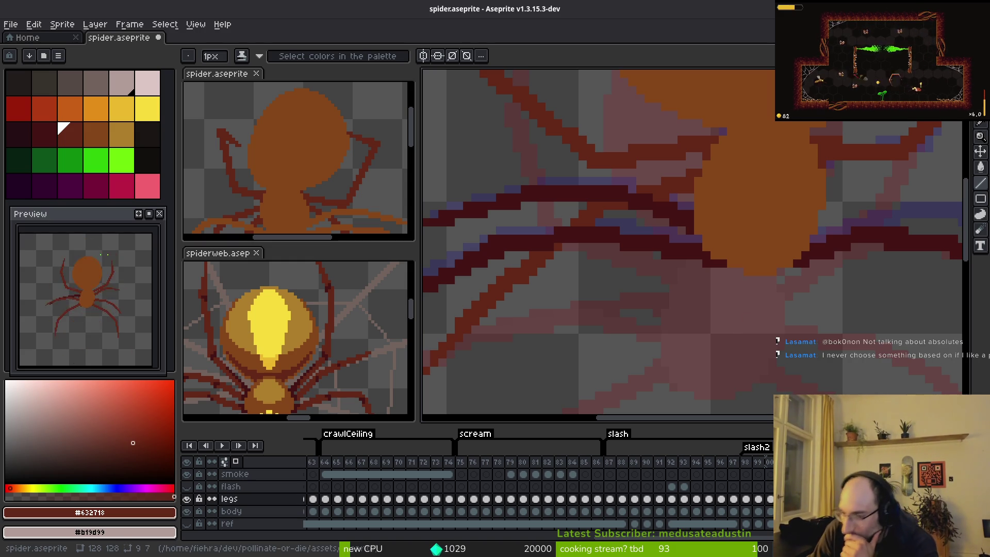
pyautogui.scroll(-1, 601, 272)
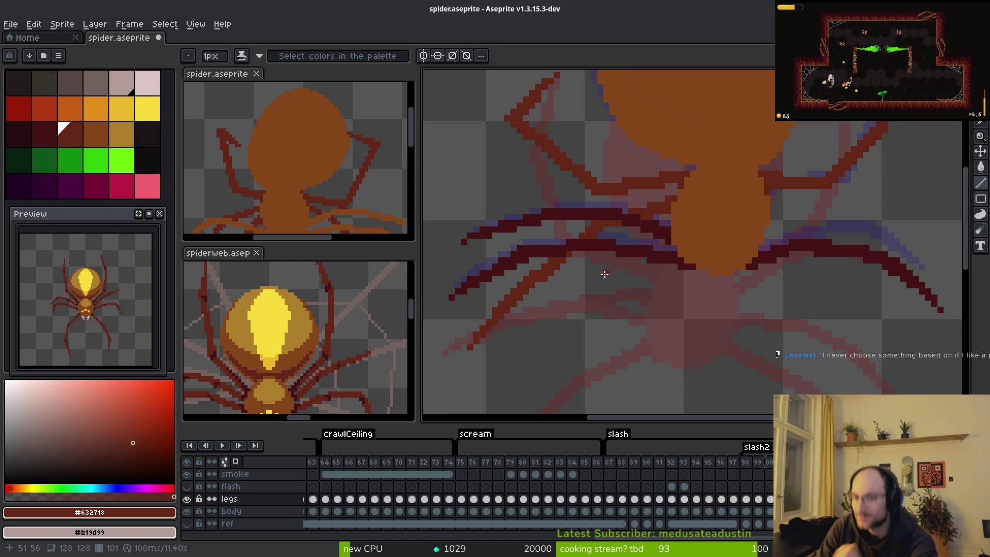
pyautogui.hscroll(3, 681, 299)
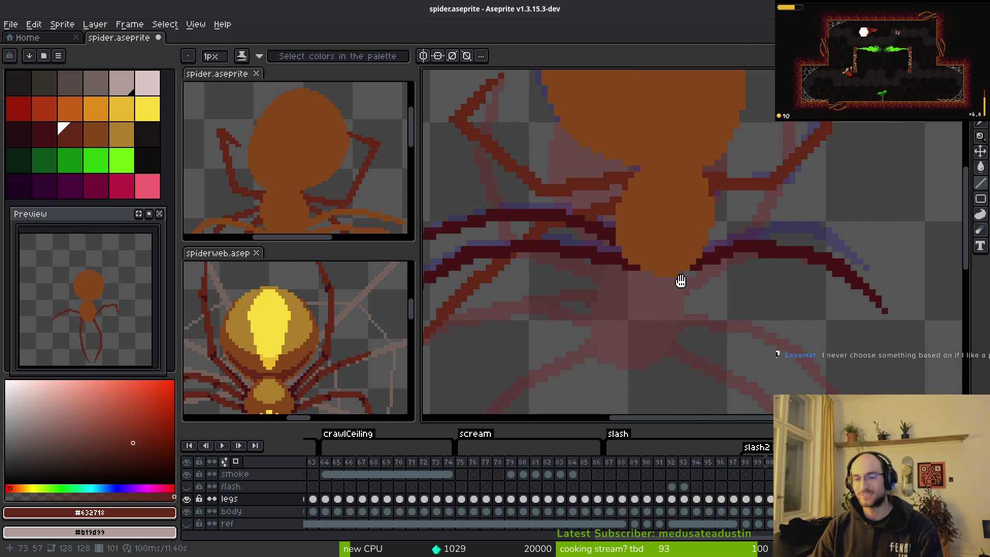
pyautogui.scroll(2, 645, 309)
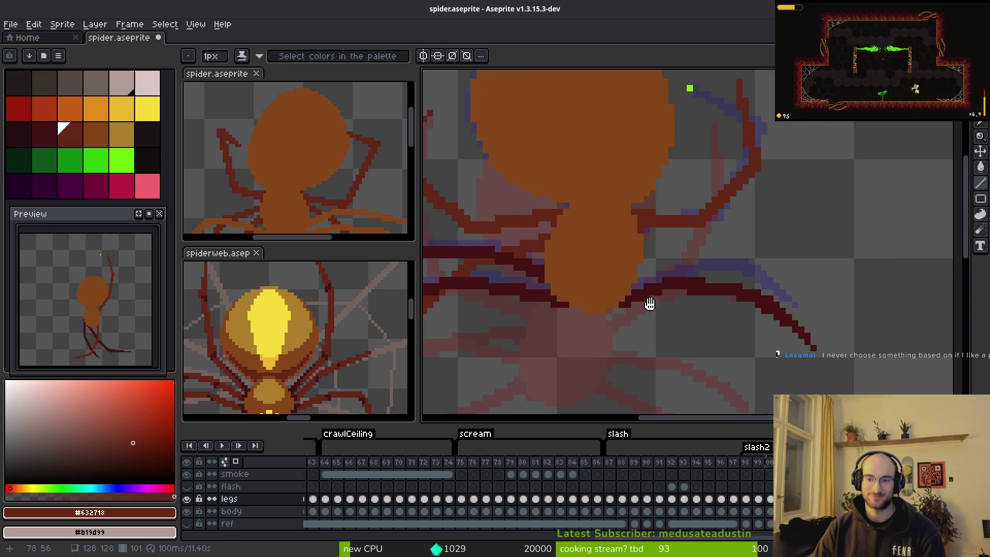
pyautogui.scroll(-1, 685, 283)
pyautogui.press('alt')
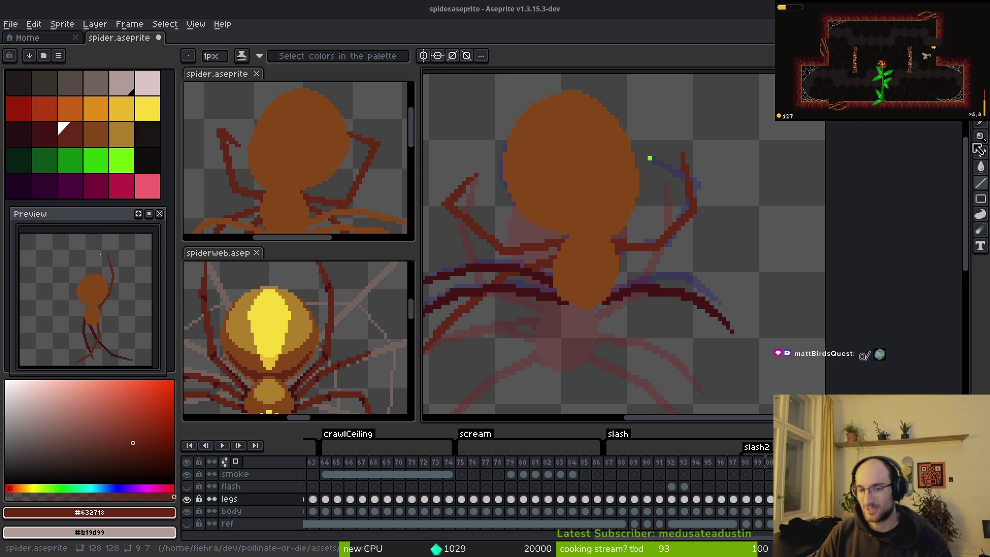
pyautogui.scroll(3, 673, 252)
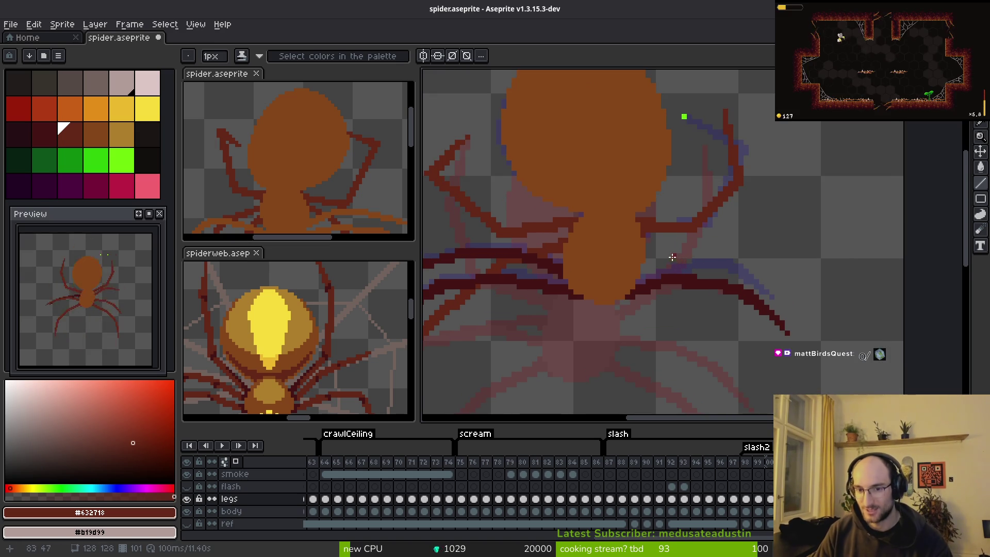
pyautogui.scroll(-2, 672, 257)
pyautogui.press('alt')
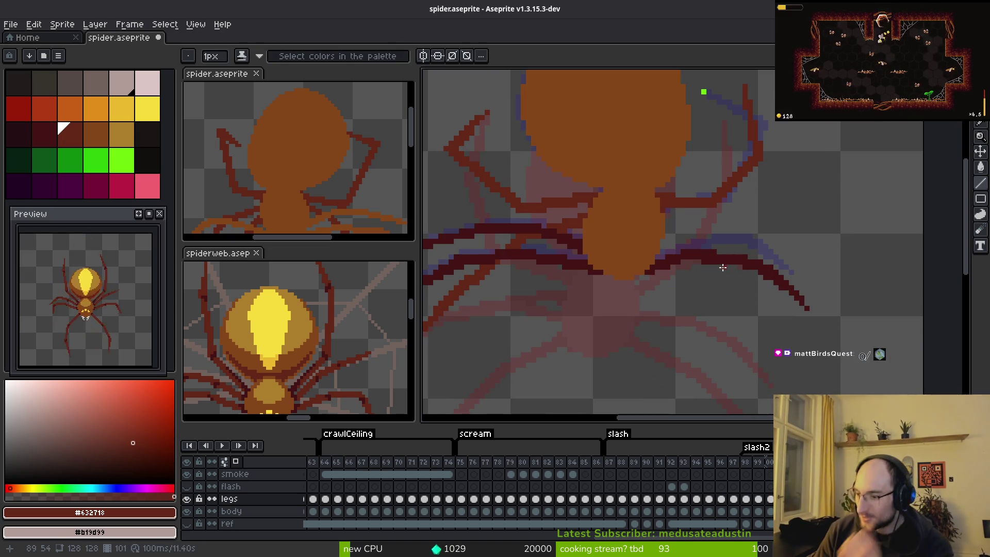
pyautogui.hscroll(-1, 766, 305)
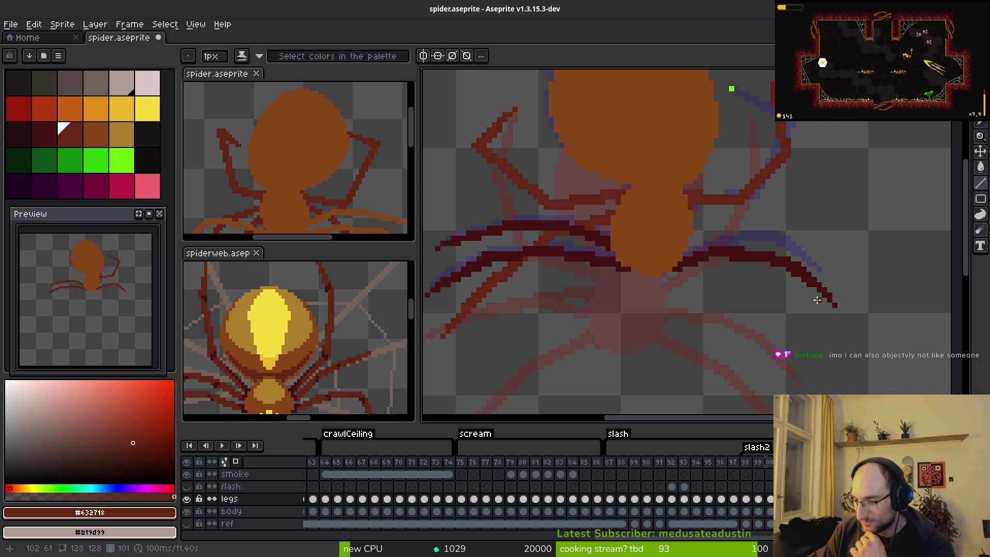
pyautogui.moveTo(818, 300); pyautogui.dragTo(726, 280)
pyautogui.hscroll(-1, 664, 223)
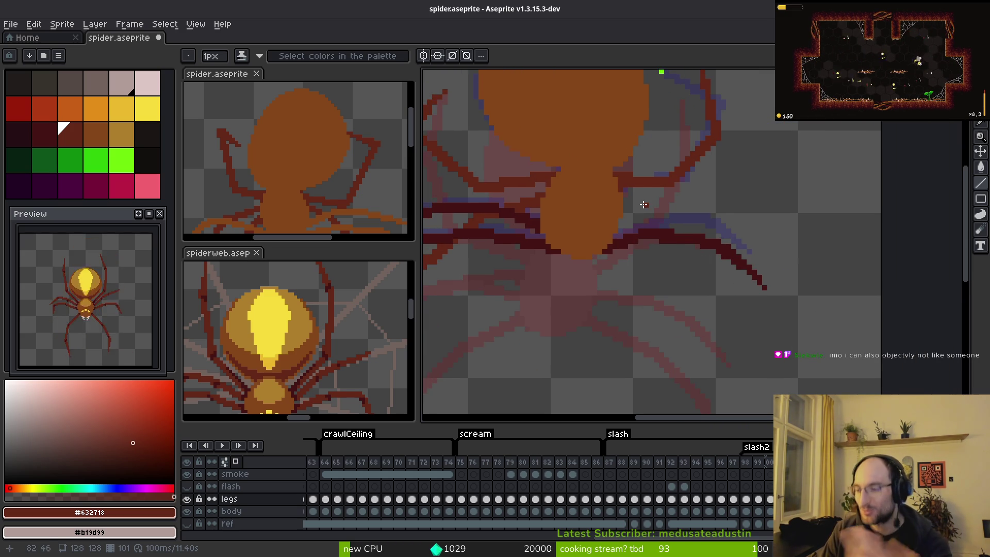
pyautogui.scroll(-1, 690, 248)
pyautogui.scroll(-1, 711, 249)
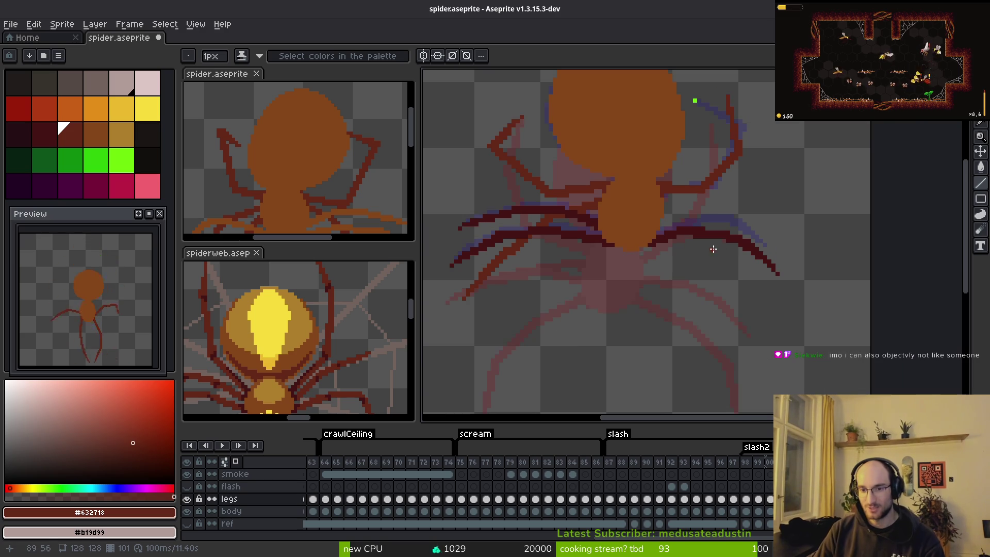
pyautogui.press('alt')
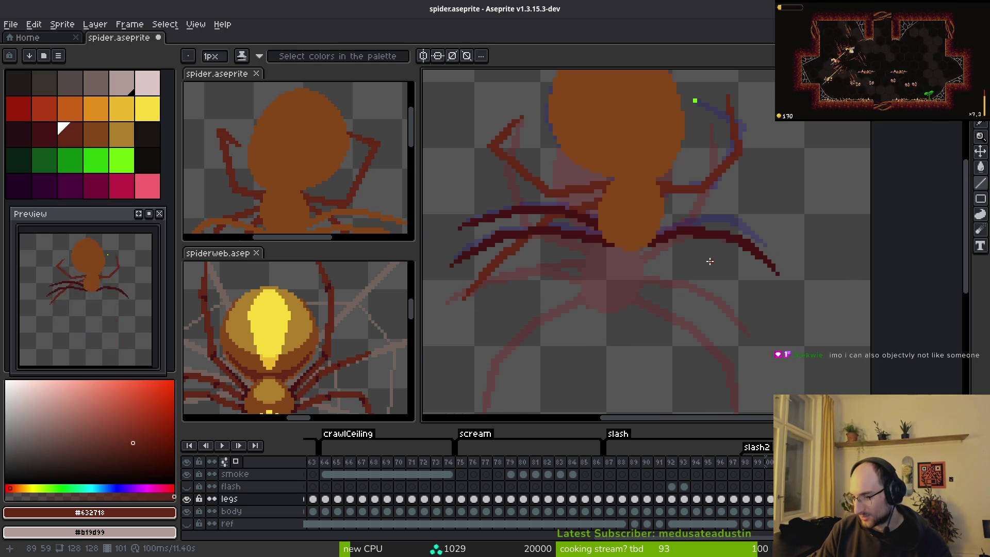
pyautogui.press('alt')
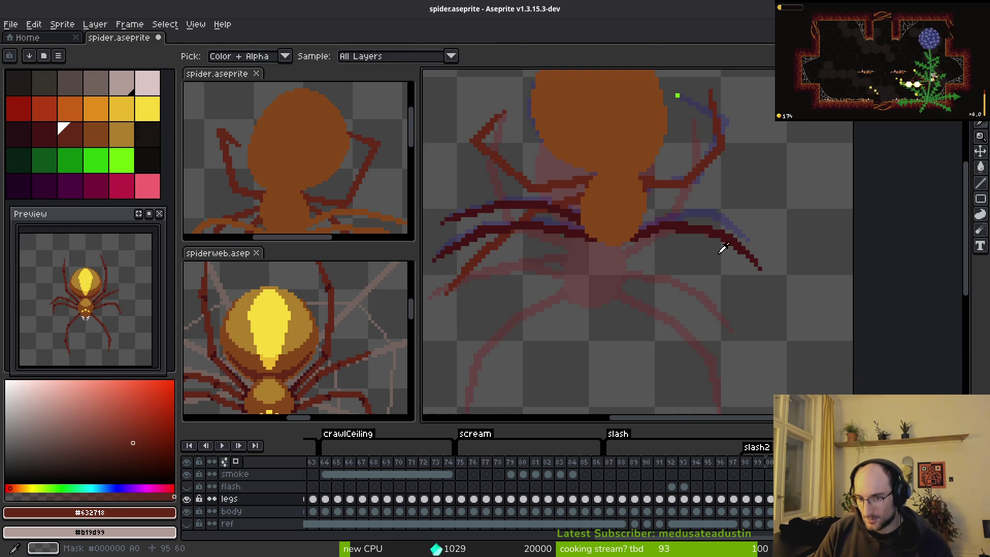
# Draw a dark-red line along the spider's right-hand leg in frame 101
pyautogui.scroll(1, 725, 261)
pyautogui.scroll(-1, 761, 277)
pyautogui.scroll(2, 771, 283)
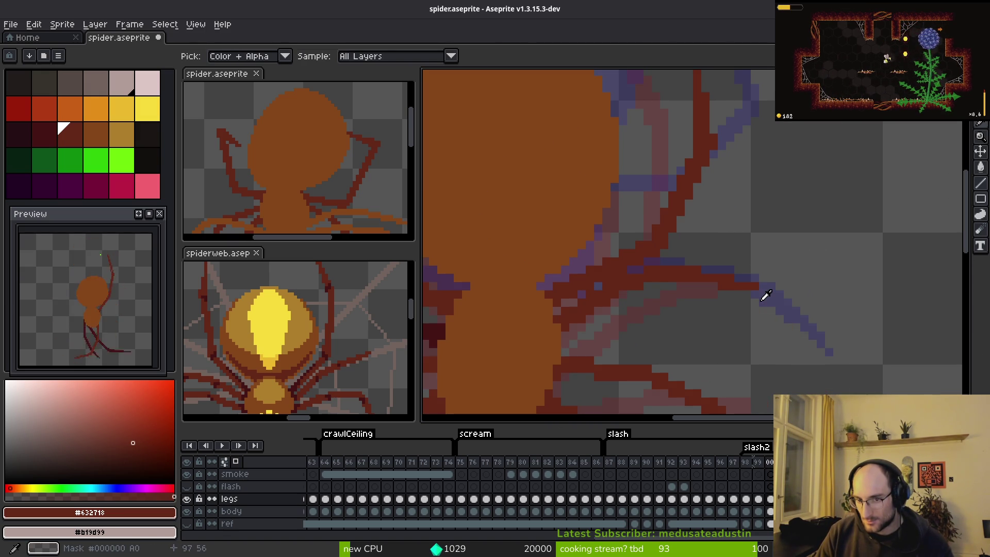
pyautogui.press('b')
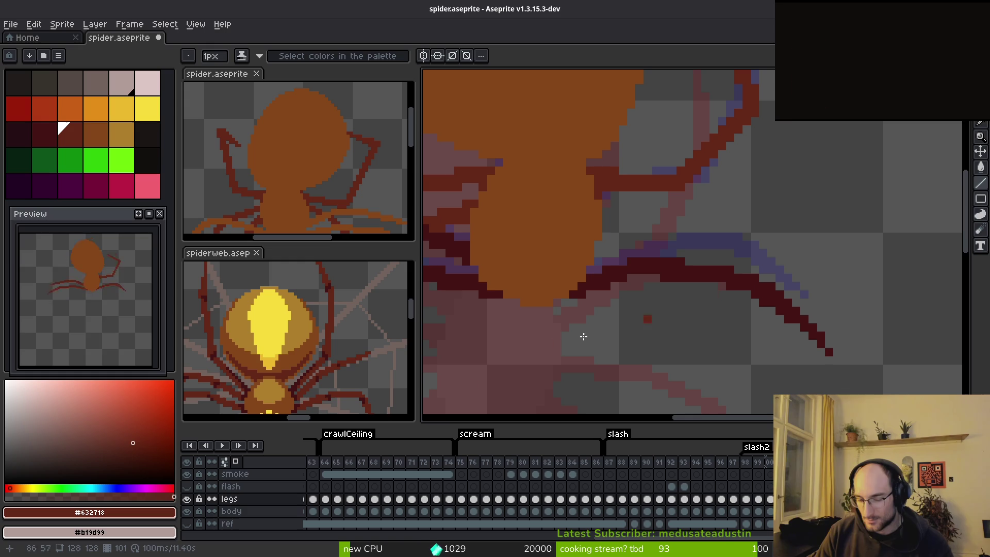
pyautogui.press('alt')
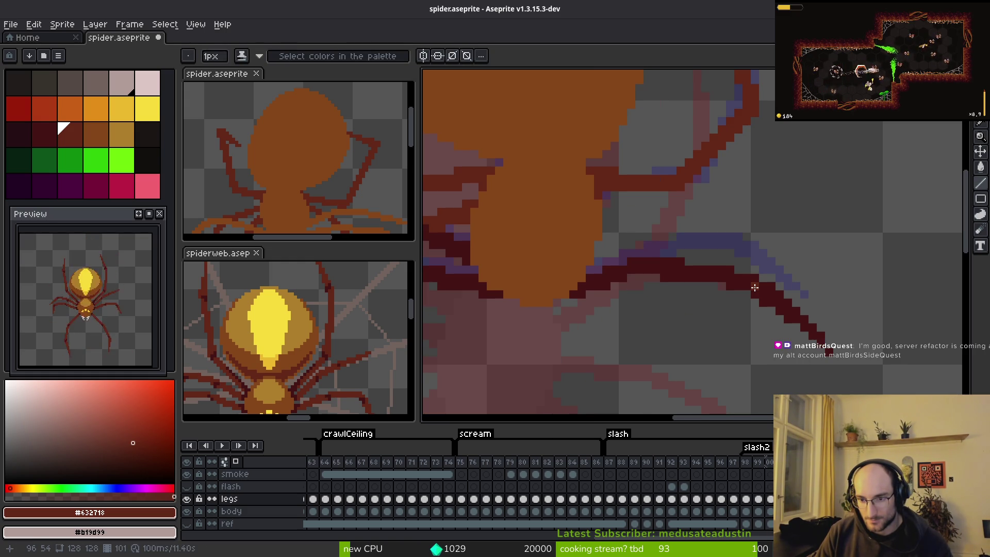
pyautogui.moveTo(754, 287)
pyautogui.mouseDown()
pyautogui.moveTo(712, 241)
pyautogui.moveTo(724, 233)
pyautogui.moveTo(650, 223)
pyautogui.moveTo(674, 212)
pyautogui.mouseUp()
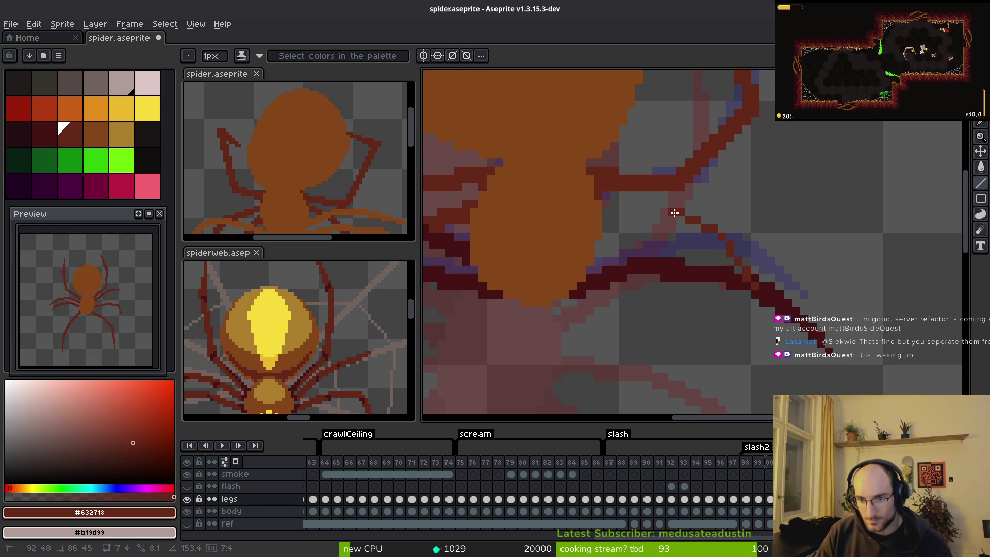
# Flip to the neighbouring frames to compare the leg pose, returning to frame 101
pyautogui.press('Left')
pyautogui.press('alt')
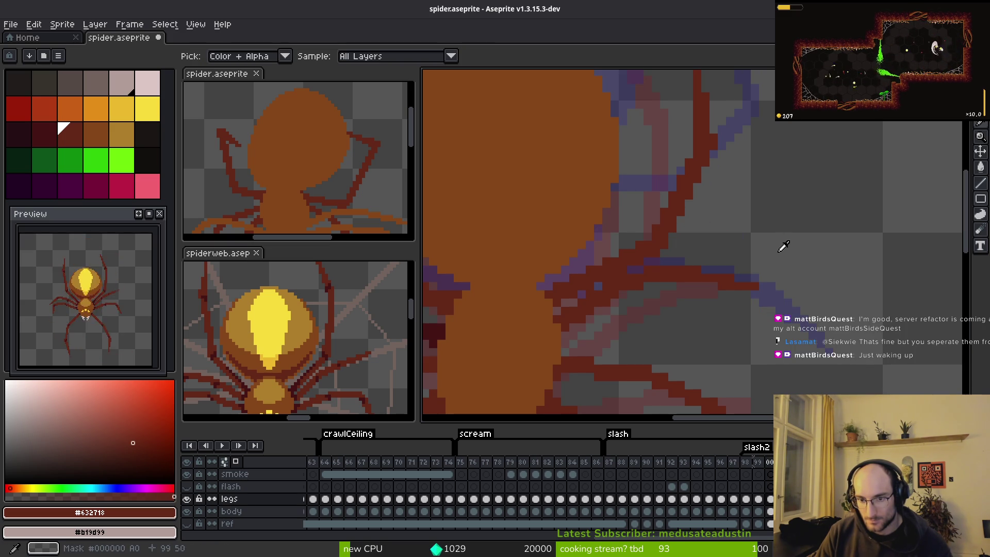
pyautogui.press('Right')
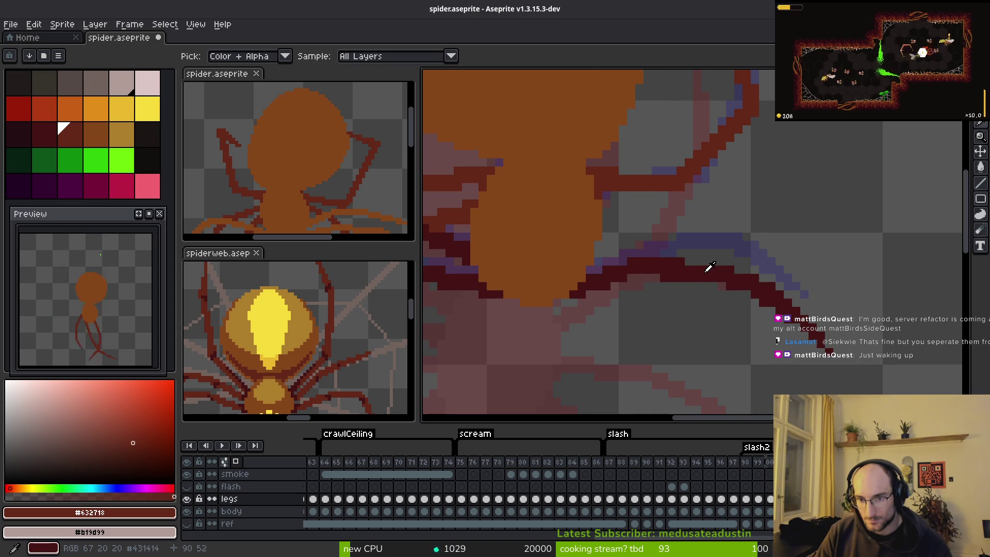
pyautogui.press('Left')
pyautogui.press('Right')
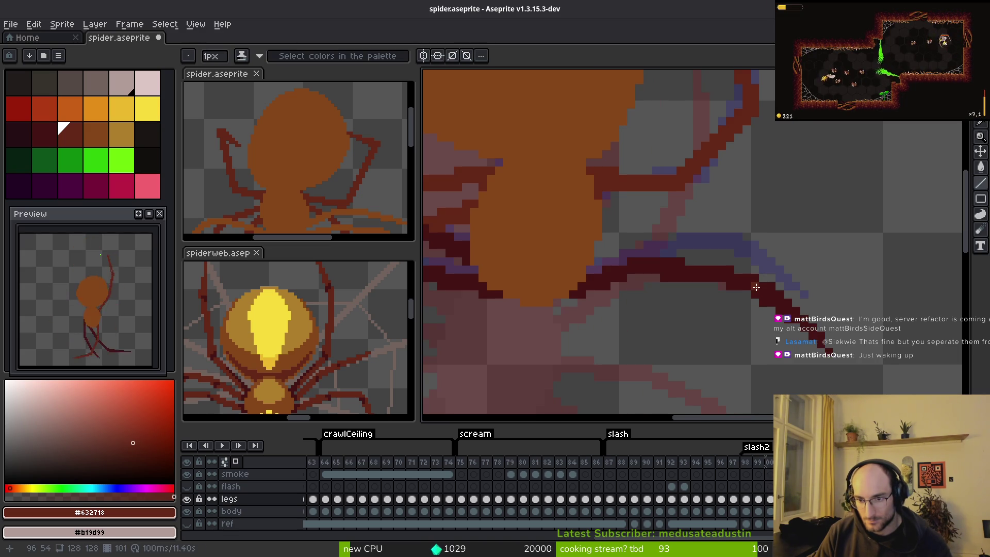
# Extend the right leg with a short vertical segment and straight lines up-left
pyautogui.moveTo(746, 272); pyautogui.dragTo(740, 221)
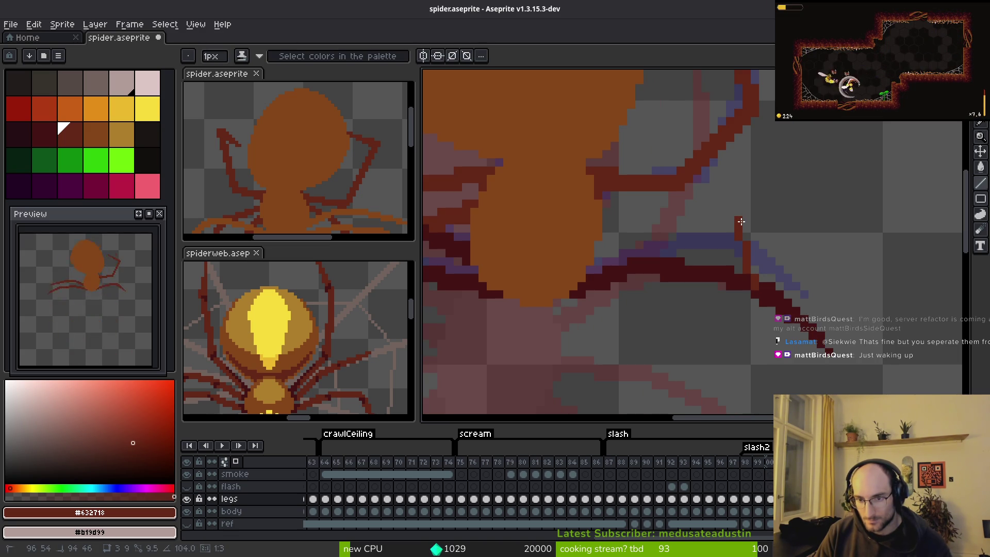
pyautogui.keyDown('shift'); pyautogui.click(669, 202); pyautogui.keyUp('shift')
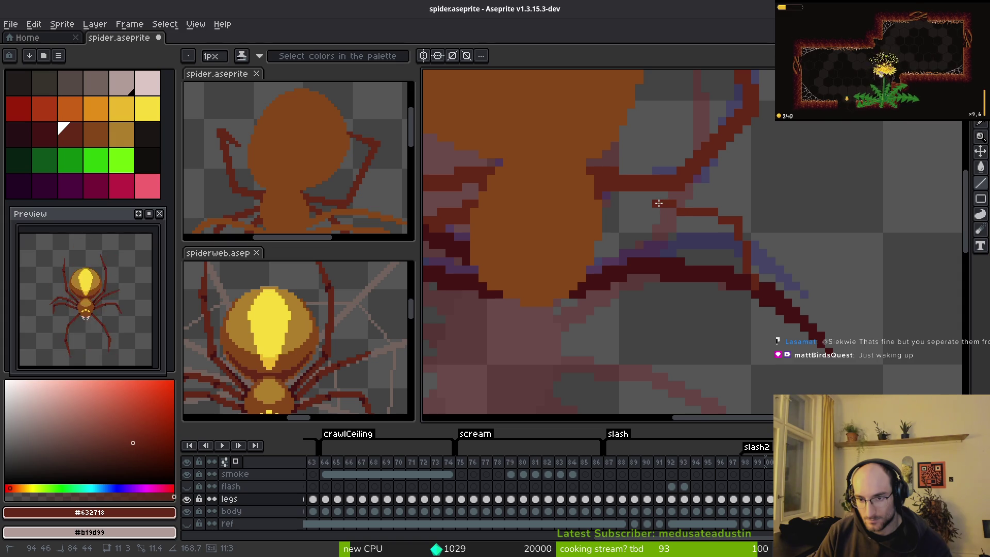
pyautogui.keyDown('shift'); pyautogui.click(663, 203); pyautogui.keyUp('shift')
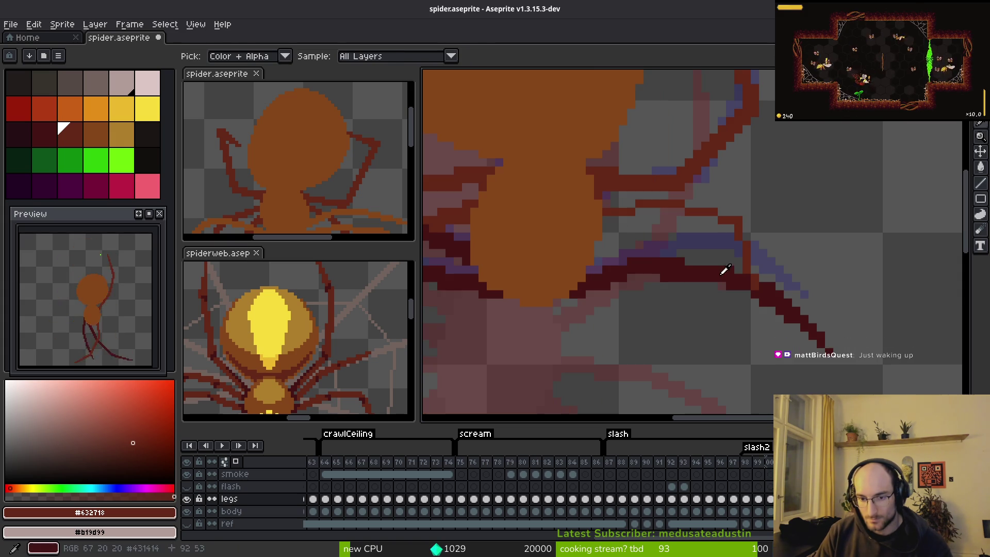
pyautogui.keyDown('shift'); pyautogui.click(639, 212); pyautogui.keyUp('shift')
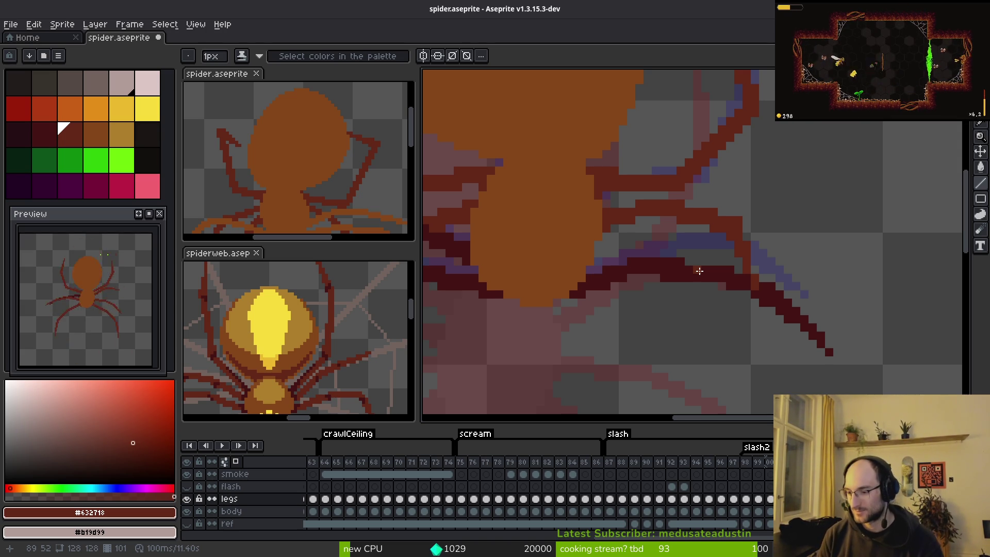
# Undo the bad leg line, resample the leg's red, and save spider.aseprite
pyautogui.keyDown('alt'); pyautogui.click(757, 282); pyautogui.keyUp('alt')
pyautogui.hotkey('ctrl', 'z')
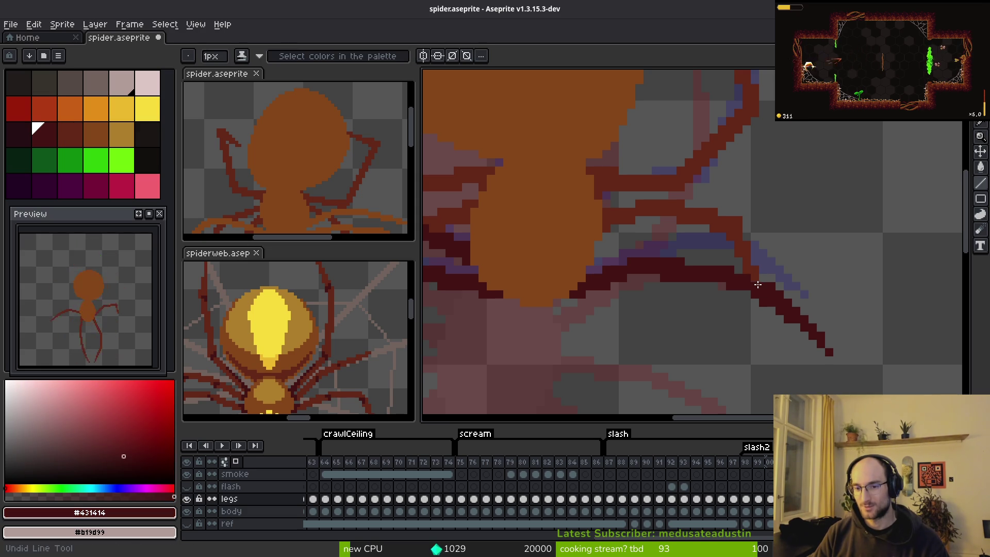
pyautogui.scroll(-2, 757, 284)
pyautogui.scroll(4, 718, 228)
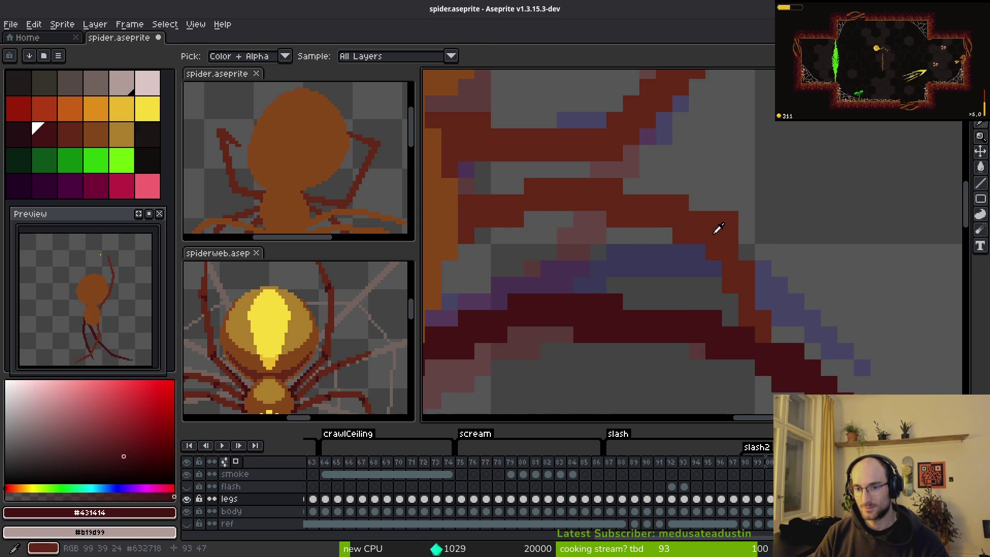
pyautogui.keyDown('alt'); pyautogui.click(718, 228); pyautogui.keyUp('alt')
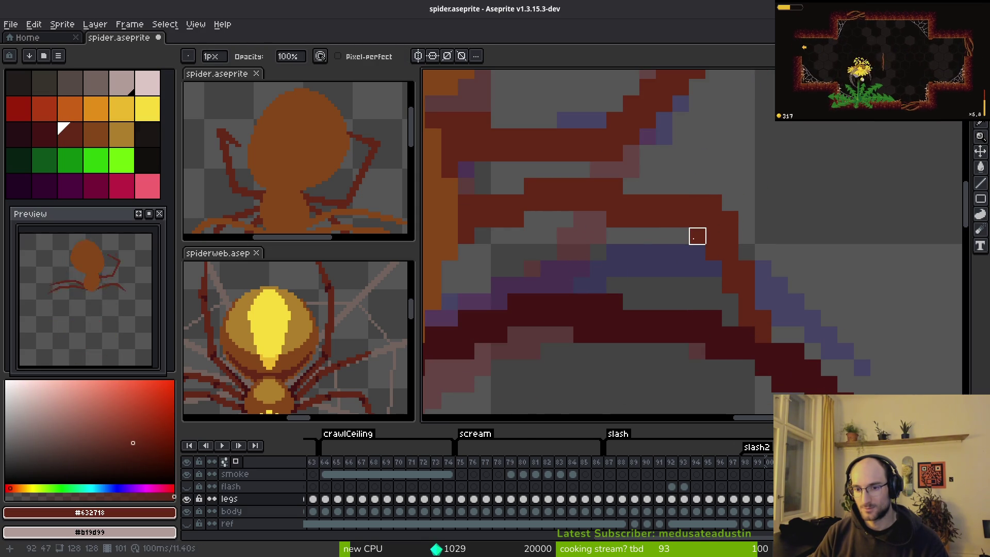
pyautogui.scroll(-3, 639, 261)
pyautogui.hotkey('ctrl', 's')
# Check the redrawn leg in neighbouring frames and come back to frame 101
pyautogui.press('e')
pyautogui.scroll(3, 632, 245)
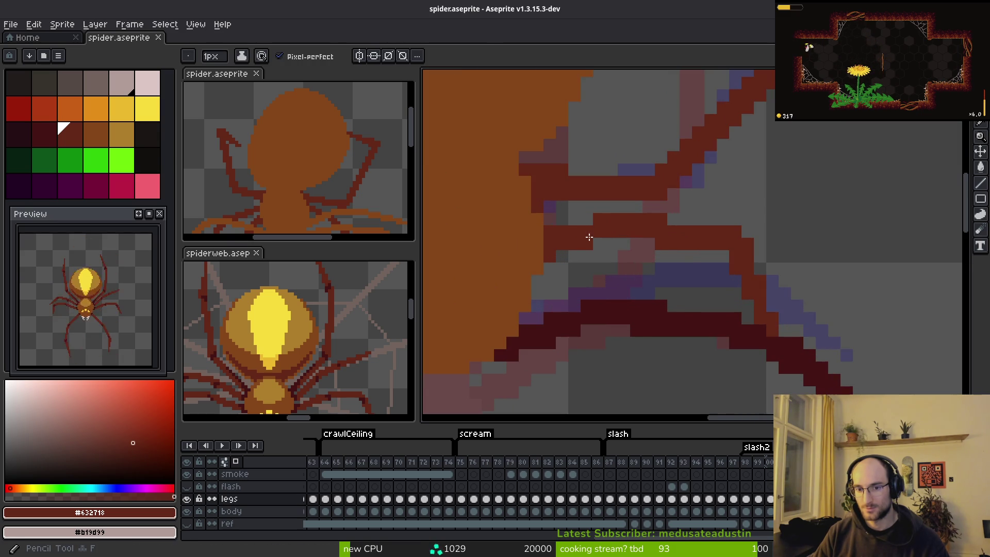
pyautogui.scroll(-4, 675, 240)
pyautogui.press('i')
pyautogui.press('Left')
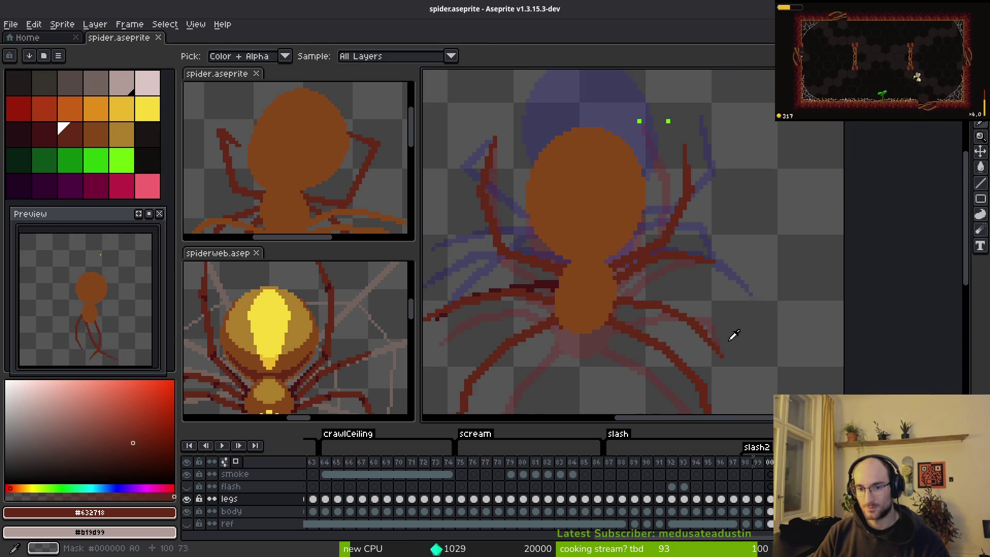
pyautogui.press('Left')
pyautogui.press('b')
pyautogui.press('Right')
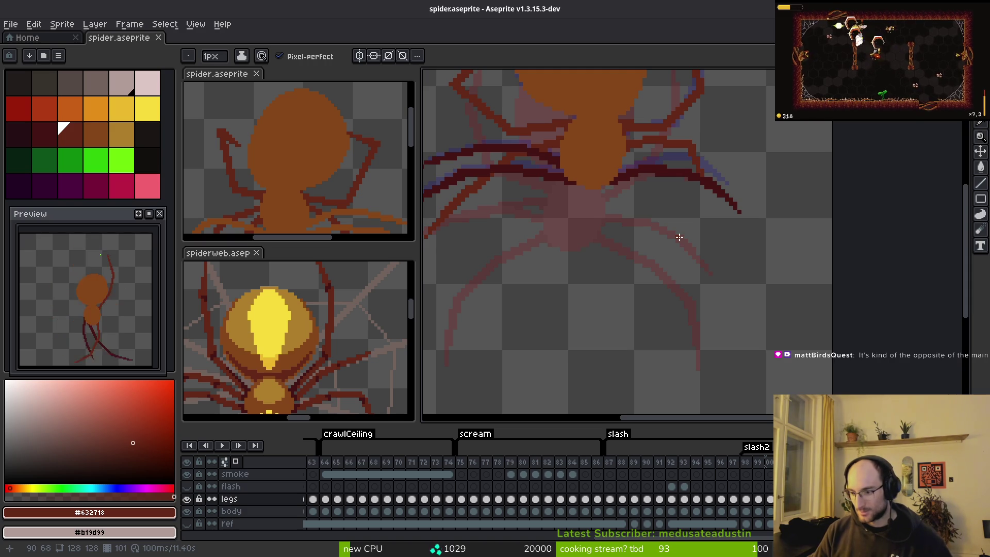
pyautogui.scroll(1, 704, 242)
pyautogui.scroll(-1, 717, 259)
pyautogui.press('Left')
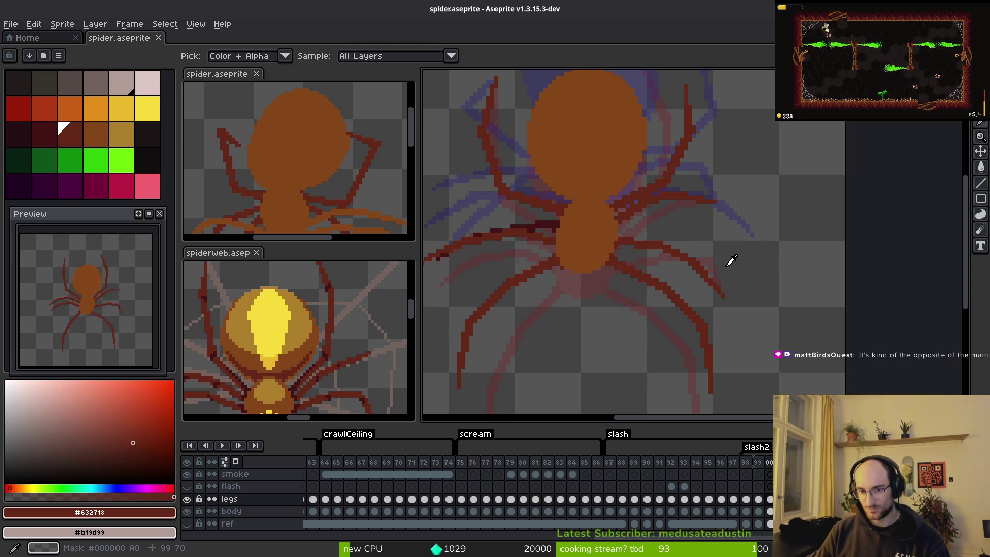
pyautogui.press('Right')
pyautogui.scroll(1, 665, 91)
pyautogui.scroll(3, 679, 205)
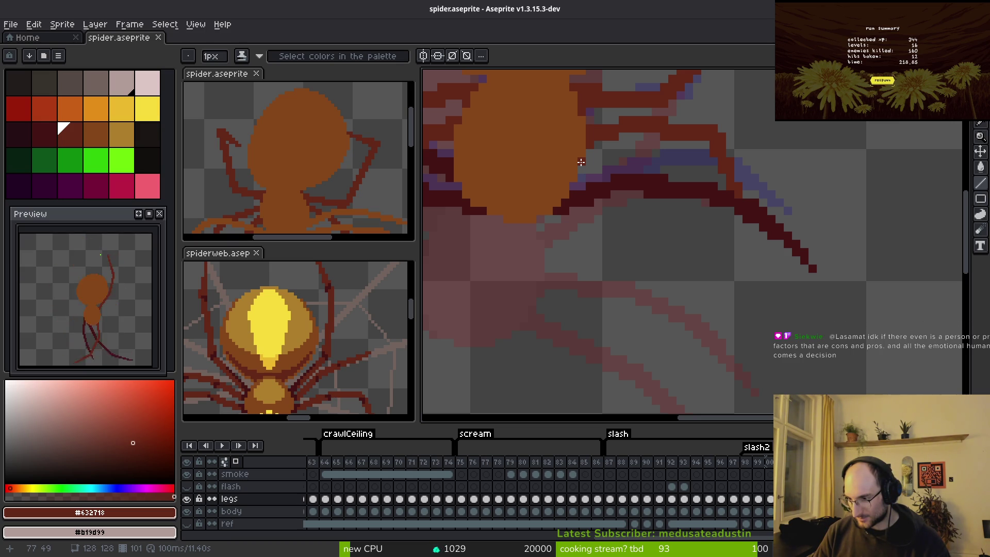
# On the next frame, draw two long dark-red line segments forming a leg slanting down-right from the body
pyautogui.press('i')
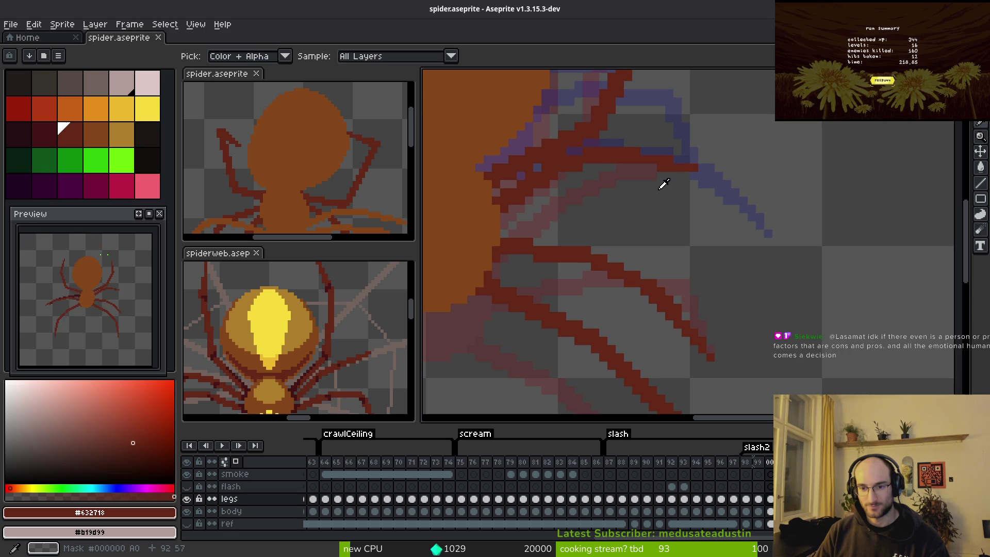
pyautogui.press('Right')
pyautogui.press('b')
pyautogui.moveTo(711, 357)
pyautogui.mouseDown()
pyautogui.moveTo(665, 259)
pyautogui.moveTo(658, 270)
pyautogui.moveTo(601, 190)
pyautogui.moveTo(613, 192)
pyautogui.moveTo(544, 125)
pyautogui.mouseUp()
pyautogui.moveTo(536, 129)
pyautogui.mouseDown()
pyautogui.moveTo(667, 292)
pyautogui.moveTo(636, 246)
pyautogui.moveTo(667, 286)
pyautogui.moveTo(655, 267)
pyautogui.moveTo(708, 355)
pyautogui.mouseUp()
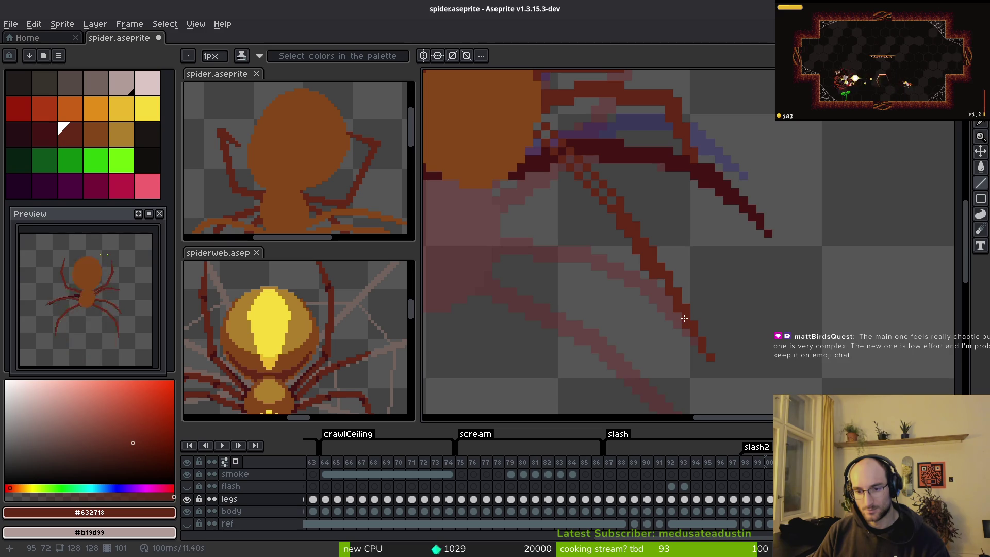
pyautogui.scroll(1, 690, 324)
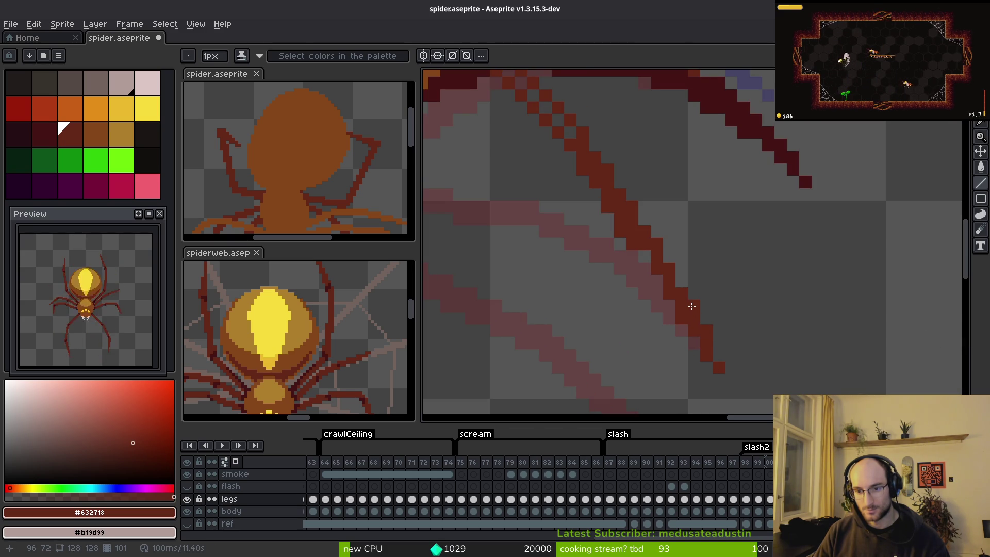
# Fill dark pixels along the new leg line and patch its edge
pyautogui.press('b')
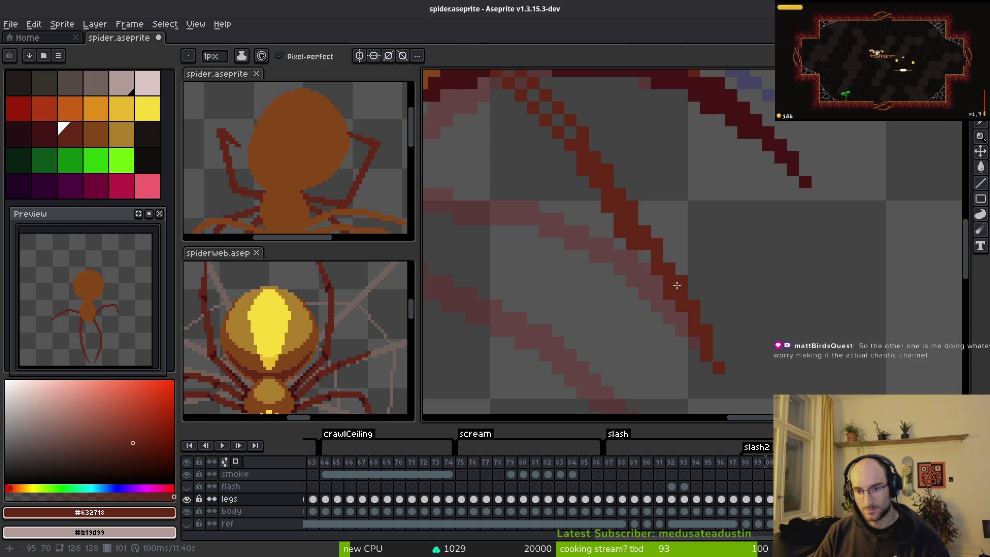
pyautogui.click(664, 261)
pyautogui.click(641, 253)
pyautogui.click(650, 229)
pyautogui.click(644, 221)
# Extend the diagonal leg line with extra pixels down toward its tip
pyautogui.press('e')
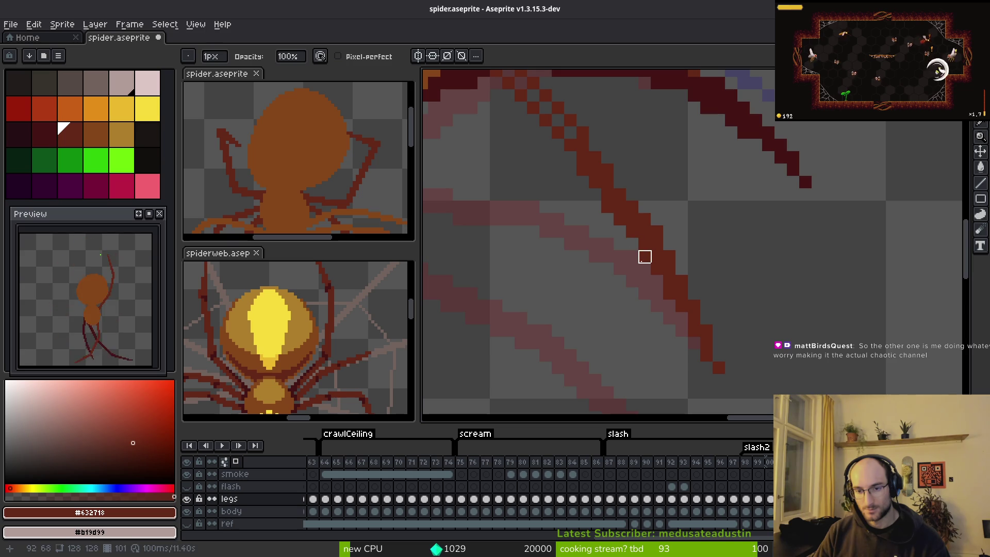
pyautogui.moveTo(620, 259); pyautogui.dragTo(628, 289)
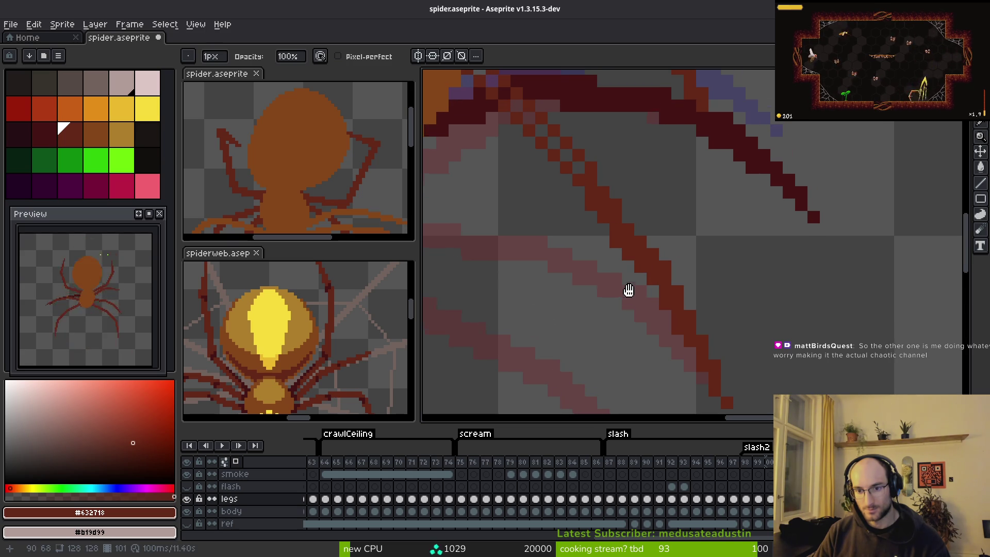
pyautogui.press('b')
pyautogui.moveTo(671, 332); pyautogui.dragTo(691, 287)
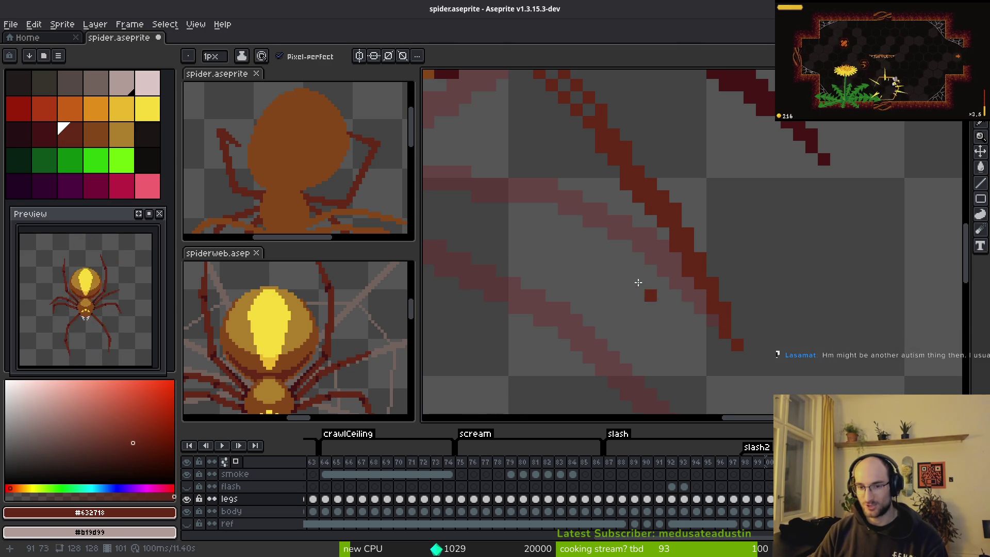
pyautogui.scroll(3, 641, 287)
pyautogui.click(651, 226)
pyautogui.click(664, 238)
pyautogui.click(685, 264)
# Sample the dark maroon and the leg red (#632718) from the canvas
pyautogui.press('e')
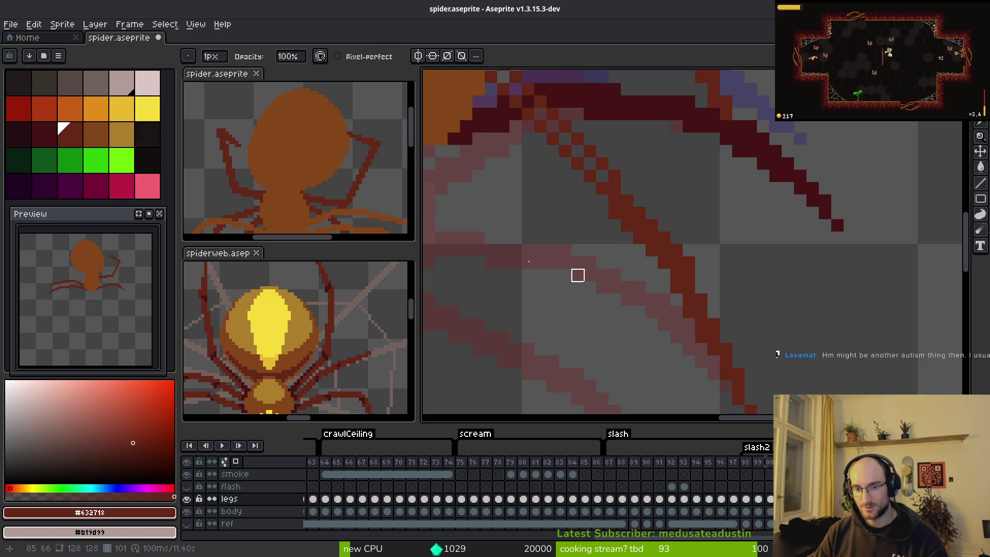
pyautogui.press('b')
pyautogui.moveTo(515, 72); pyautogui.dragTo(581, 198)
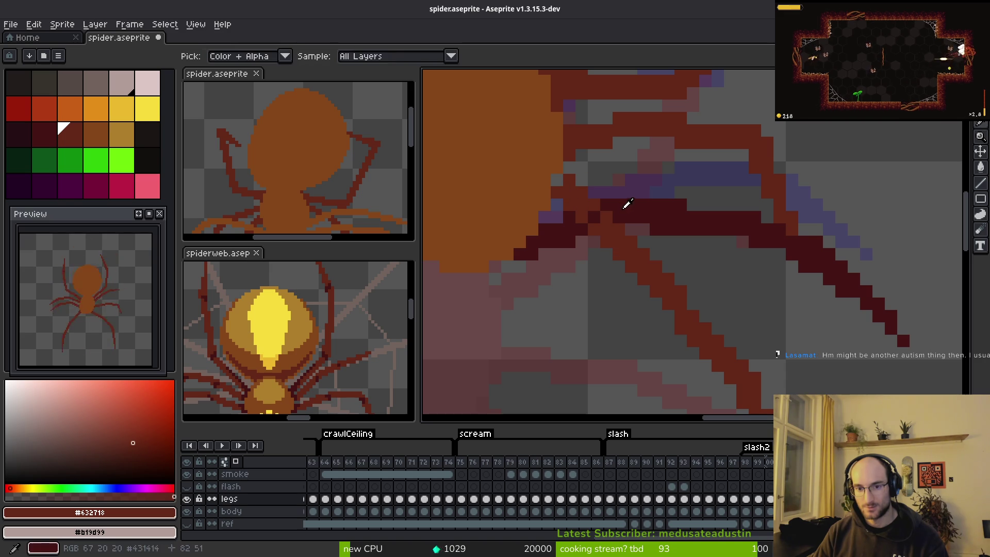
pyautogui.keyDown('alt'); pyautogui.click(598, 207); pyautogui.keyUp('alt')
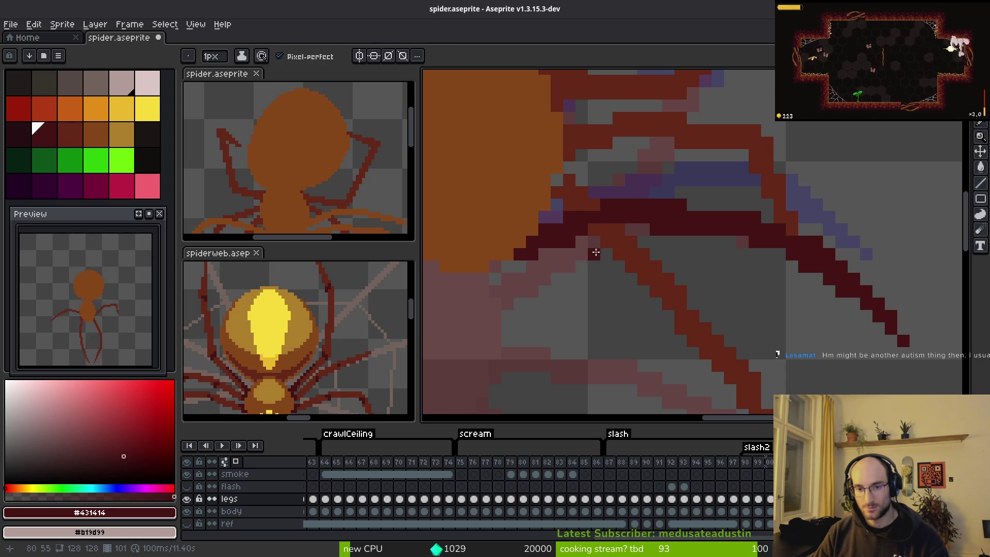
pyautogui.scroll(-5, 607, 276)
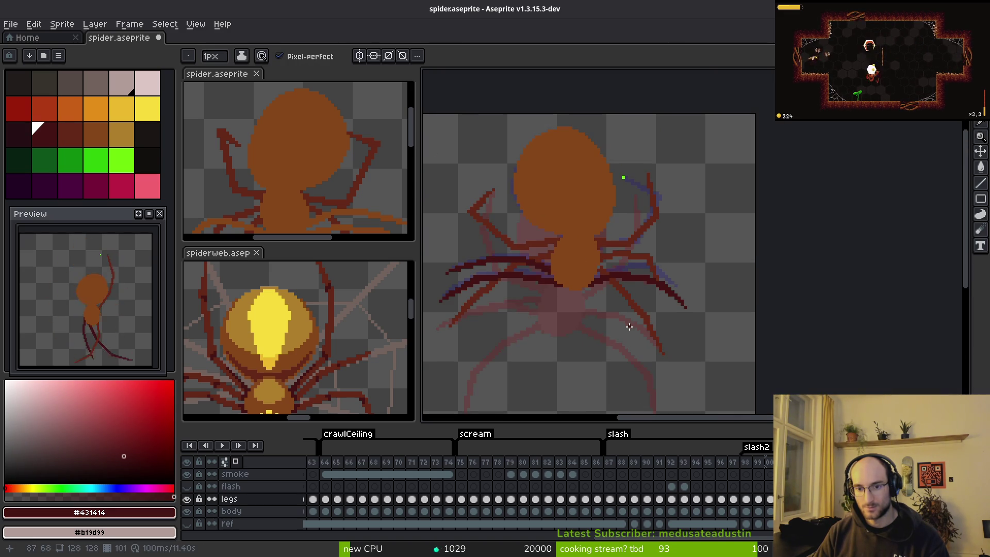
pyautogui.scroll(5, 629, 326)
pyautogui.keyDown('alt'); pyautogui.click(585, 238); pyautogui.keyUp('alt')
pyautogui.scroll(-5, 612, 333)
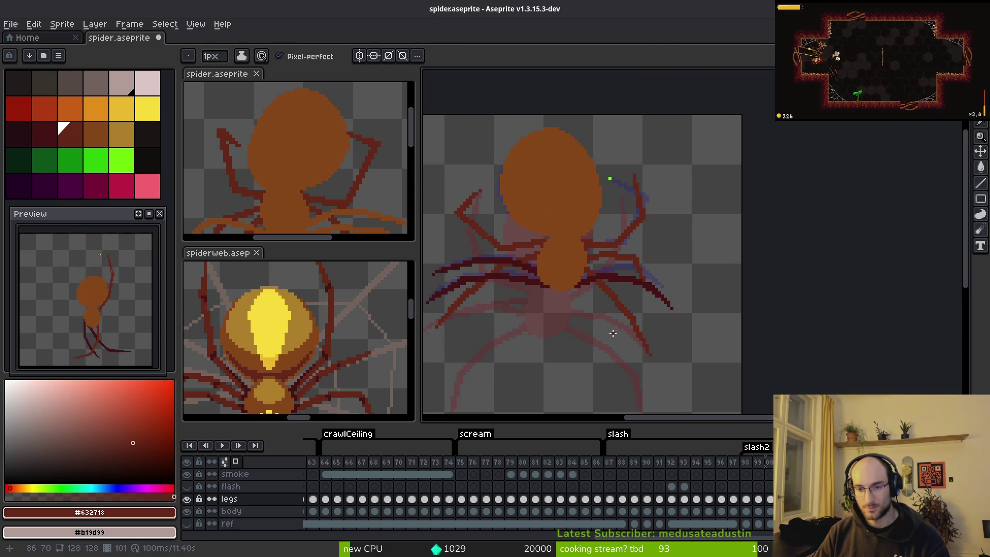
pyautogui.scroll(5, 612, 333)
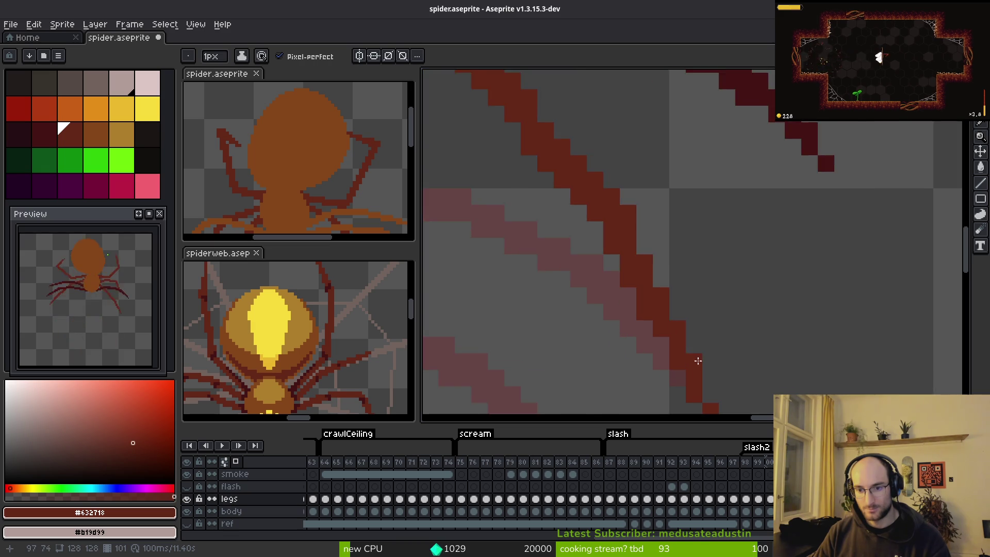
# Zoom to the lower leg tip with the Eraser active, then save spider.aseprite
pyautogui.moveTo(698, 361); pyautogui.dragTo(627, 296)
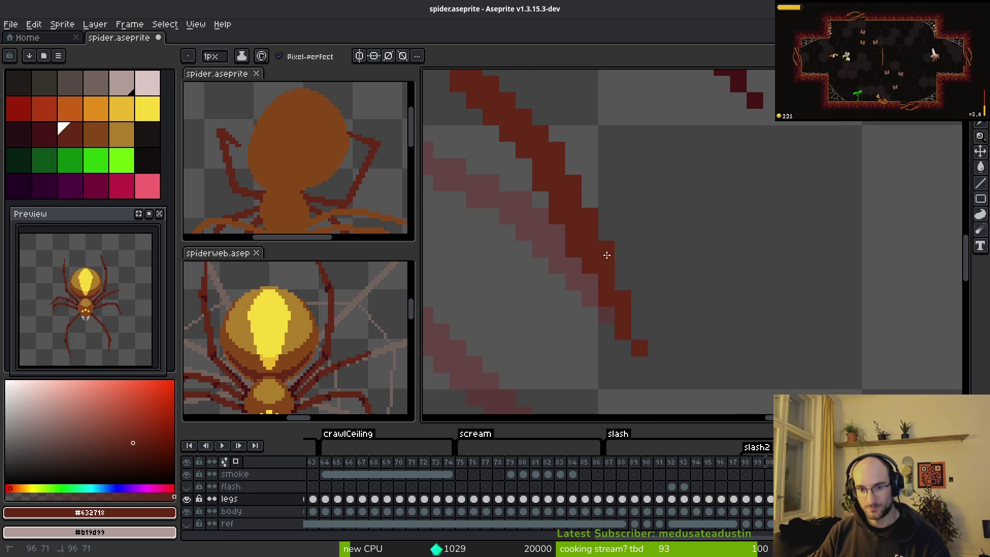
pyautogui.scroll(-1, 585, 342)
pyautogui.scroll(1, 553, 330)
pyautogui.press('e')
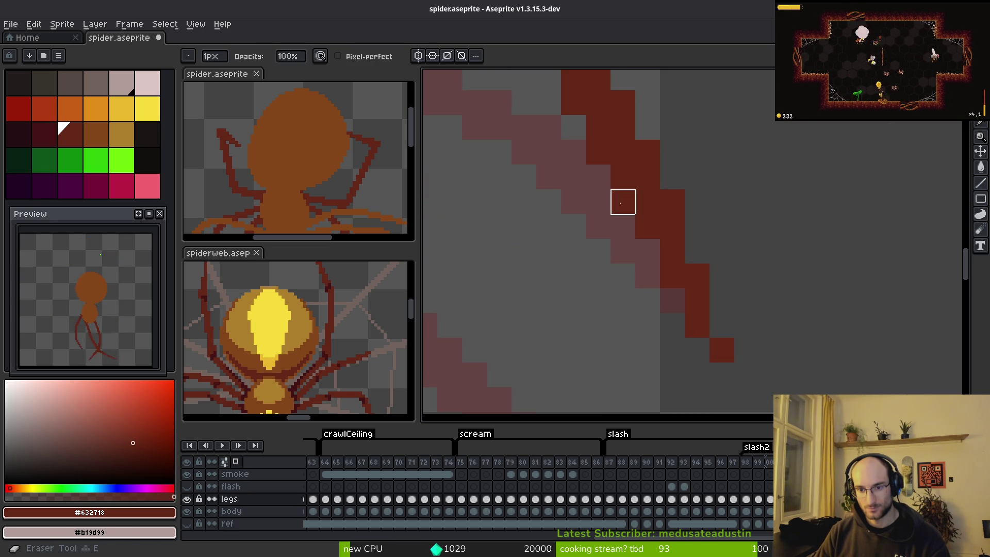
pyautogui.scroll(1, 589, 244)
pyautogui.scroll(-2, 552, 267)
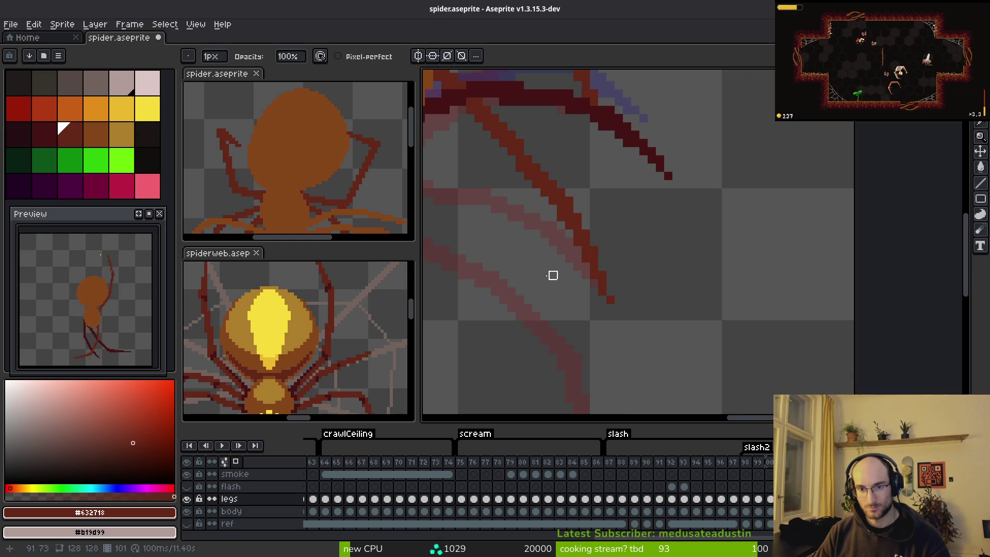
pyautogui.hotkey('ctrl', 's')
# Pan and scroll the view around the spider's cleaned-up legs to see the whole frame
pyautogui.moveTo(534, 283); pyautogui.dragTo(550, 278)
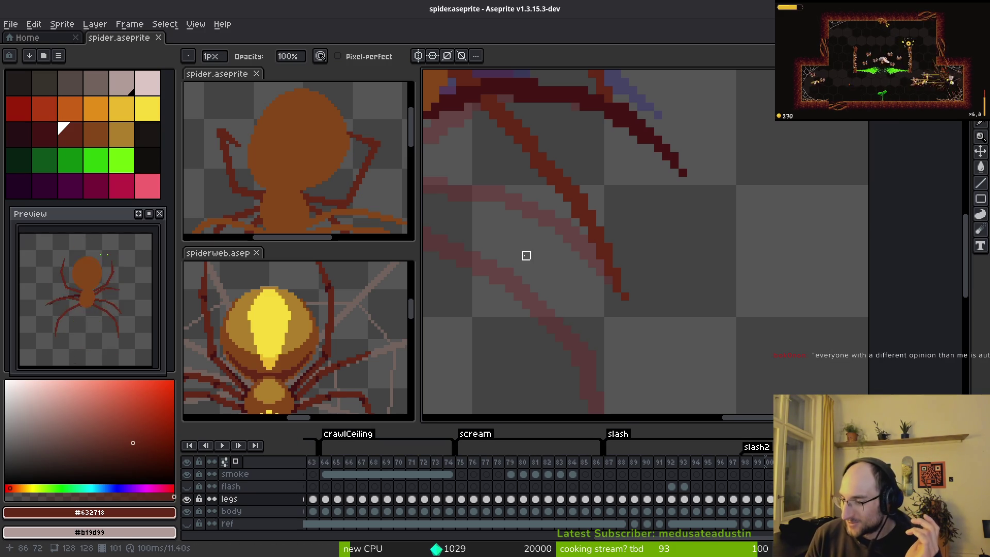
pyautogui.hscroll(-2, 526, 257)
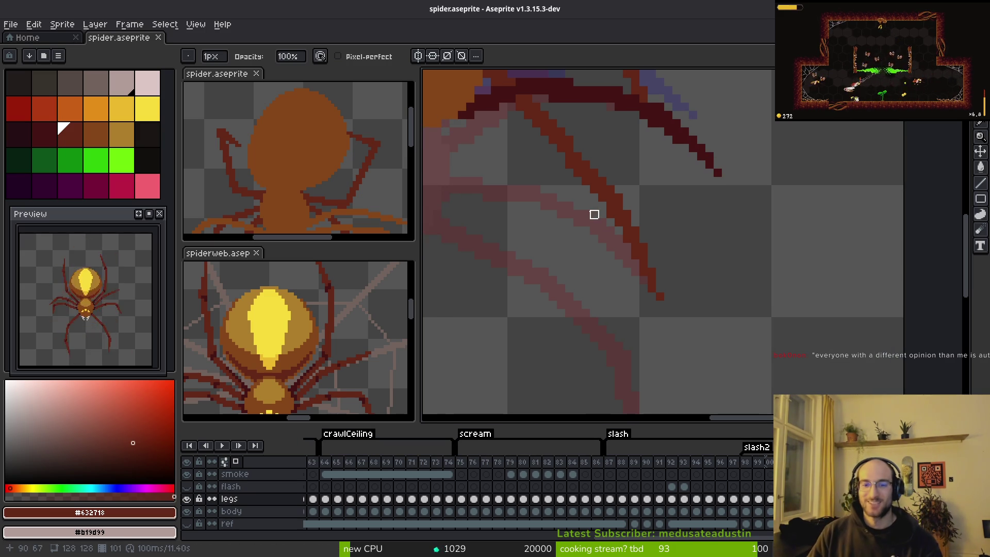
pyautogui.scroll(2, 603, 233)
pyautogui.scroll(-2, 604, 233)
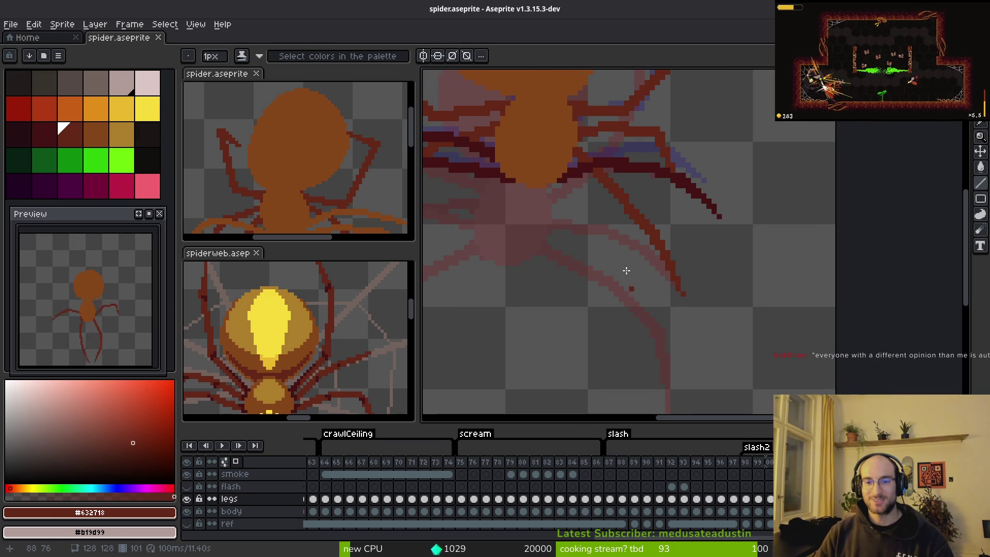
pyautogui.hscroll(-2, 570, 223)
pyautogui.scroll(-4, 633, 270)
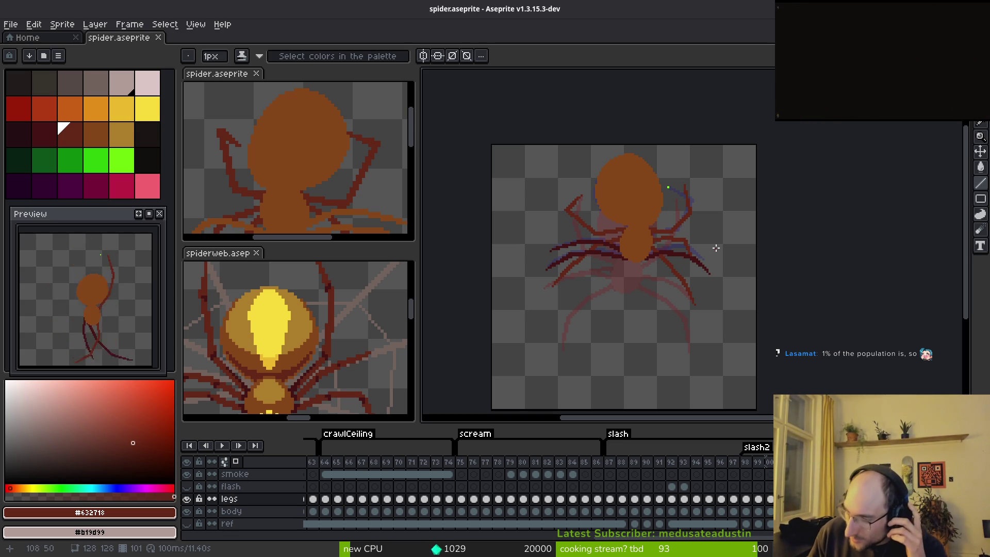
pyautogui.hscroll(-3, 664, 267)
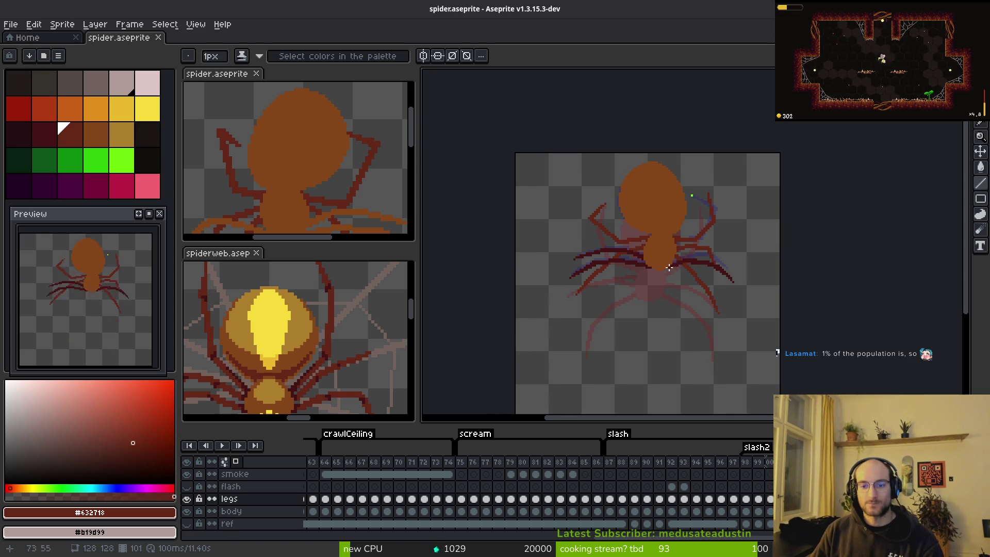
pyautogui.scroll(-2, 672, 246)
pyautogui.scroll(6, 680, 248)
pyautogui.scroll(-1, 686, 249)
pyautogui.moveTo(687, 250); pyautogui.dragTo(691, 258)
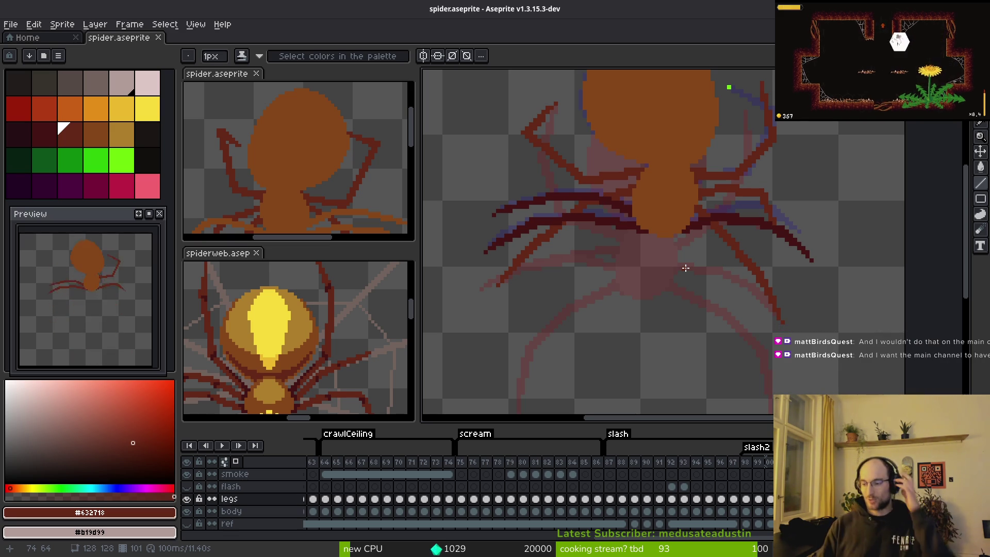
pyautogui.scroll(2, 757, 237)
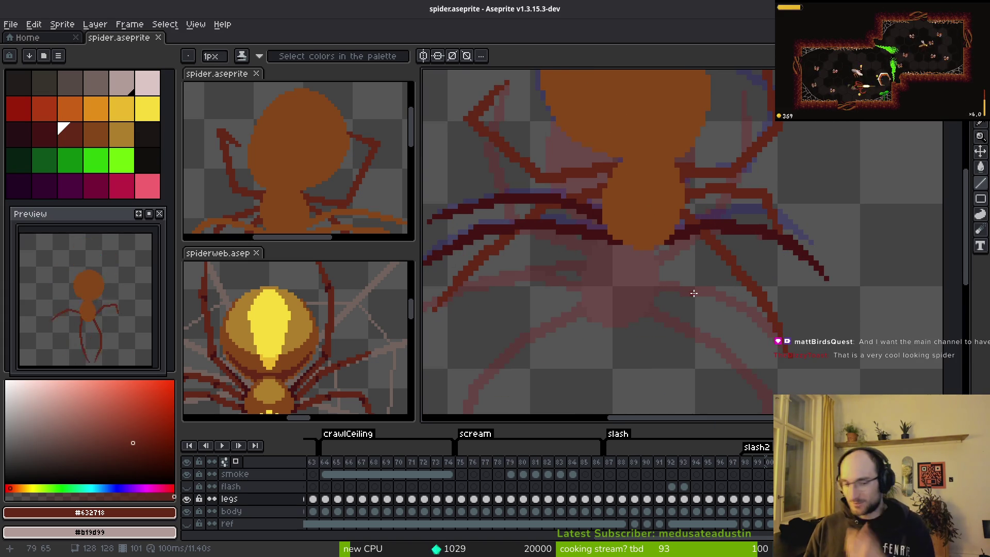
pyautogui.scroll(-1, 721, 285)
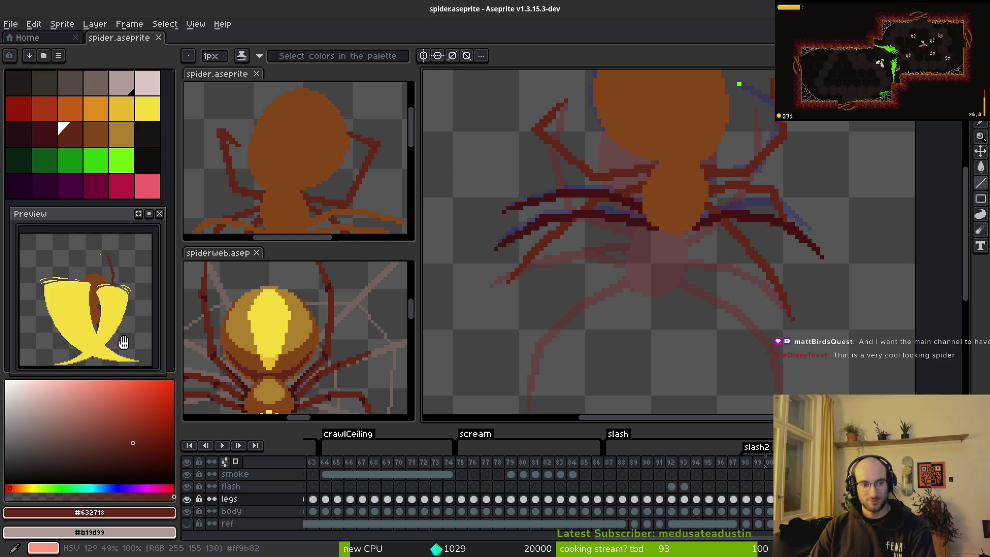
pyautogui.scroll(-2, 663, 264)
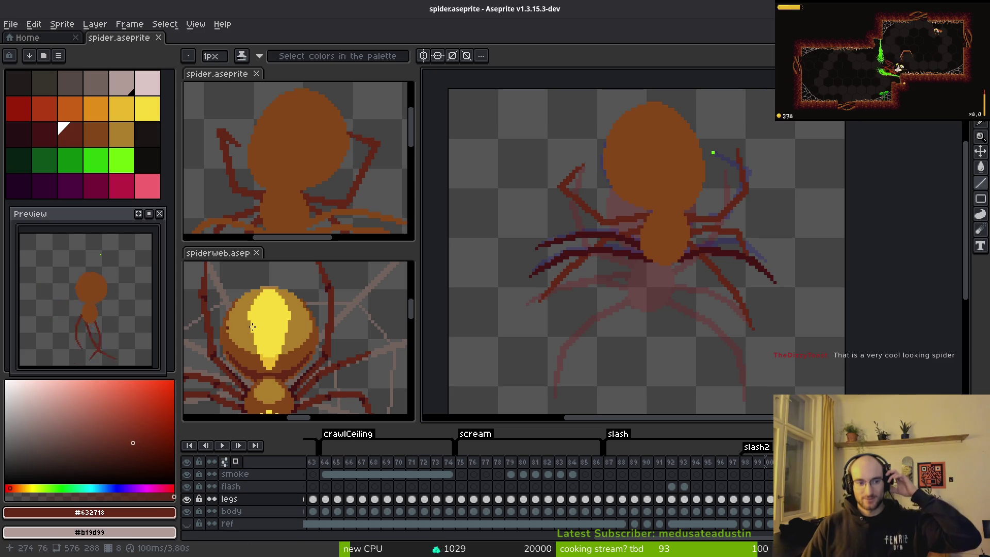
pyautogui.moveTo(721, 225); pyautogui.dragTo(744, 245)
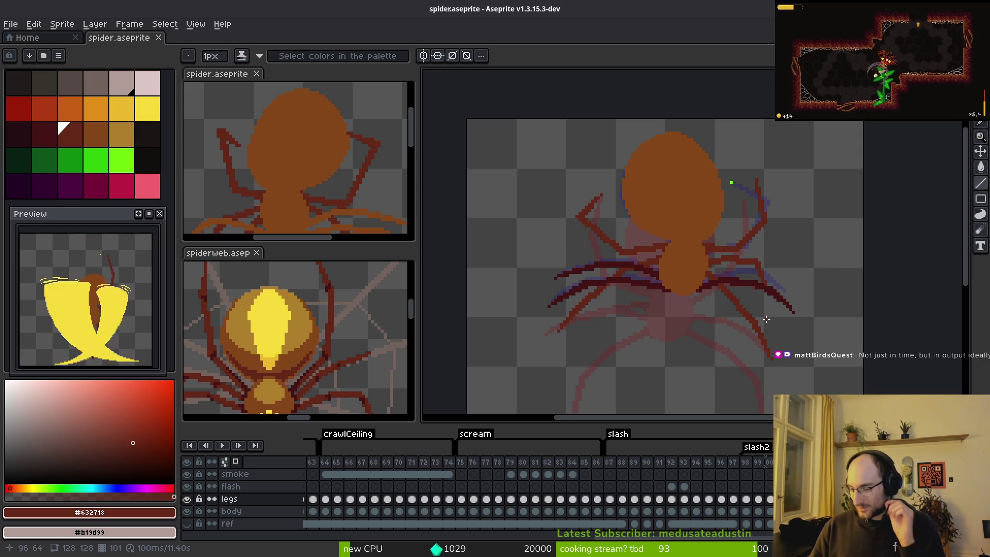
pyautogui.scroll(1, 722, 303)
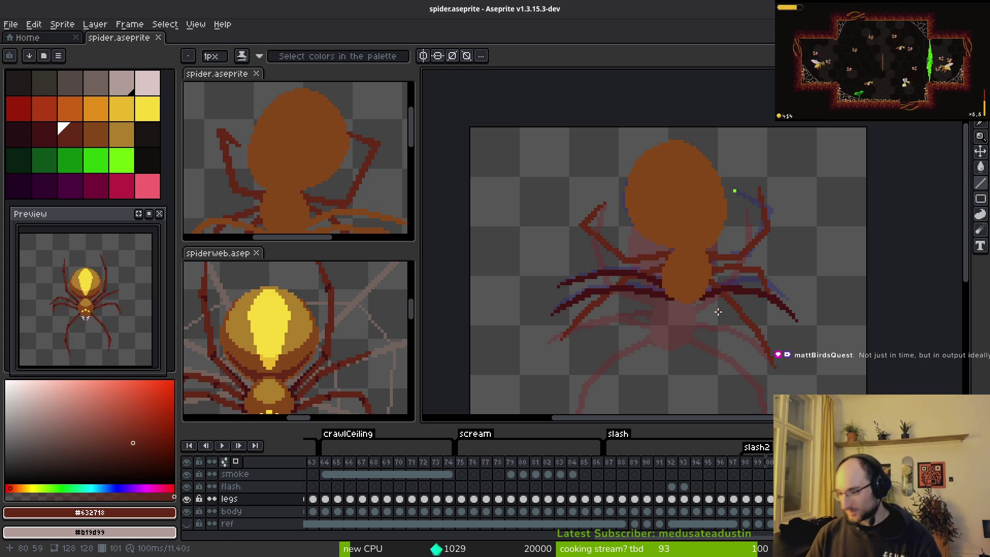
pyautogui.hscroll(-1, 714, 295)
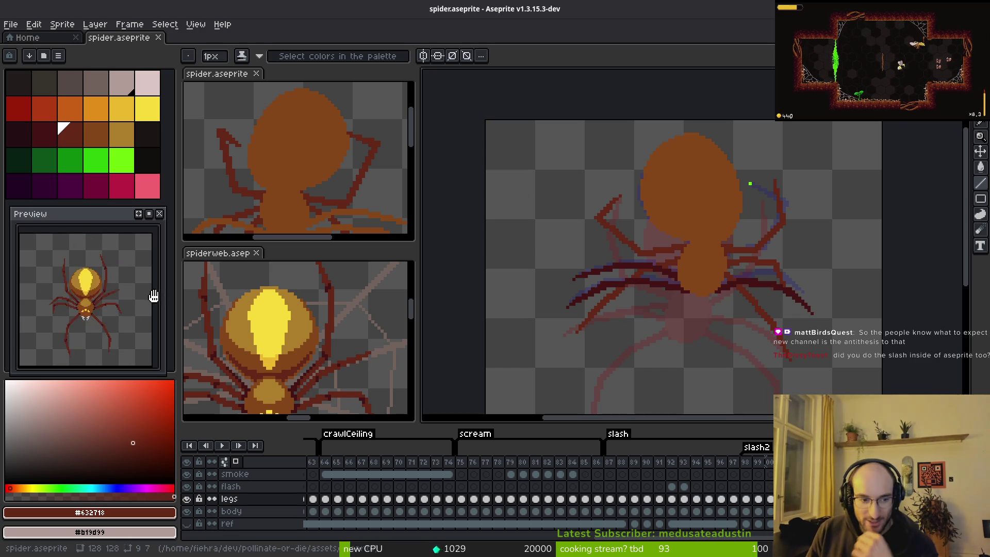
pyautogui.click(672, 486)
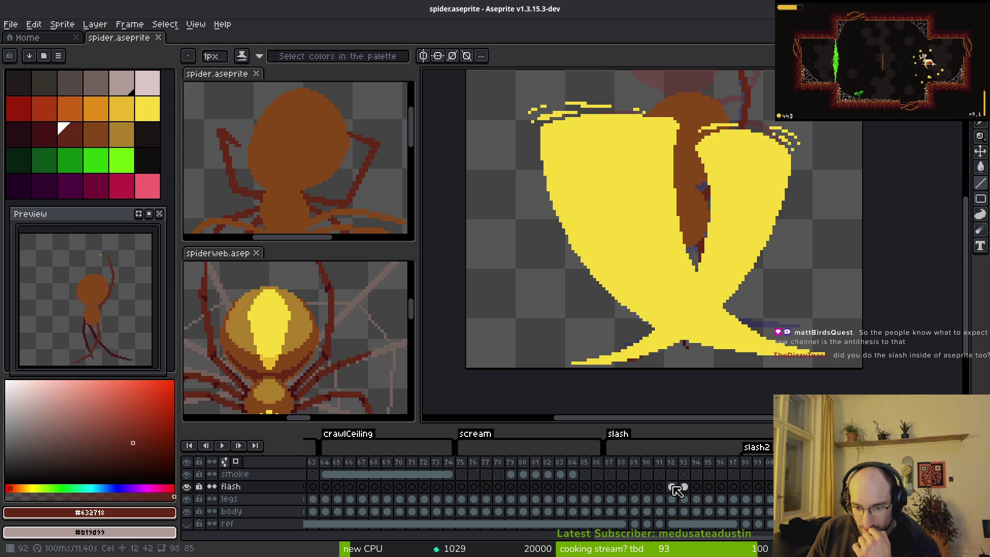
# Step through the flash layer's slash frames 92 to 95 in the timeline
pyautogui.click(683, 486)
pyautogui.press('i')
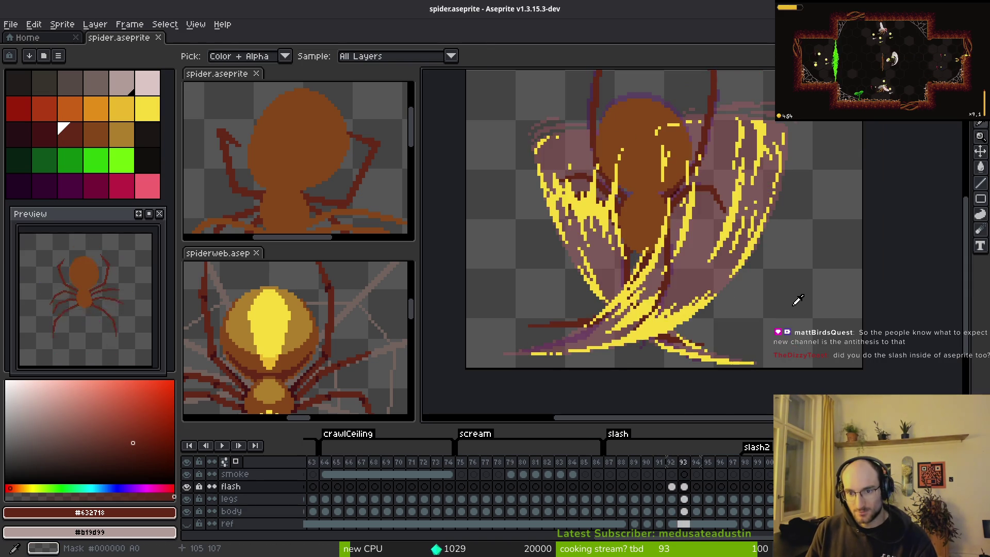
pyautogui.press('Right')
pyautogui.press('Right')
pyautogui.press('Right')
pyautogui.press('Right')
pyautogui.press('Right')
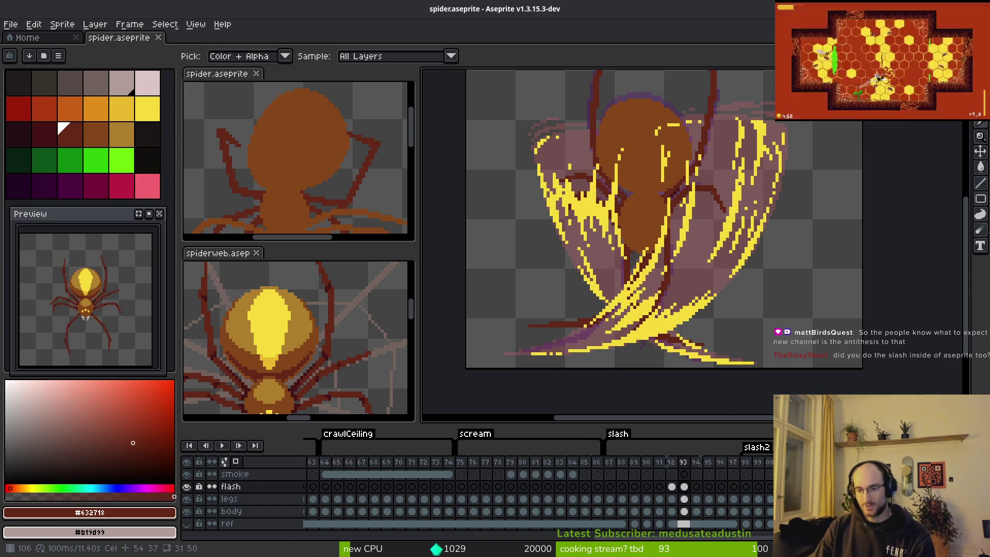
pyautogui.press('Right')
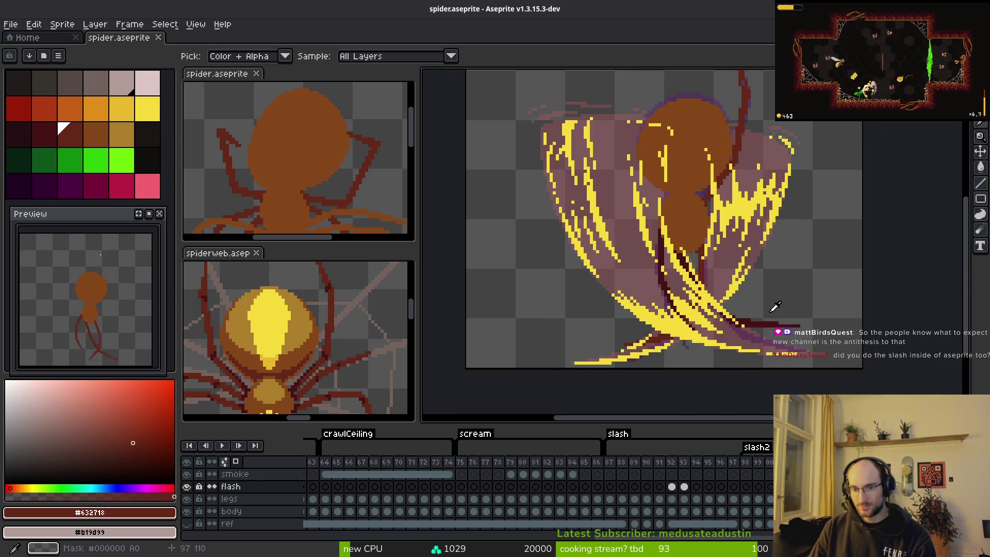
pyautogui.click(675, 487)
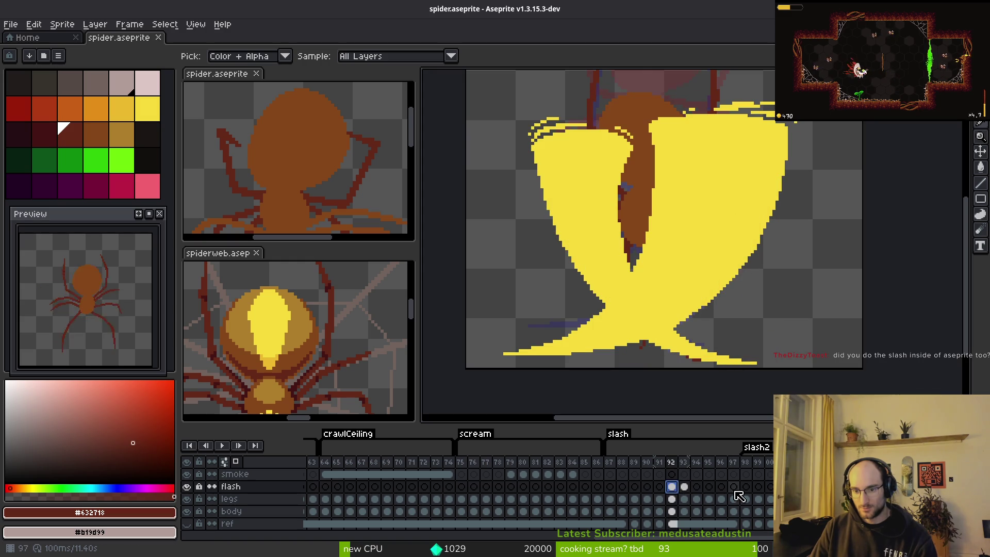
pyautogui.click(696, 499)
pyautogui.press('Right')
pyautogui.press('Right')
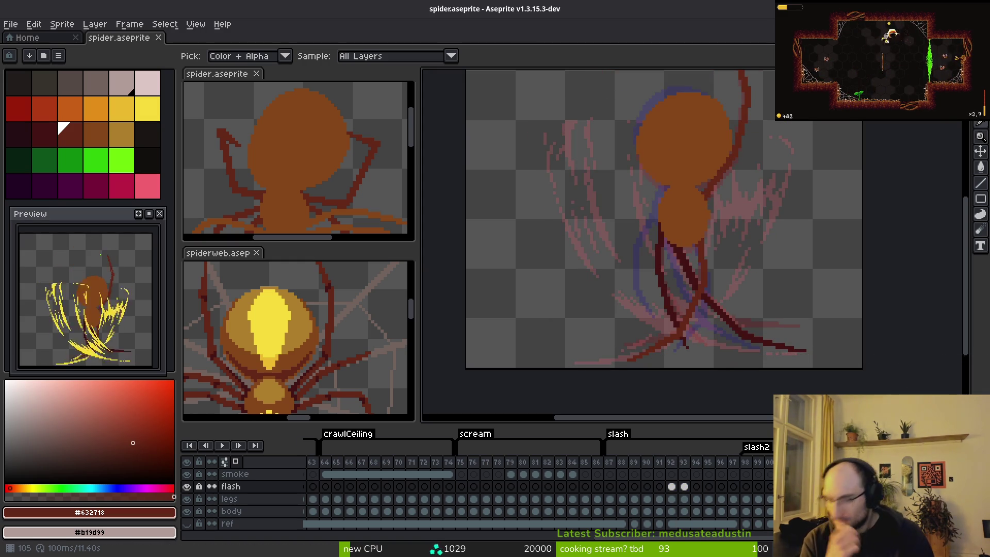
# Flip back and forth between the big slash and streak frames, recentring the slash view
pyautogui.press('Left')
pyautogui.press('Left')
pyautogui.press('Right')
pyautogui.press('Left')
pyautogui.press('Right')
pyautogui.press('Left')
pyautogui.press('b')
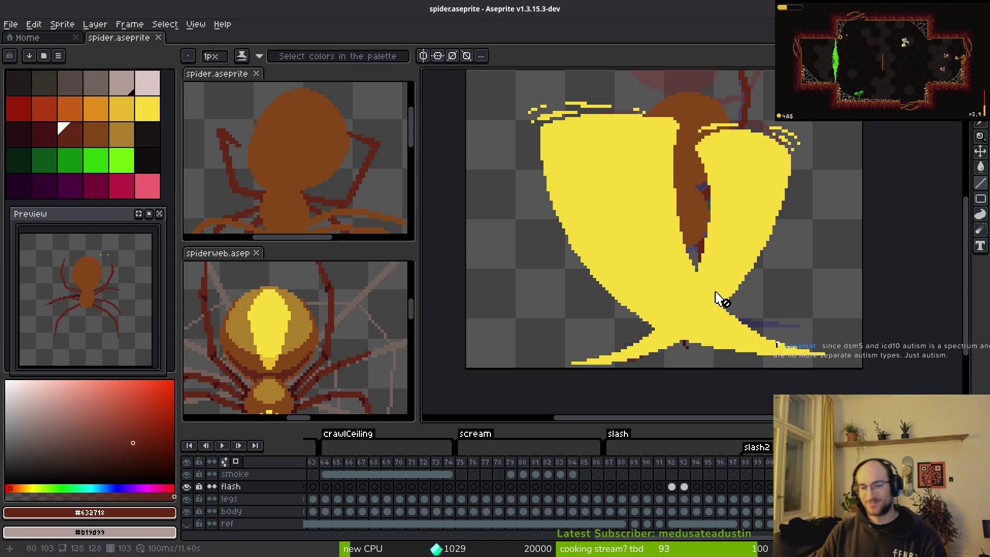
pyautogui.moveTo(724, 298); pyautogui.dragTo(681, 282)
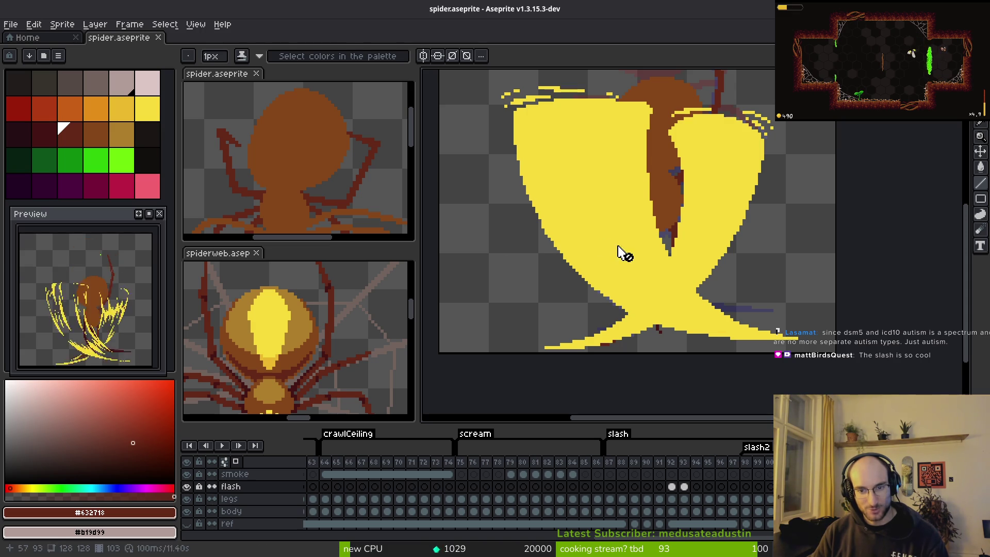
# Step forward through the later slash frames, then back to the bright yellow flash frame
pyautogui.press('Right')
pyautogui.press('i')
pyautogui.press('Right')
pyautogui.press('Left')
pyautogui.press('b')
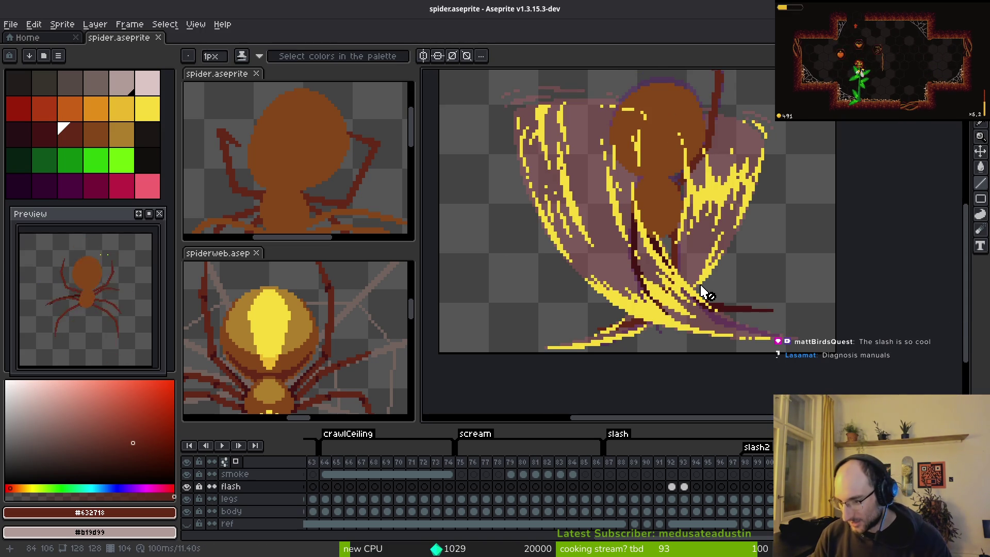